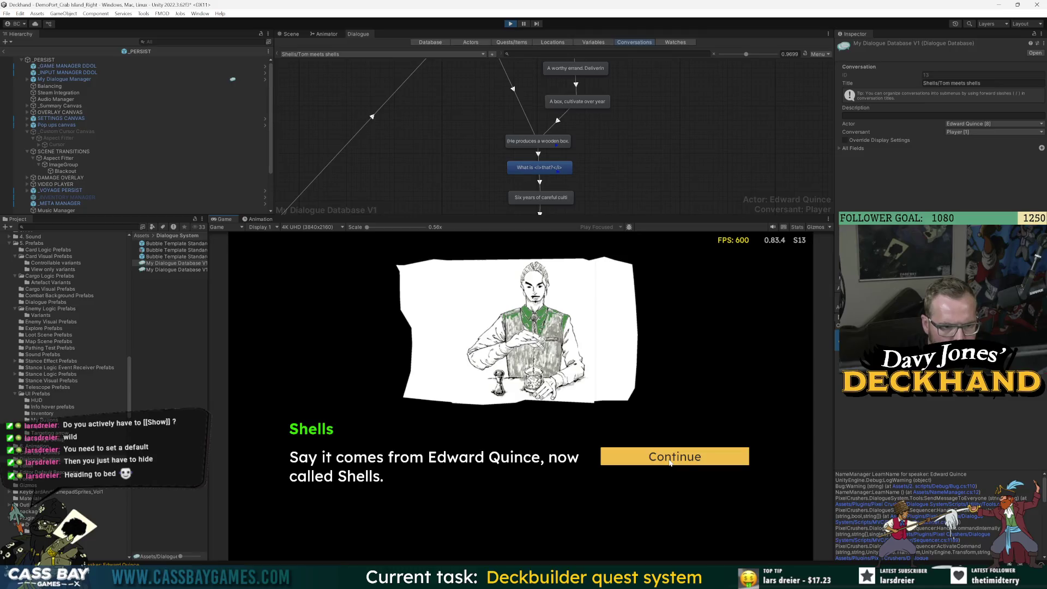
Step: Finish the Shells dialogue, replay the crab's short 'Hello again!' talk, then select the careful cultivation entry
{"action": "left_click", "coordinate": [678, 458]}
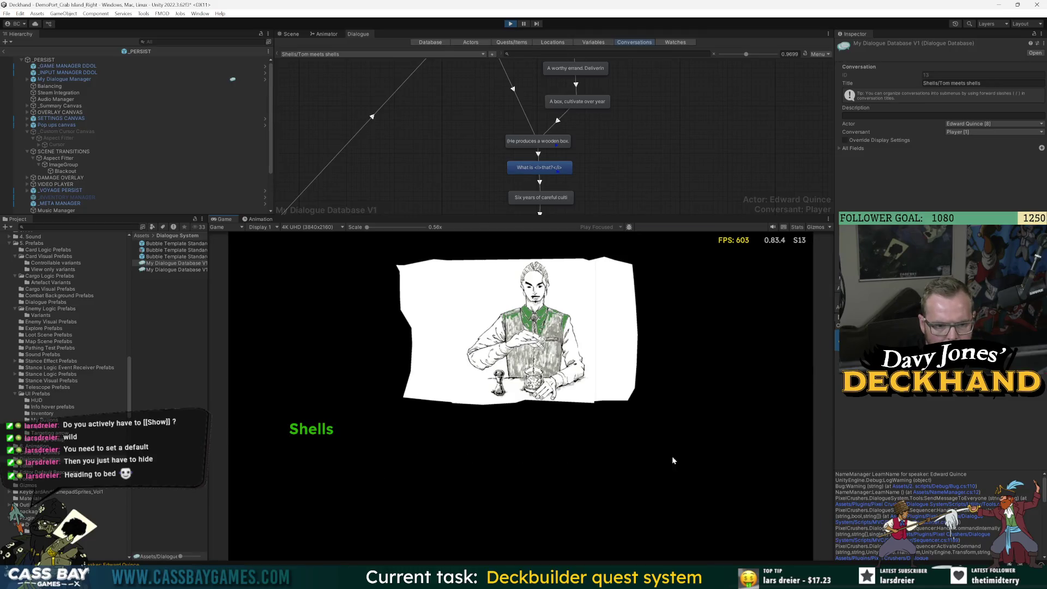
{"action": "left_click", "coordinate": [620, 309]}
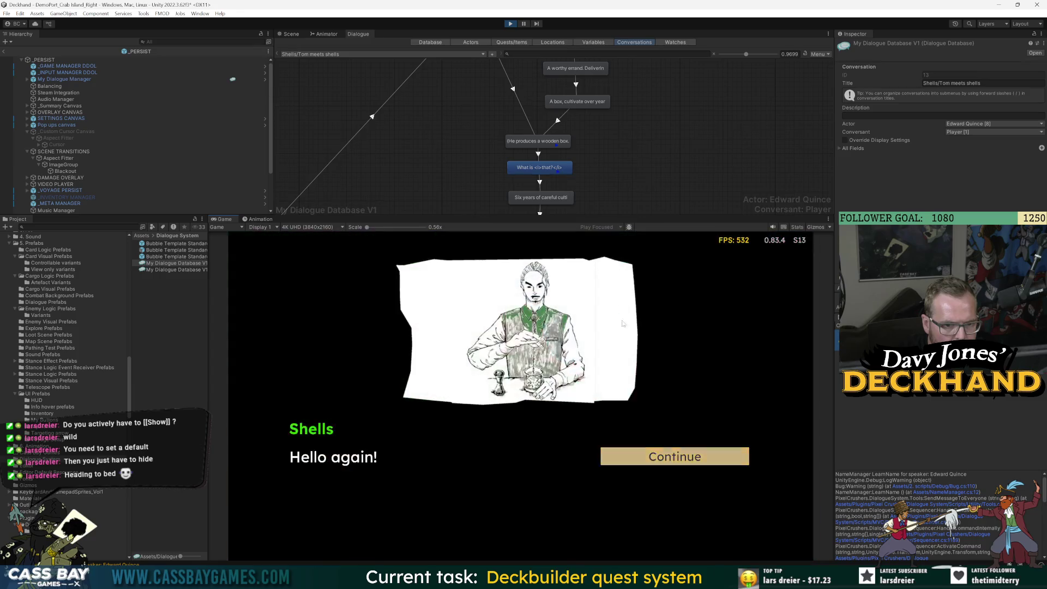
{"action": "left_click", "coordinate": [674, 458]}
{"action": "left_click", "coordinate": [675, 458]}
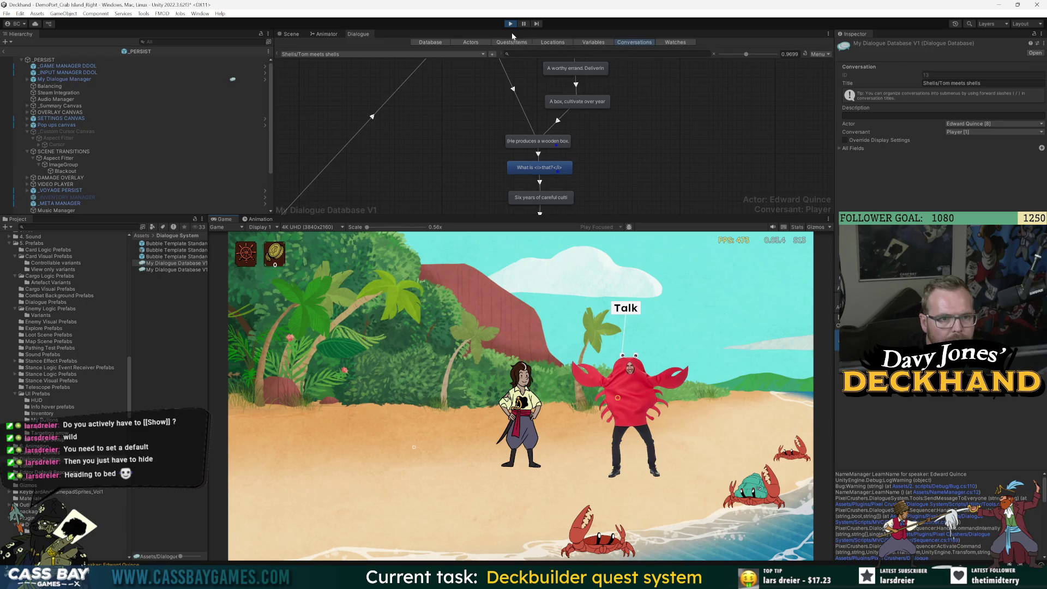
{"action": "left_click", "coordinate": [541, 197]}
Step: Zoom out the graph, inspect the Delivery info node, and show the conversation's properties
{"action": "scroll", "coordinate": [627, 124], "scroll_direction": "down", "scroll_amount": 5}
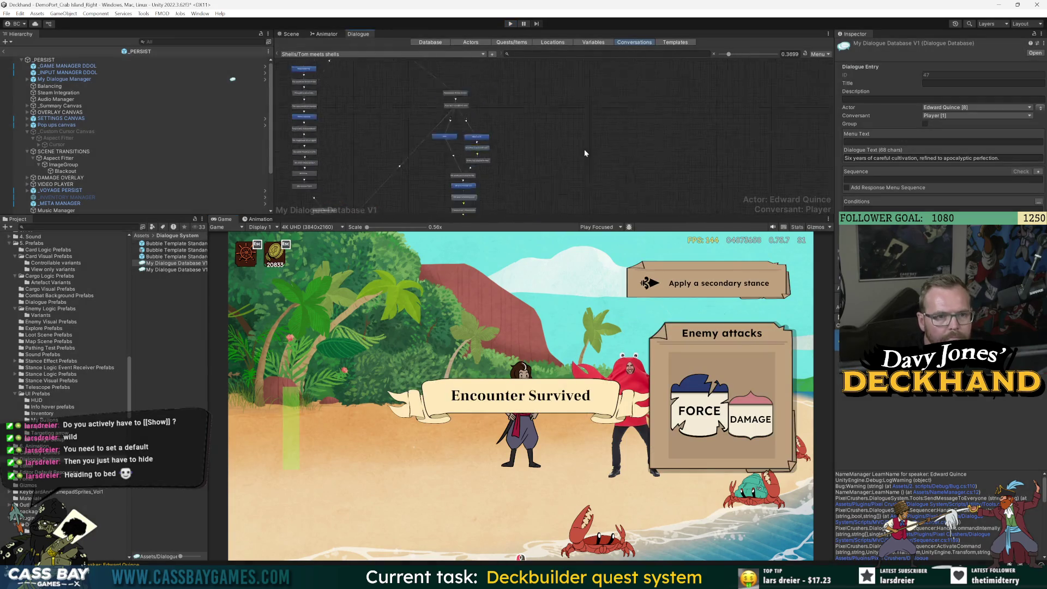
{"action": "scroll", "coordinate": [459, 147], "scroll_direction": "down", "scroll_amount": 3}
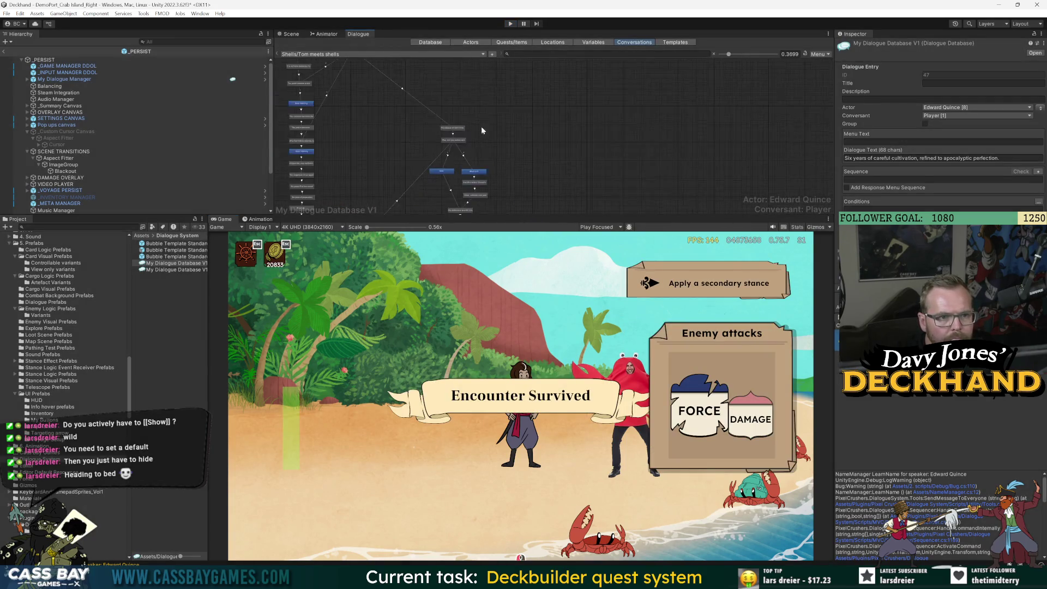
{"action": "left_click", "coordinate": [406, 88]}
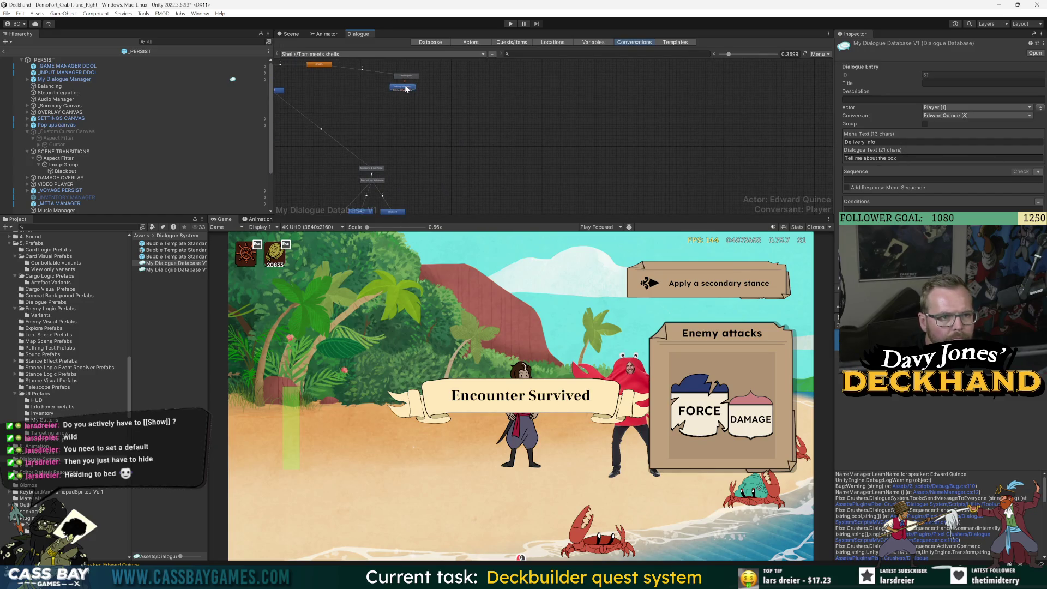
{"action": "mouse_move", "coordinate": [386, 178]}
{"action": "left_mouse_down"}
{"action": "mouse_move", "coordinate": [394, 114]}
{"action": "mouse_move", "coordinate": [376, 154]}
{"action": "left_mouse_up"}
{"action": "right_click", "coordinate": [398, 79]}
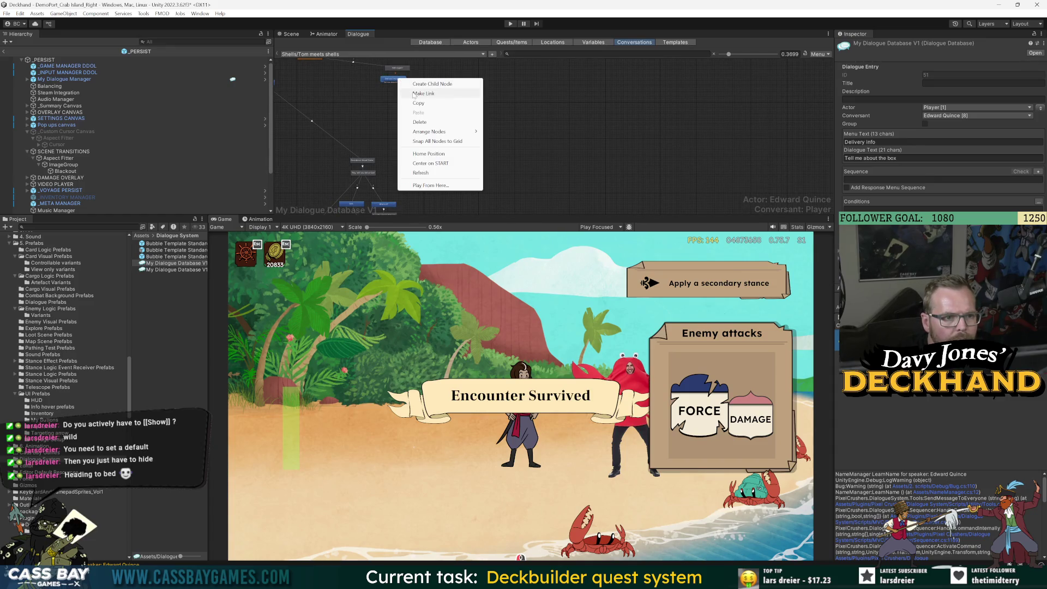
{"action": "left_click", "coordinate": [453, 93]}
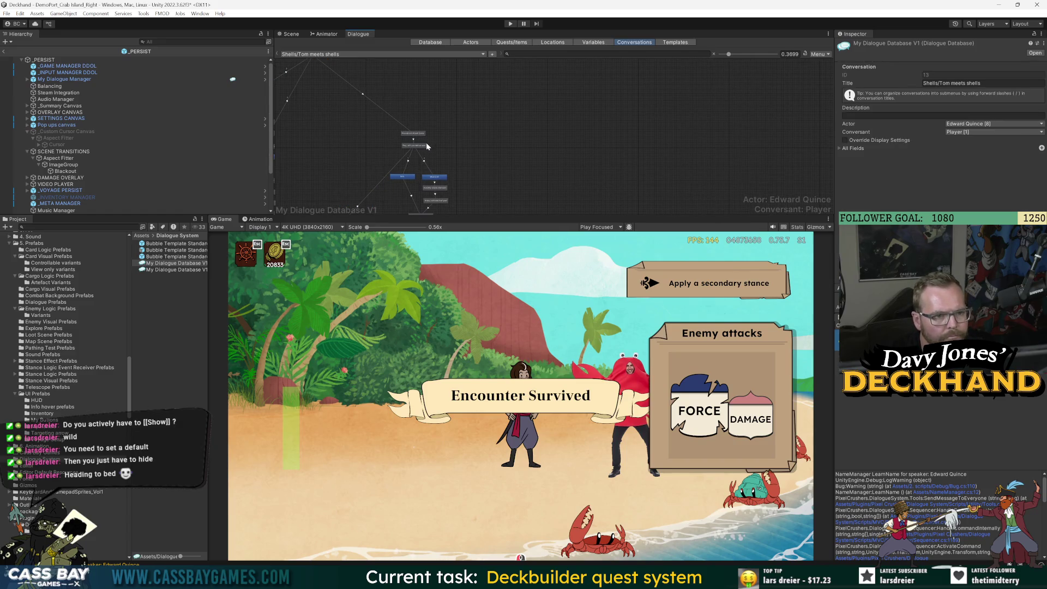
Step: Zoom the graph further out and start linking the top node to another node
{"action": "scroll", "coordinate": [396, 189], "scroll_direction": "up", "scroll_amount": 3}
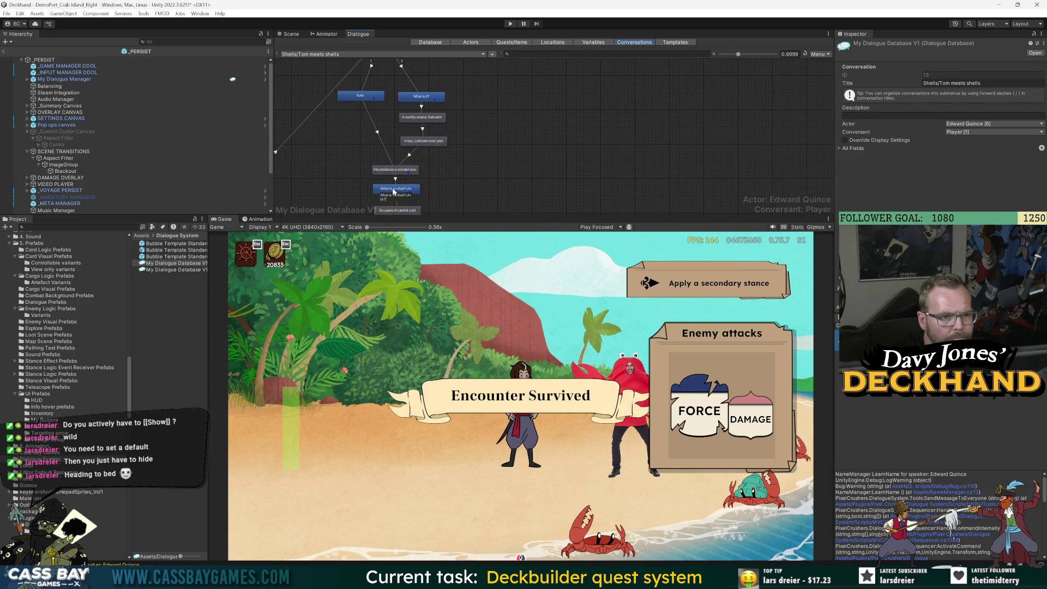
{"action": "scroll", "coordinate": [447, 185], "scroll_direction": "down", "scroll_amount": 3}
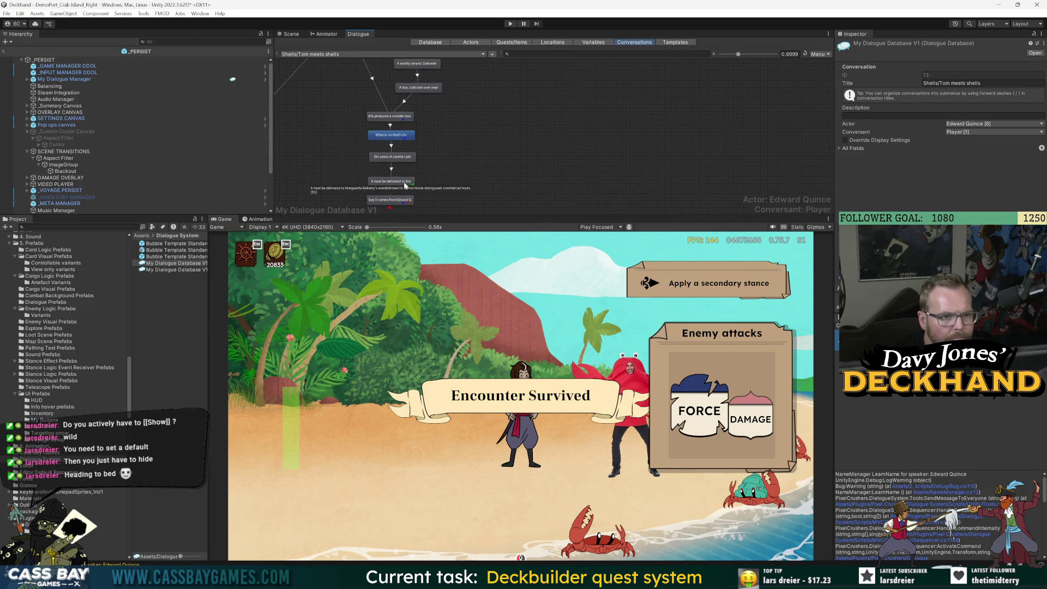
{"action": "scroll", "coordinate": [470, 142], "scroll_direction": "down", "scroll_amount": 5}
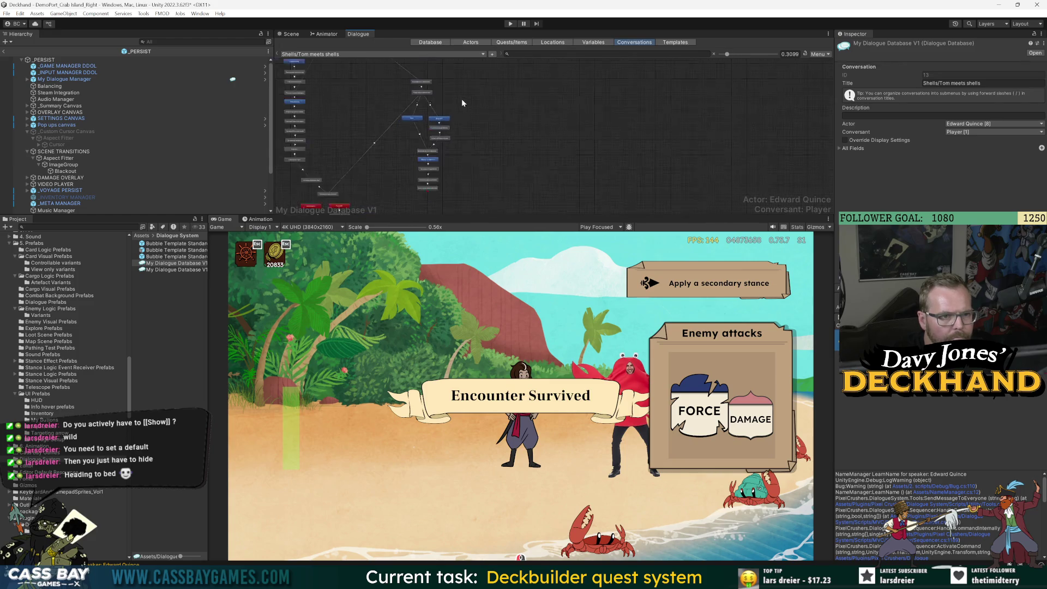
{"action": "right_click", "coordinate": [425, 66]}
{"action": "left_click", "coordinate": [474, 80]}
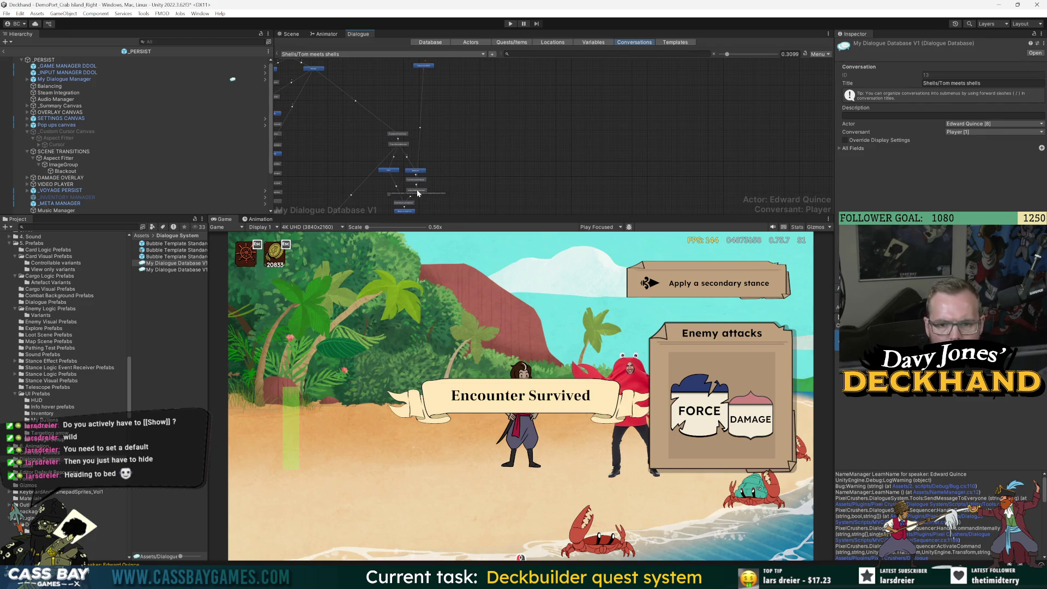
Step: Move the Delivery info and Hello again nodes lower in the graph, then playtest by talking to the crab
{"action": "scroll", "coordinate": [418, 193], "scroll_direction": "up", "scroll_amount": 5}
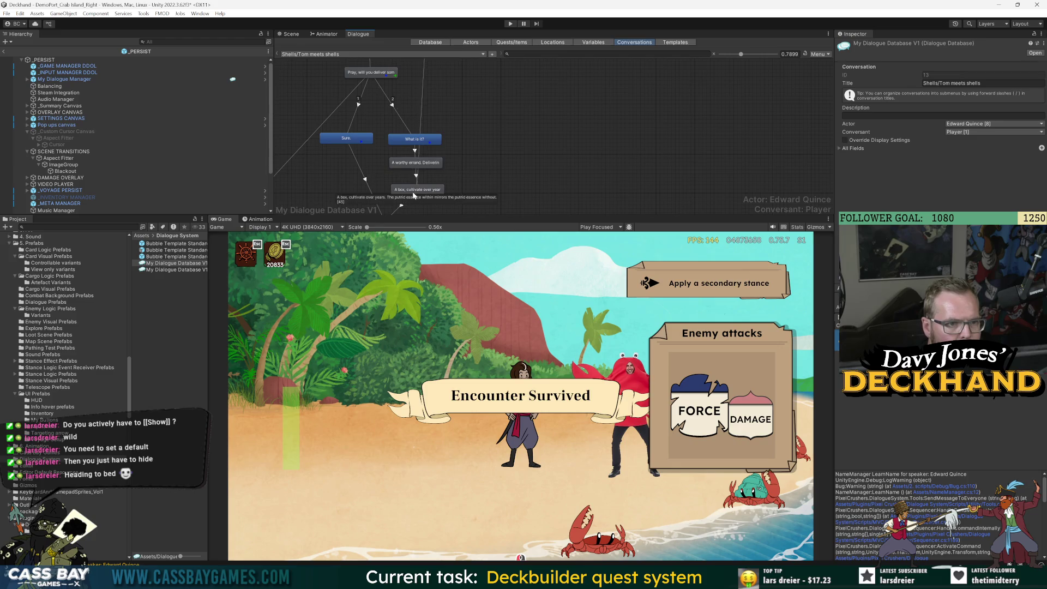
{"action": "scroll", "coordinate": [386, 178], "scroll_direction": "down", "scroll_amount": 2}
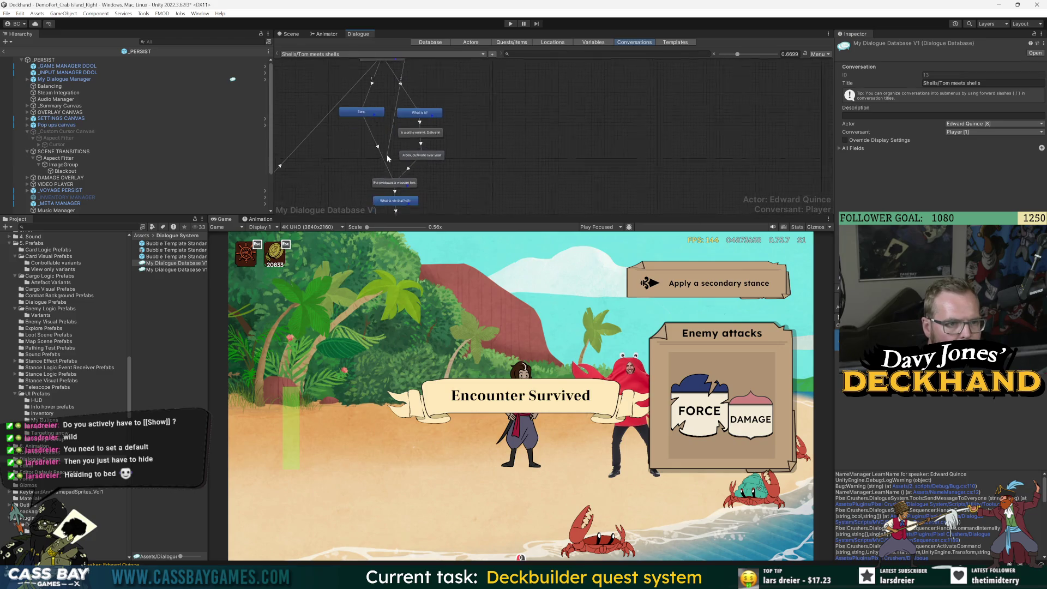
{"action": "scroll", "coordinate": [424, 184], "scroll_direction": "down", "scroll_amount": 2}
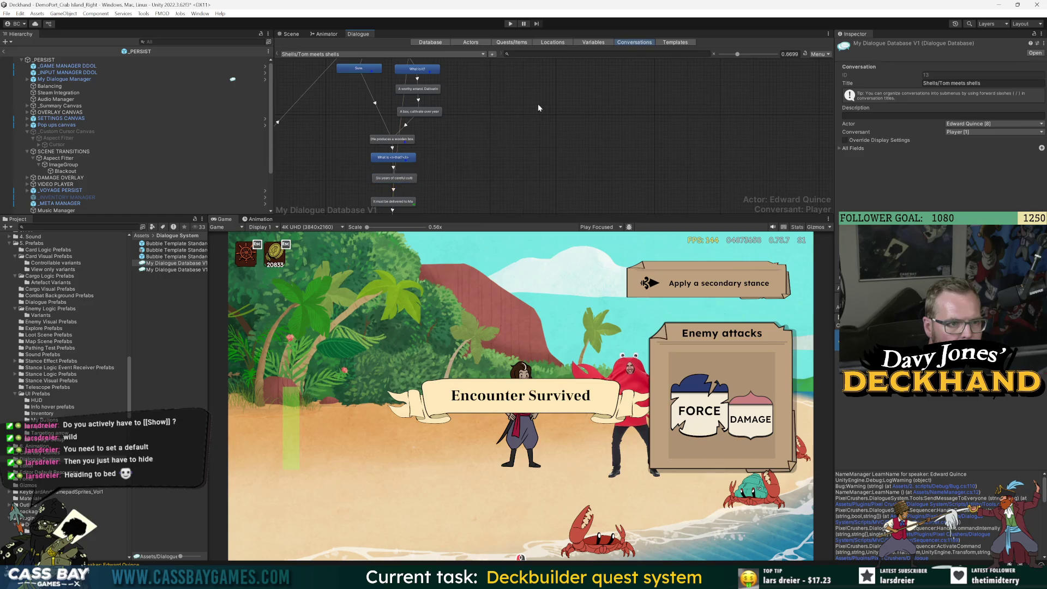
{"action": "scroll", "coordinate": [540, 102], "scroll_direction": "down", "scroll_amount": 5}
{"action": "scroll", "coordinate": [361, 82], "scroll_direction": "up", "scroll_amount": 4}
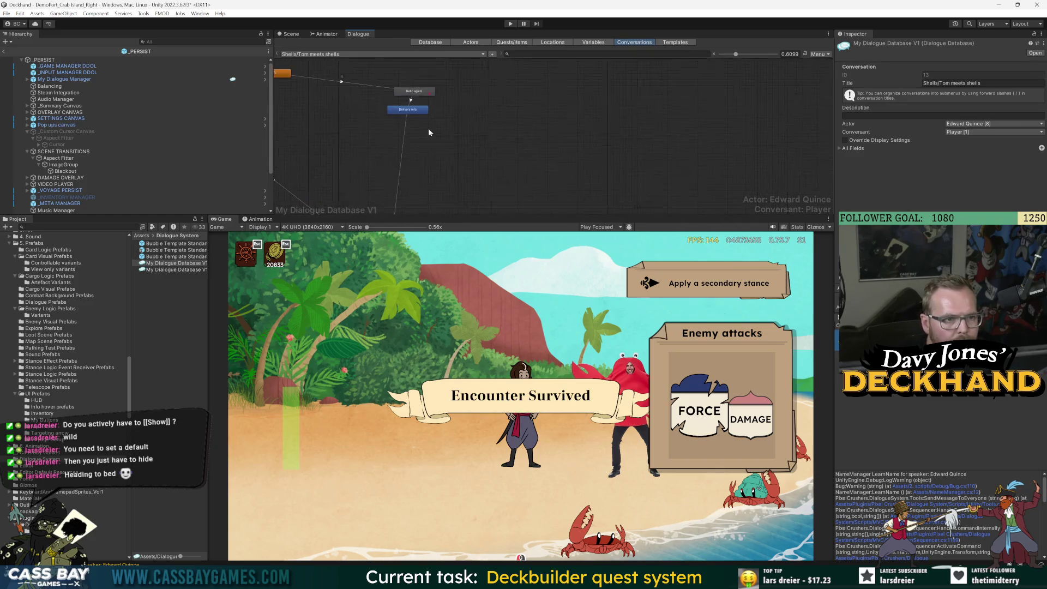
{"action": "left_click_drag", "start_coordinate": [411, 109], "coordinate": [403, 128]}
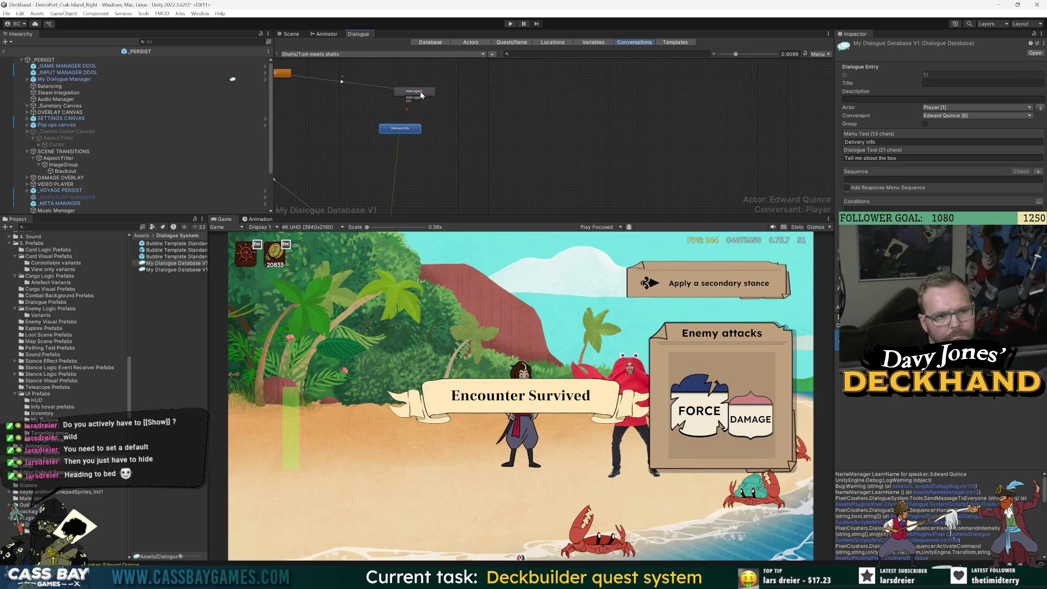
{"action": "mouse_move", "coordinate": [411, 96]}
{"action": "left_mouse_down"}
{"action": "mouse_move", "coordinate": [429, 100]}
{"action": "mouse_move", "coordinate": [400, 126]}
{"action": "left_mouse_up"}
{"action": "left_click", "coordinate": [510, 23]}
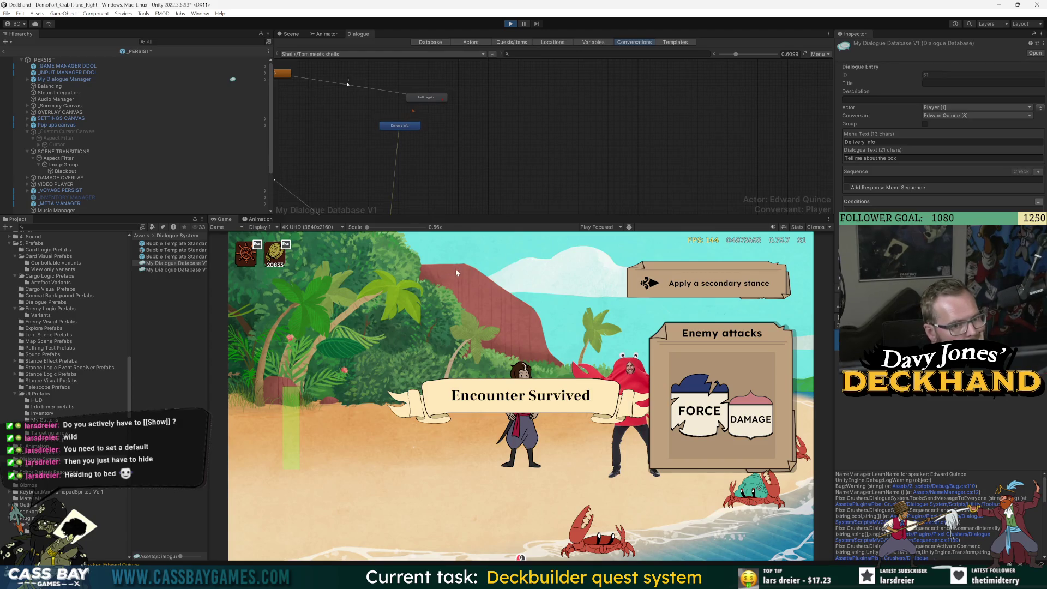
{"action": "left_click", "coordinate": [626, 307]}
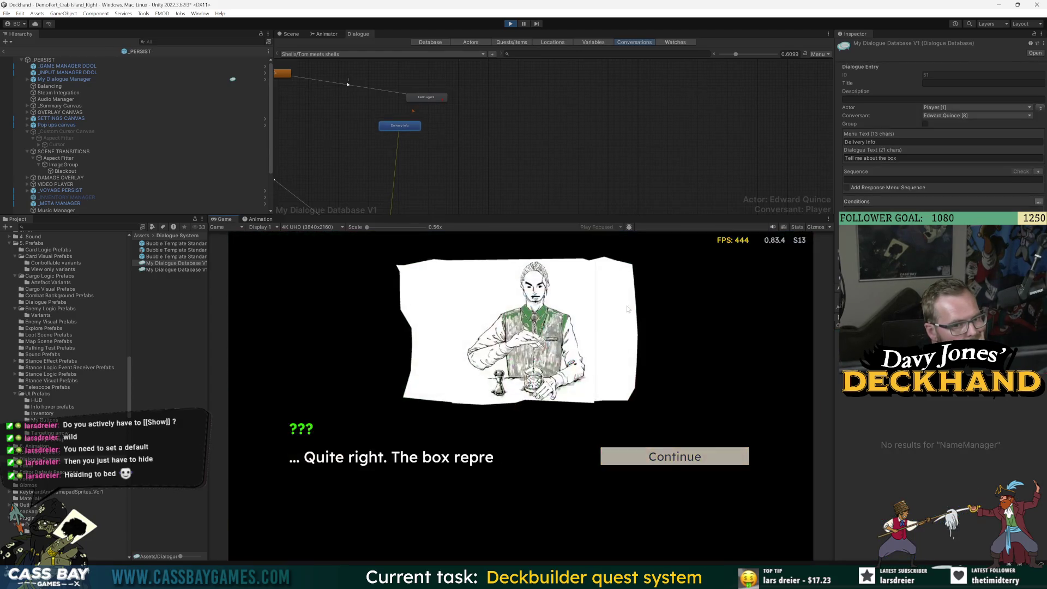
Step: Play through Tom meeting Shells, choosing to interrupt and answering the delivery request
{"action": "left_click", "coordinate": [668, 450]}
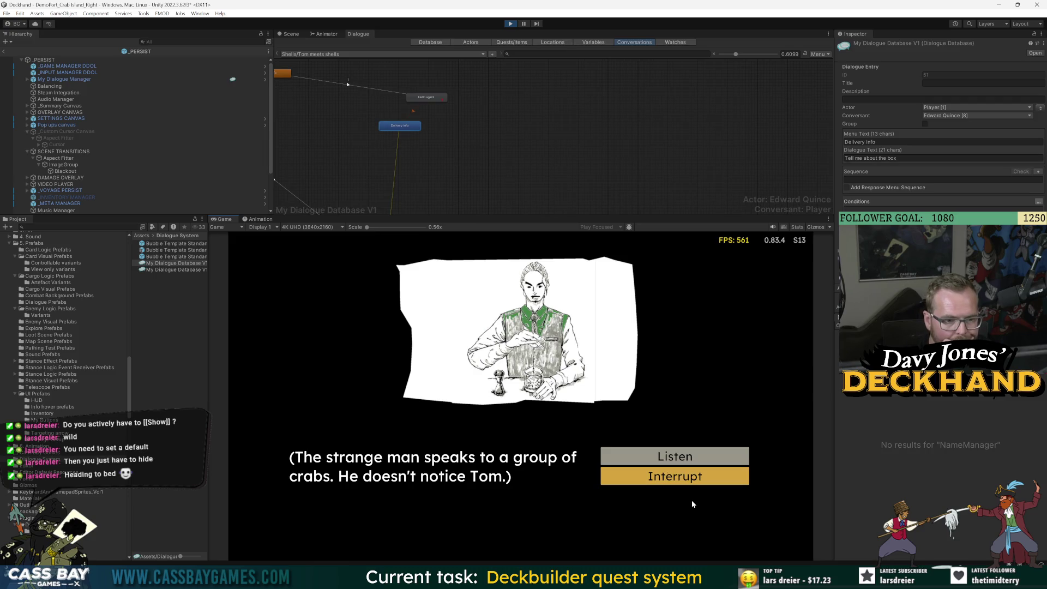
{"action": "left_click", "coordinate": [697, 482]}
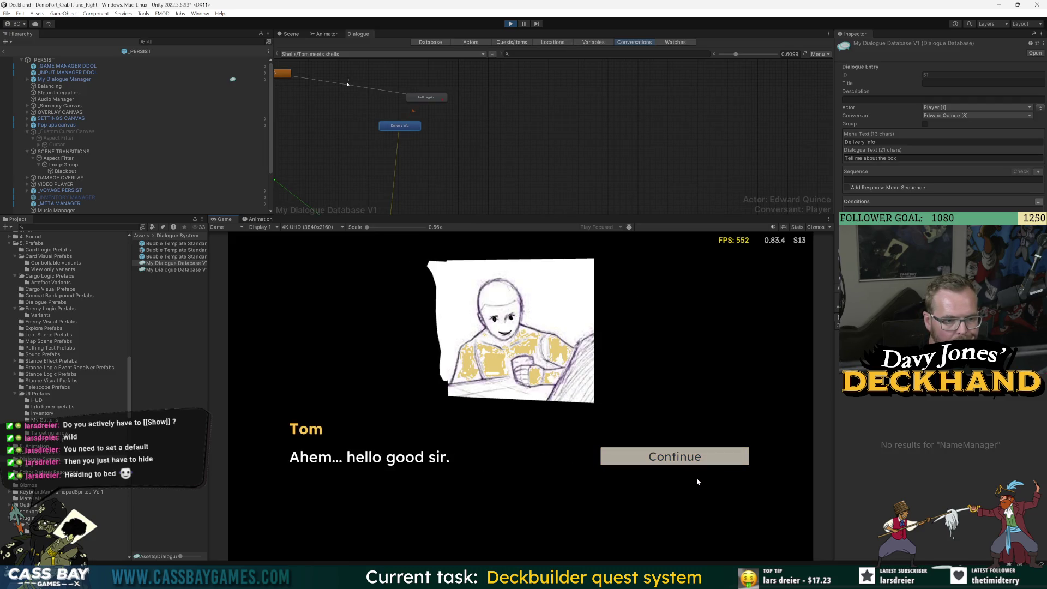
{"action": "left_click", "coordinate": [680, 458]}
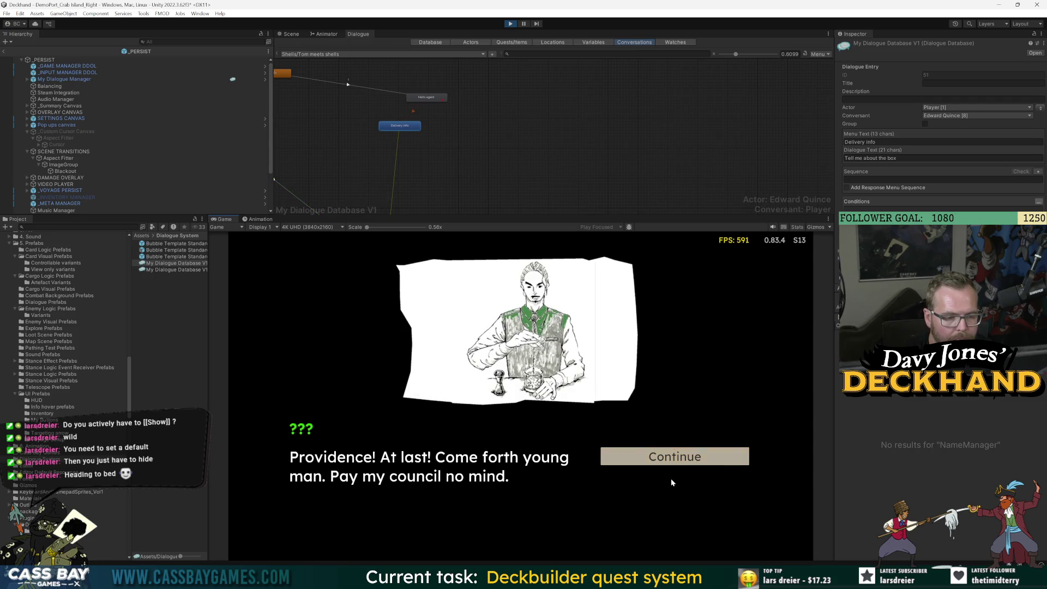
{"action": "left_click", "coordinate": [675, 466]}
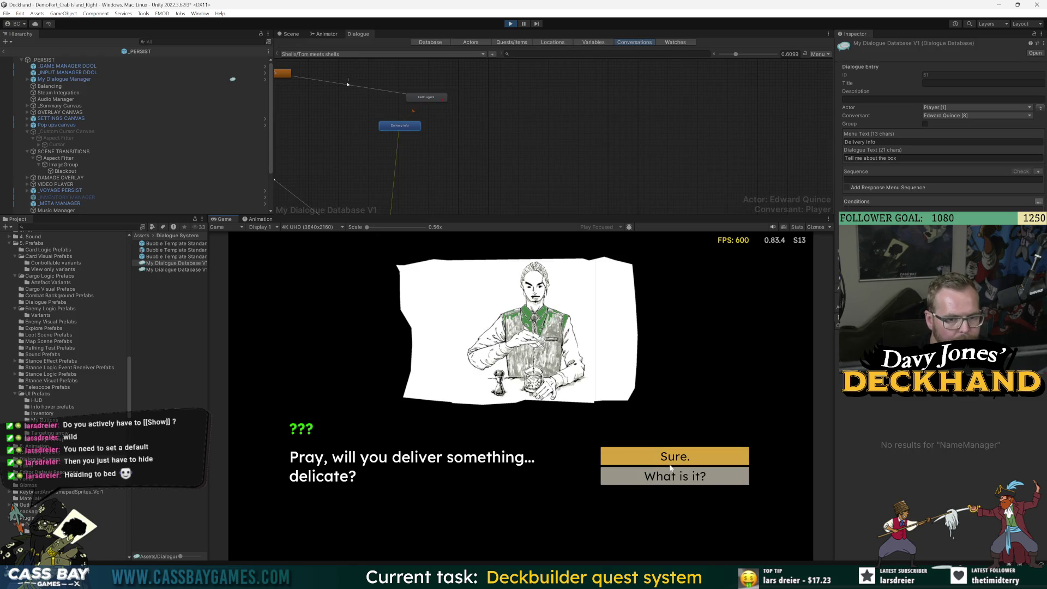
{"action": "left_click", "coordinate": [673, 484]}
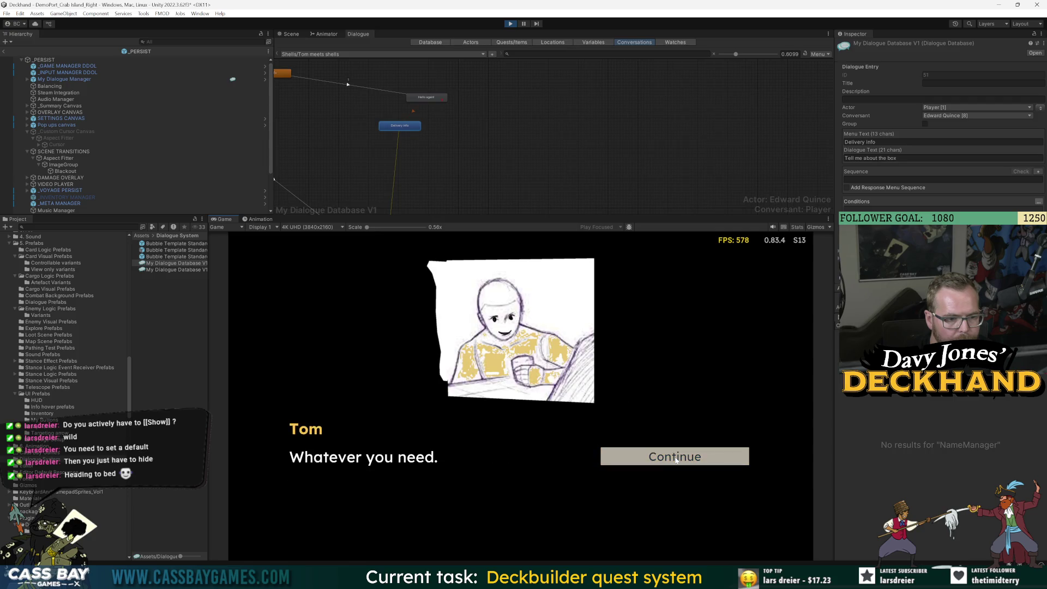
{"action": "left_click", "coordinate": [675, 460]}
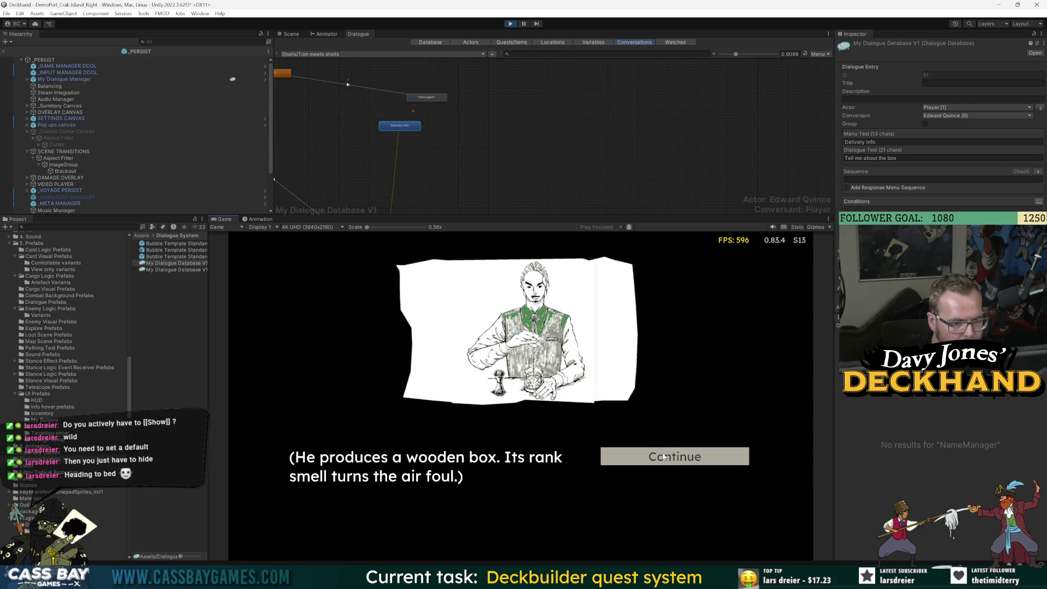
{"action": "left_click", "coordinate": [664, 457]}
{"action": "left_click", "coordinate": [665, 461]}
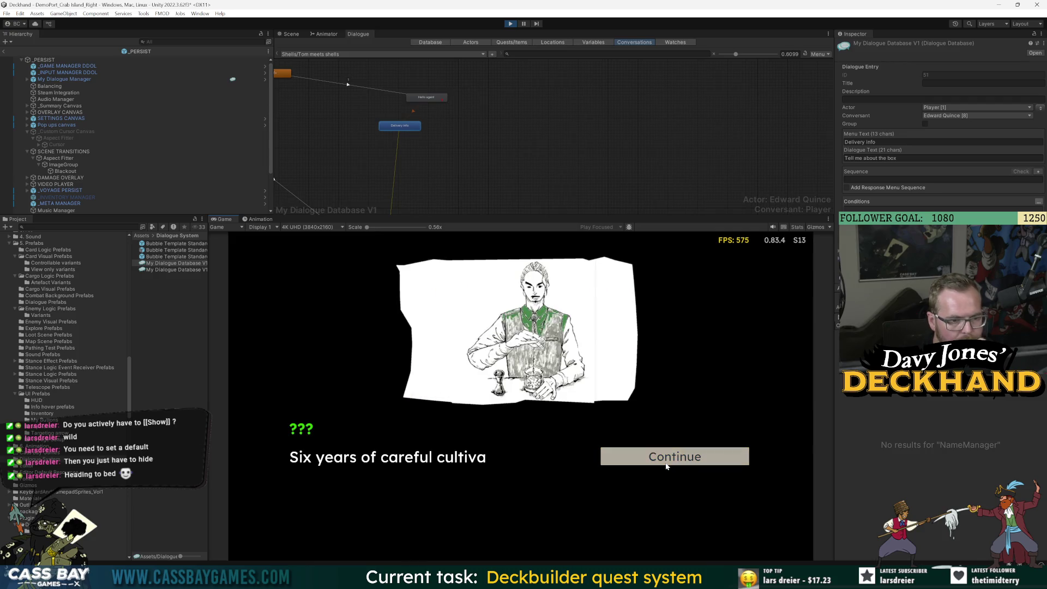
{"action": "left_click", "coordinate": [661, 460]}
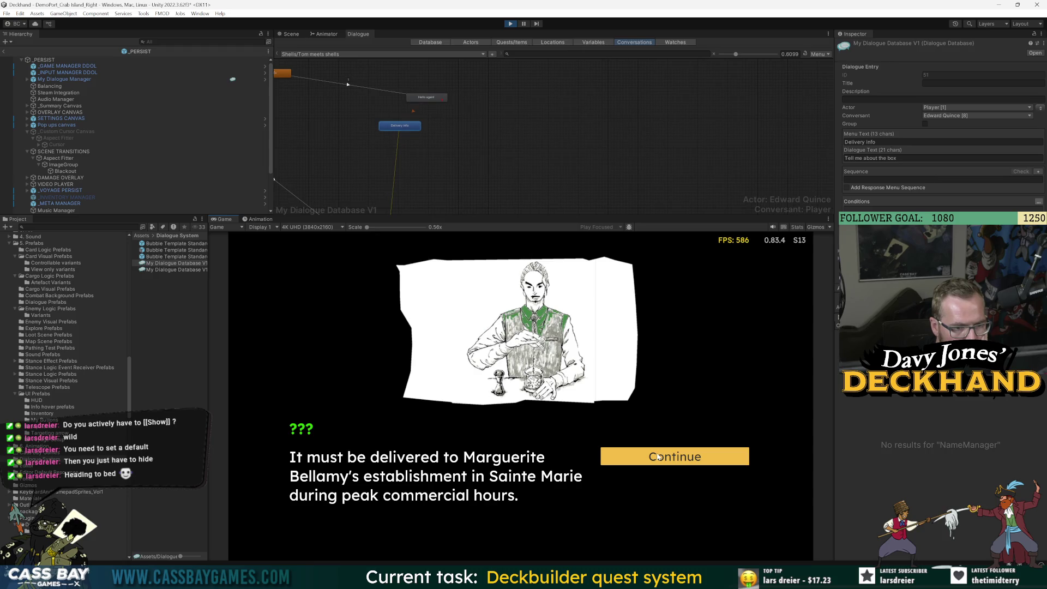
{"action": "left_click", "coordinate": [659, 455]}
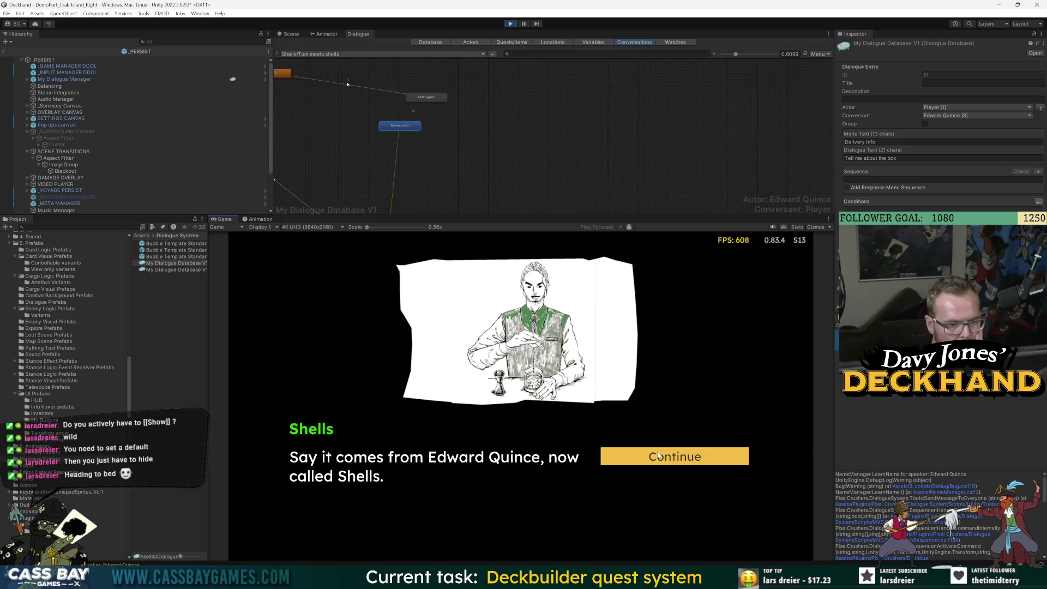
{"action": "left_click", "coordinate": [659, 455]}
Step: Talk to Shells again about the box and its delivery until back on the beach
{"action": "left_click", "coordinate": [635, 313]}
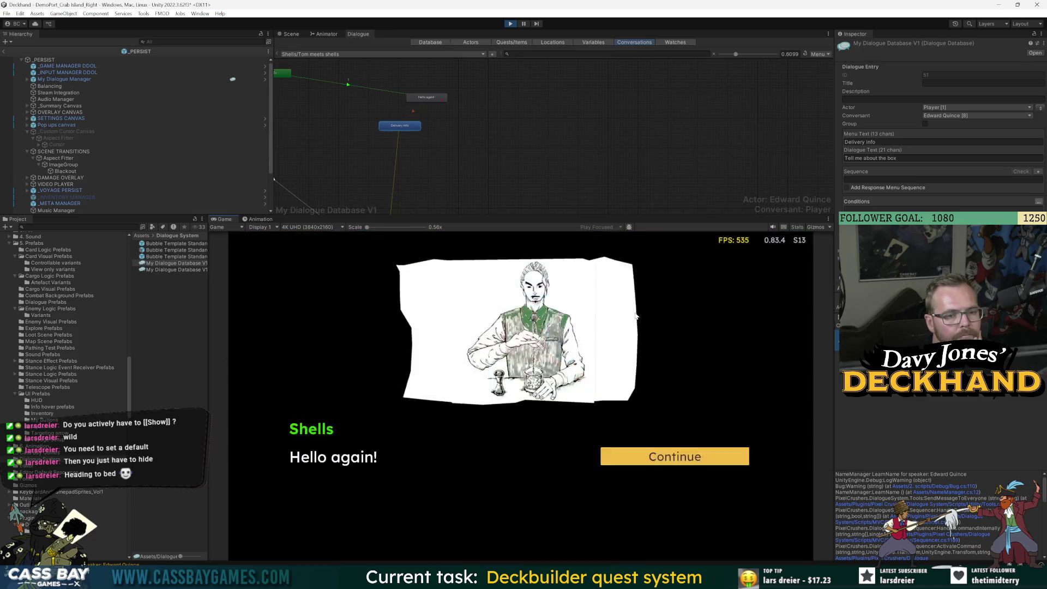
{"action": "left_click", "coordinate": [663, 459]}
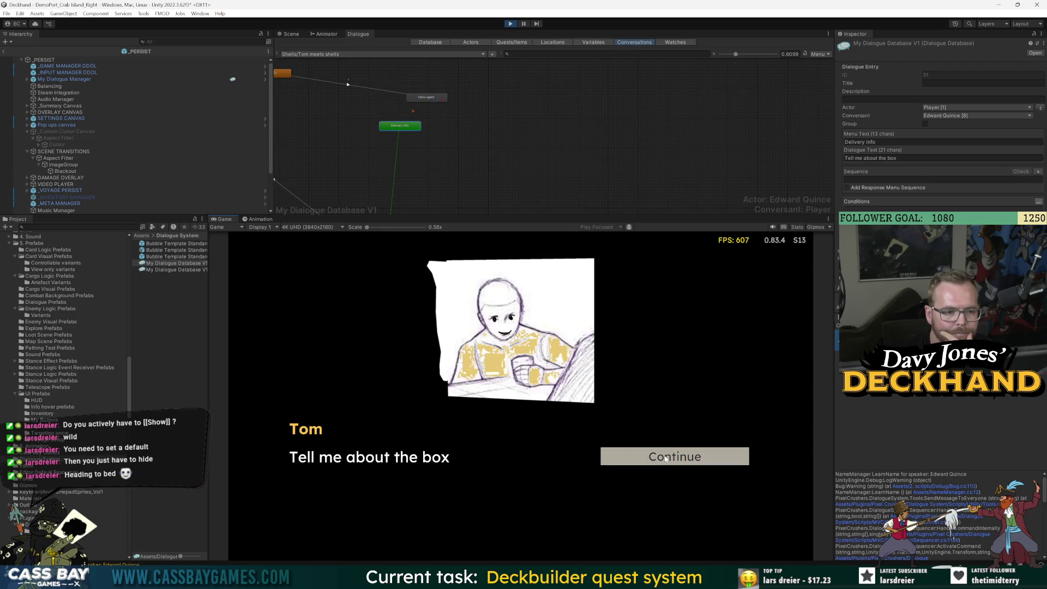
{"action": "left_click", "coordinate": [665, 459]}
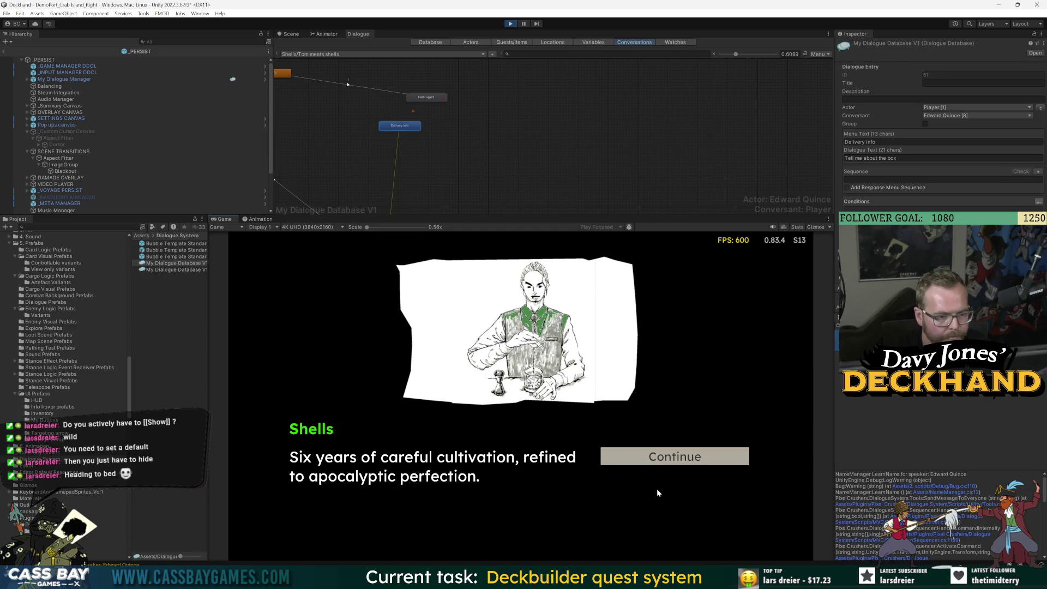
{"action": "left_click", "coordinate": [678, 464]}
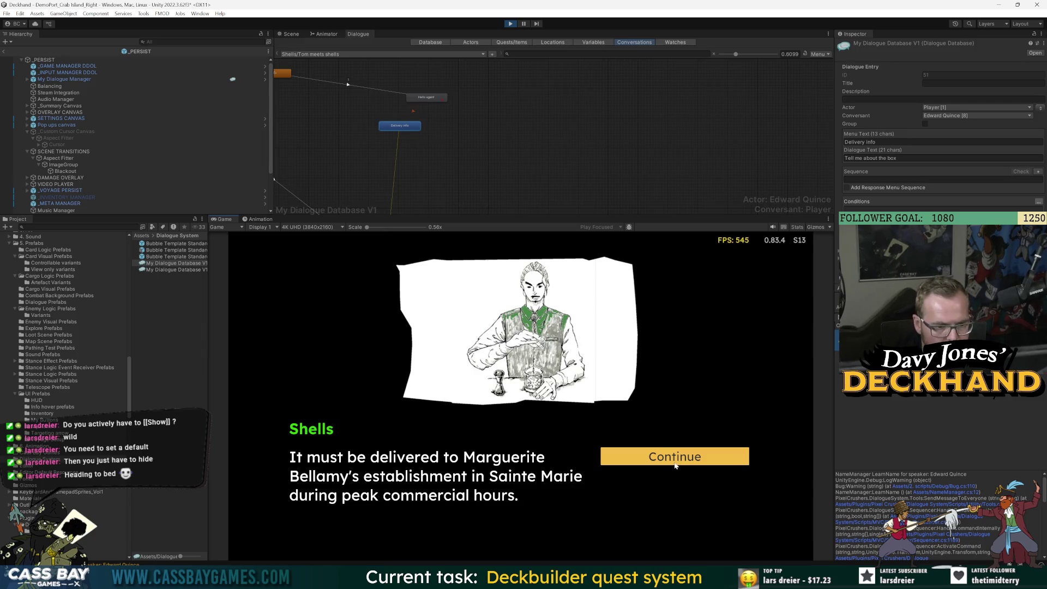
{"action": "left_click", "coordinate": [675, 465]}
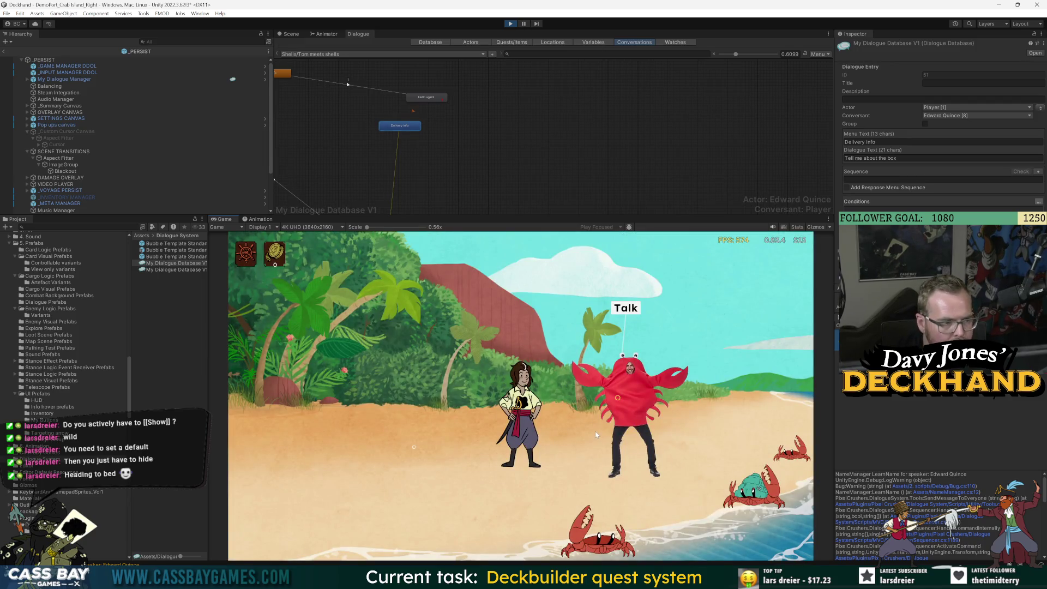
Step: Walk the player past the crab and over to the ship on the left, then open the journal with J
{"action": "left_click", "coordinate": [398, 454]}
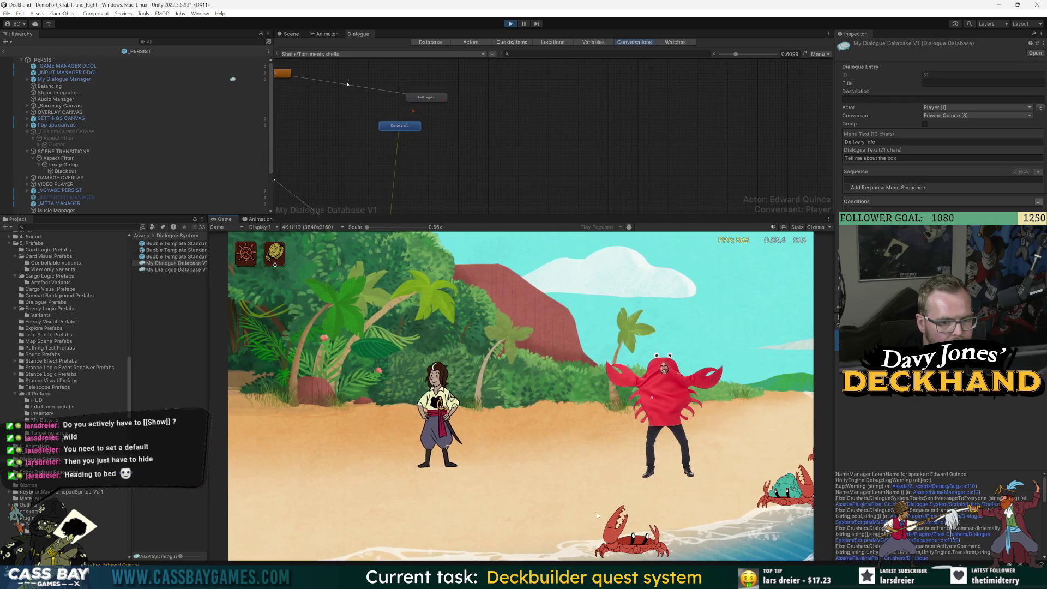
{"action": "left_click", "coordinate": [741, 467]}
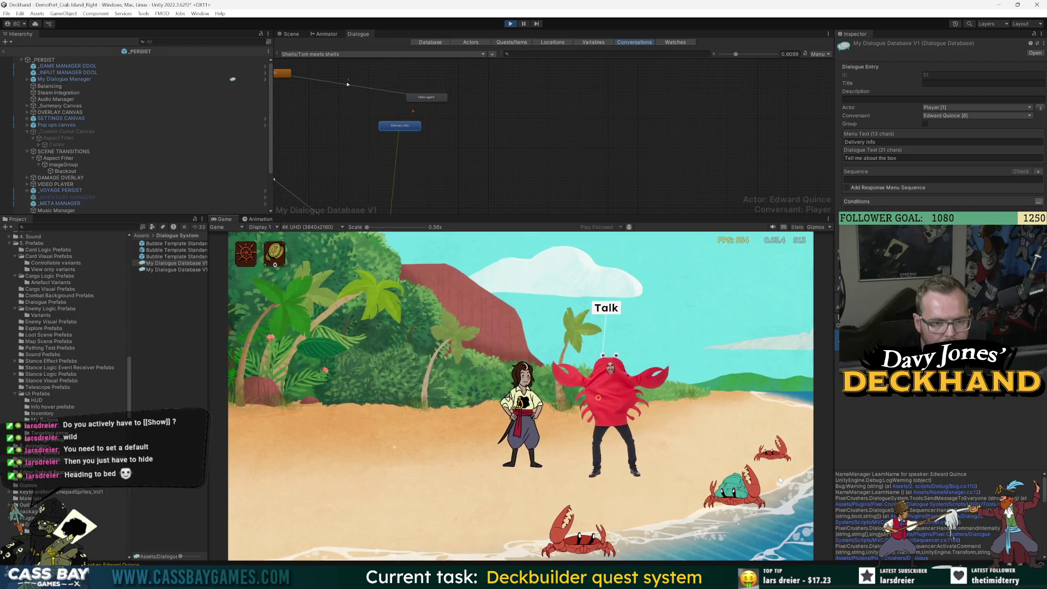
{"action": "left_click", "coordinate": [392, 472]}
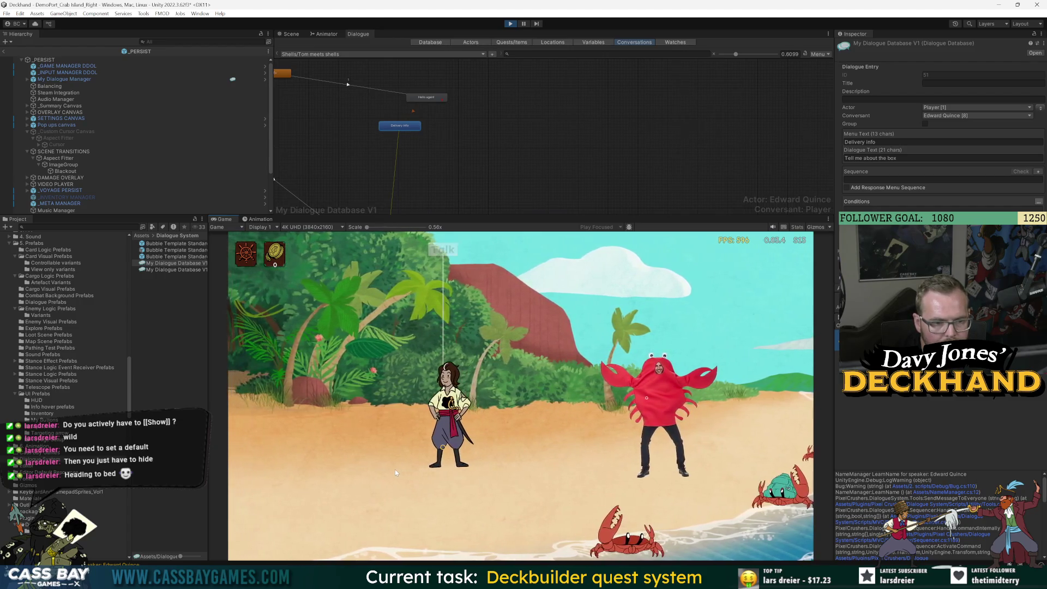
{"action": "left_click", "coordinate": [623, 457]}
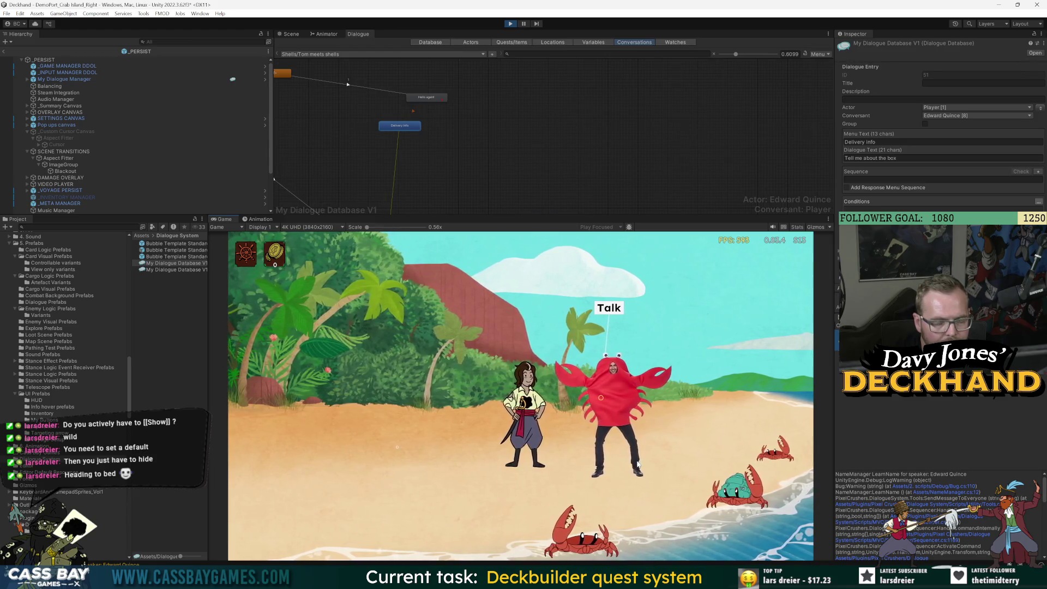
{"action": "left_click", "coordinate": [399, 418]}
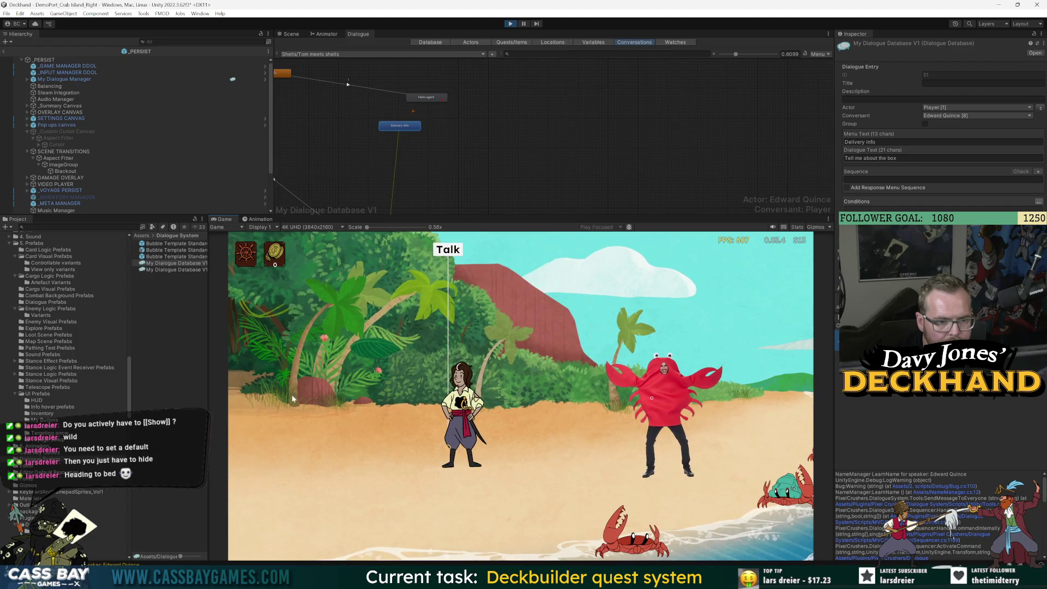
{"action": "left_click", "coordinate": [271, 393]}
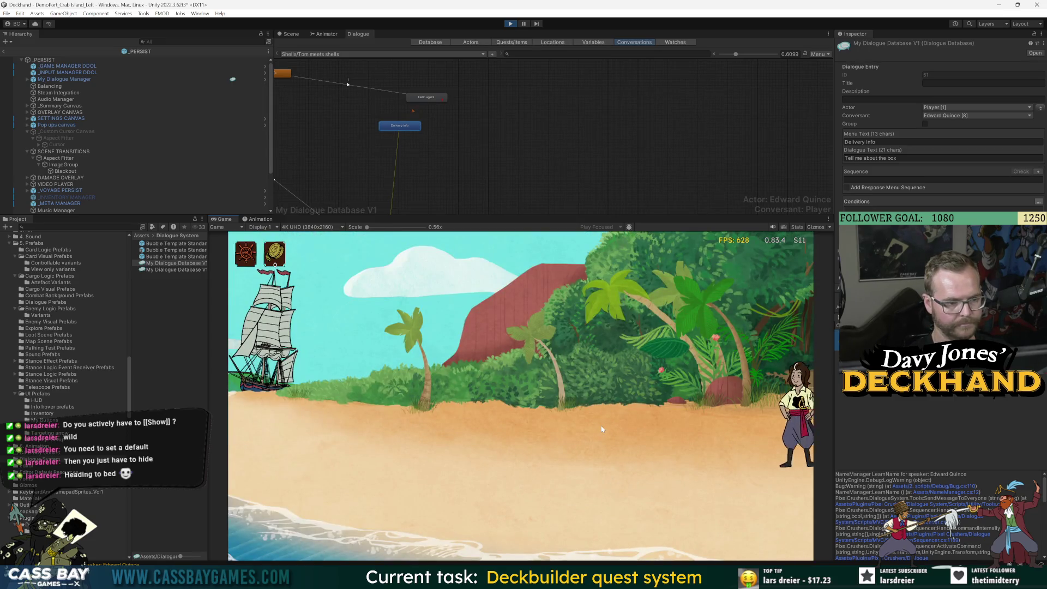
{"action": "left_click", "coordinate": [303, 407]}
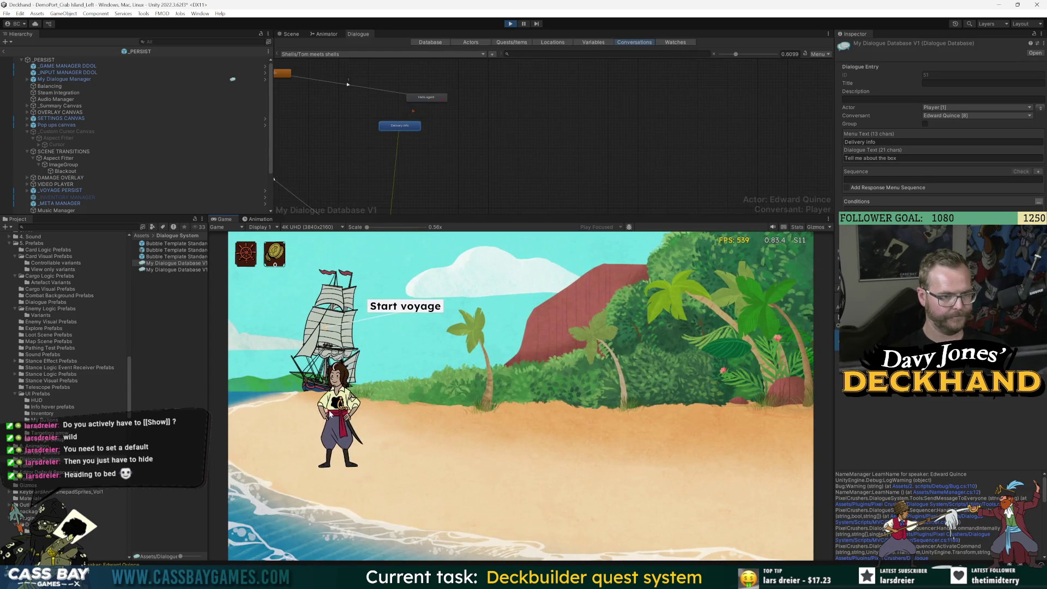
{"action": "key", "text": "j"}
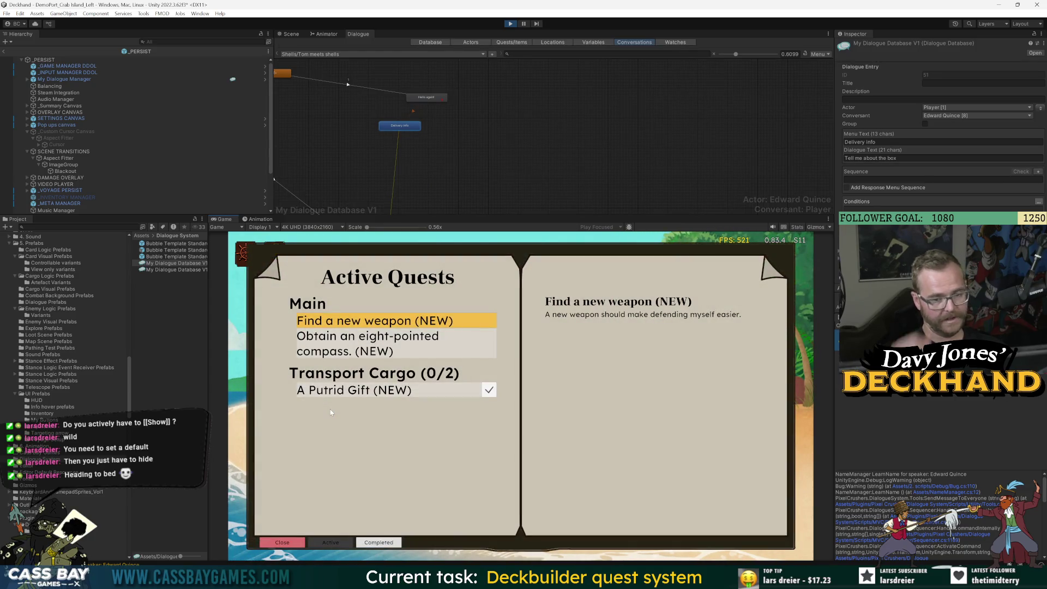
Step: Browse the journal's quests, reading A Putrid Gift and the main quest descriptions
{"action": "left_click", "coordinate": [442, 387]}
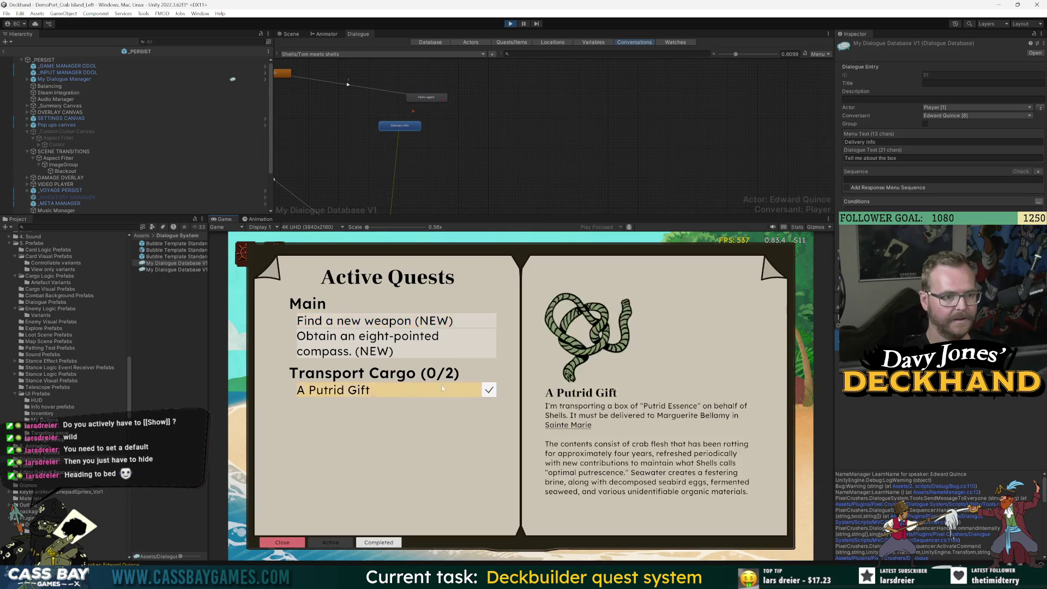
{"action": "left_click", "coordinate": [349, 321]}
{"action": "left_click", "coordinate": [349, 343]}
{"action": "left_click", "coordinate": [338, 390]}
{"action": "left_click", "coordinate": [319, 318]}
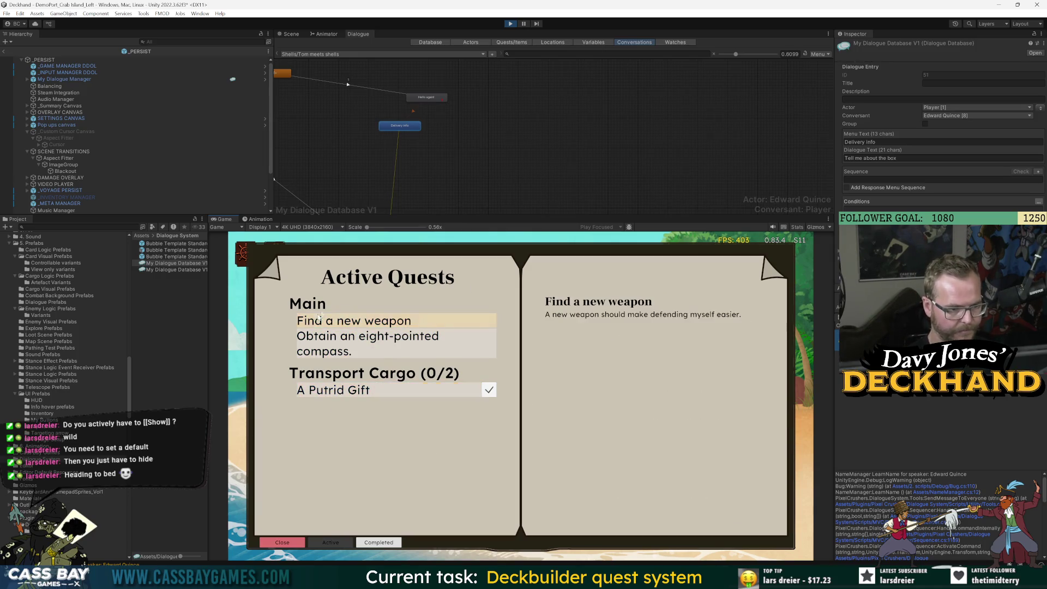
{"action": "left_click", "coordinate": [453, 389]}
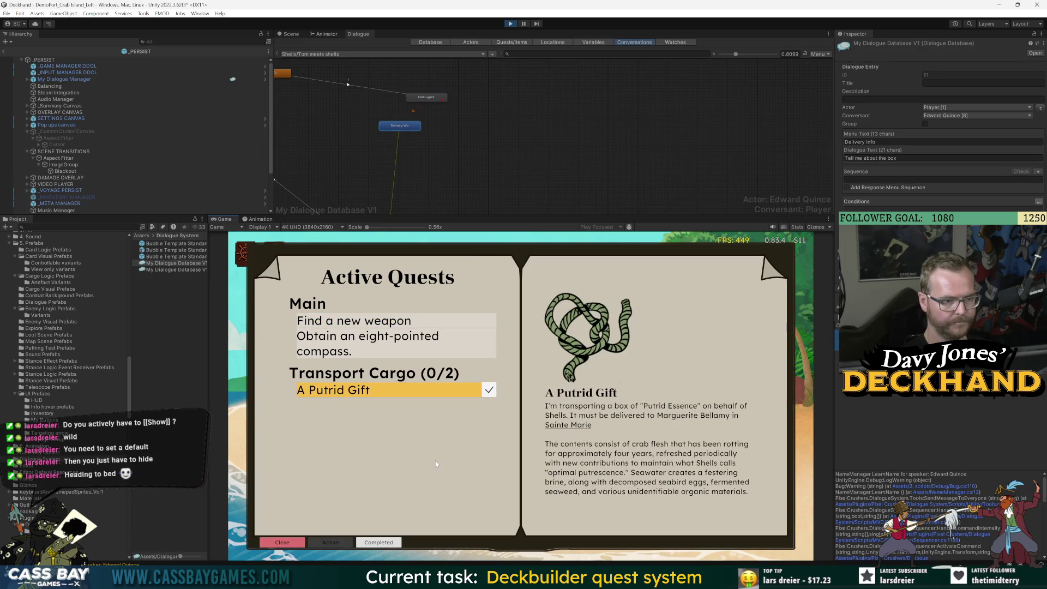
{"action": "left_click", "coordinate": [381, 343]}
{"action": "left_click", "coordinate": [382, 321]}
{"action": "left_click", "coordinate": [391, 351]}
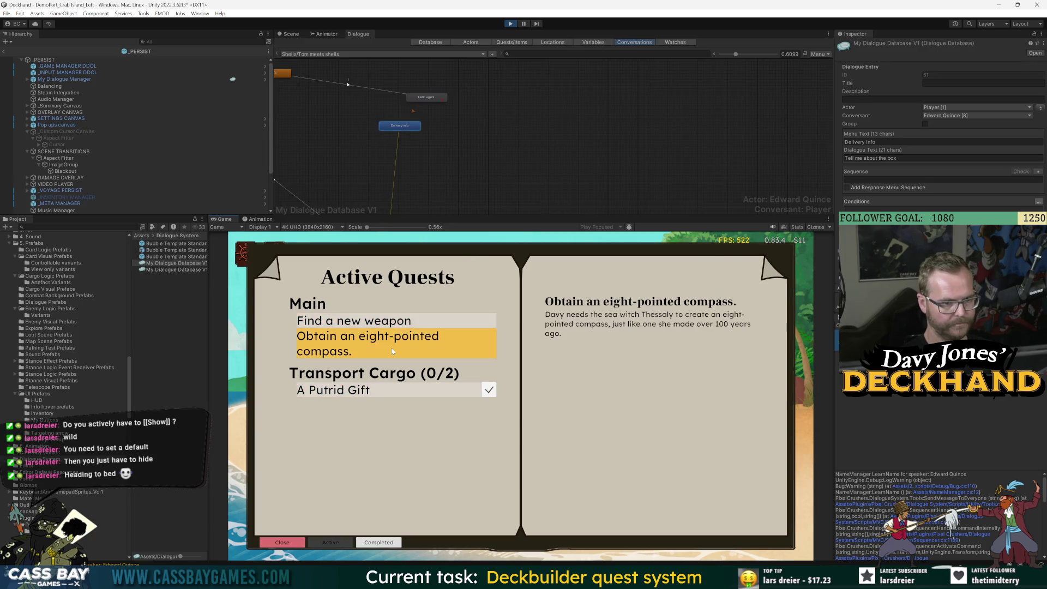
{"action": "left_click", "coordinate": [389, 389]}
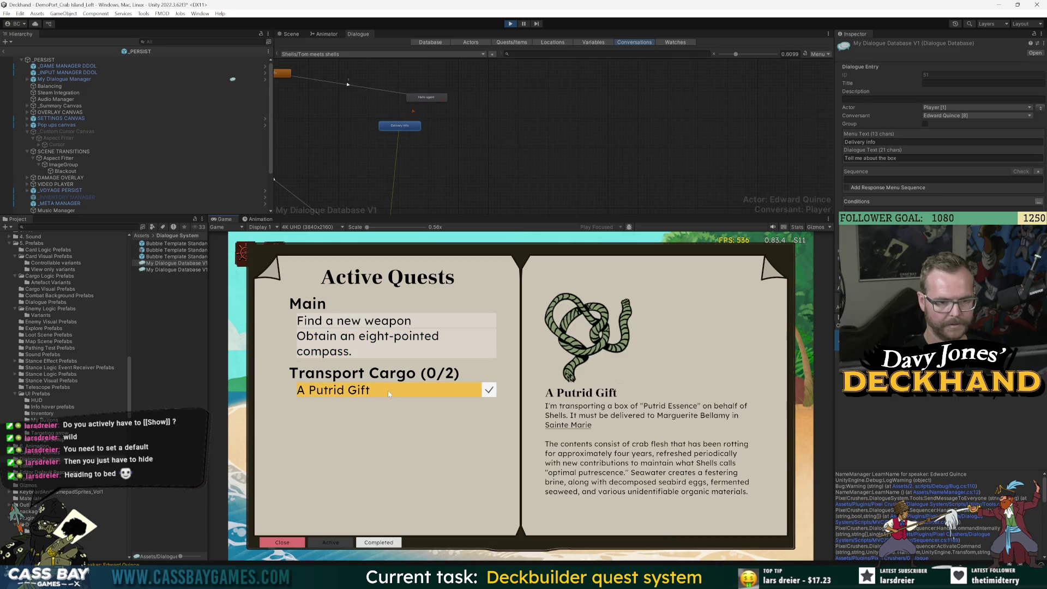
Step: Abandon the A Putrid Gift cargo quest and stop play mode
{"action": "left_click", "coordinate": [488, 391]}
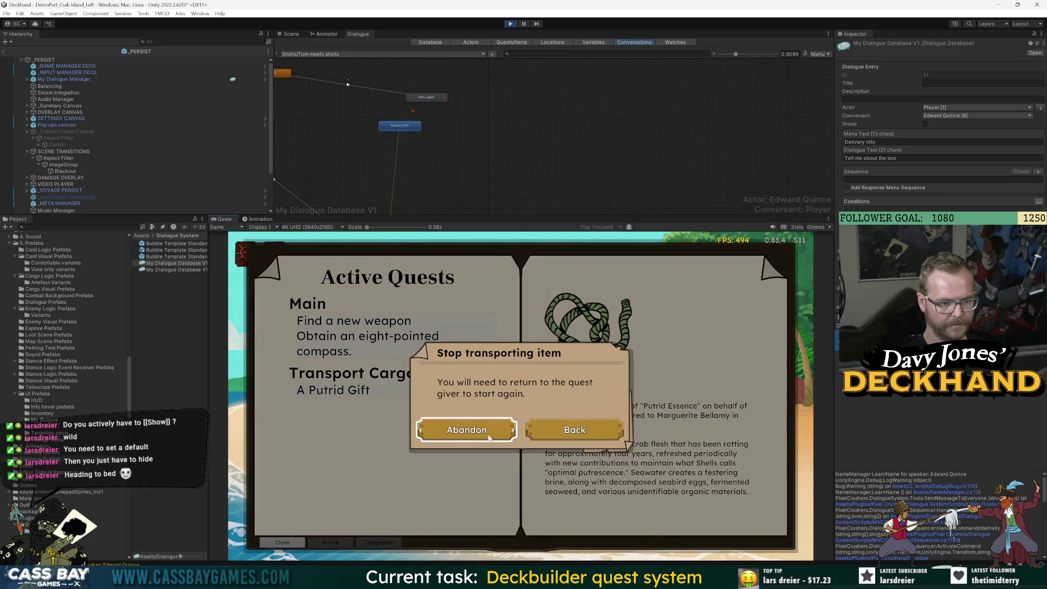
{"action": "left_click", "coordinate": [490, 433]}
{"action": "left_click", "coordinate": [509, 24]}
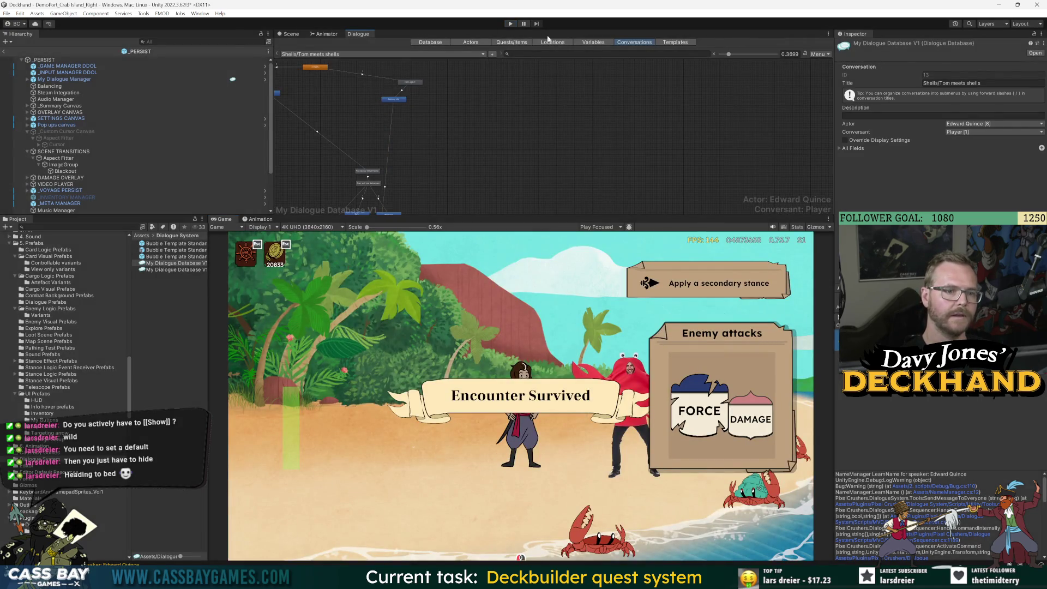
Step: Inspect the Transport.Putrid essence quest's settings under Quests/Items
{"action": "left_click", "coordinate": [518, 43]}
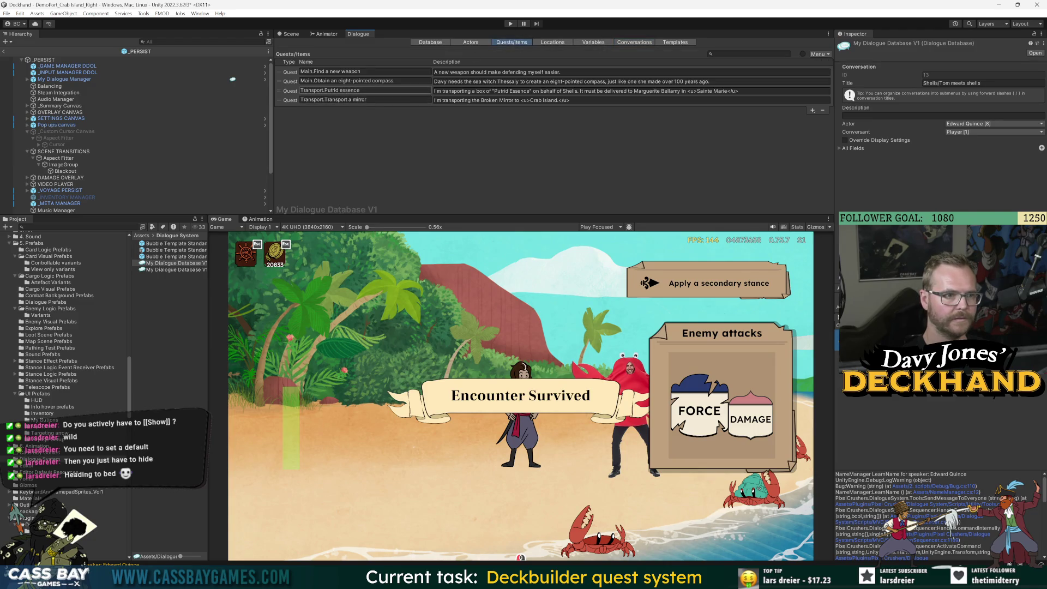
{"action": "left_click", "coordinate": [287, 91]}
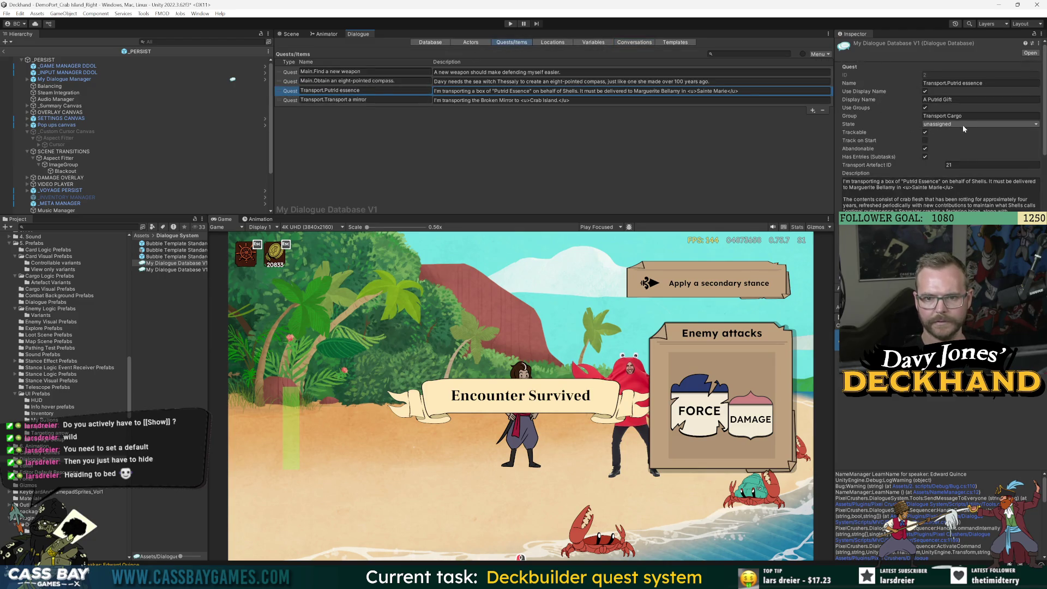
{"action": "left_click", "coordinate": [628, 44]}
Step: Review the conversation's properties and the strange man entry, then enter play mode
{"action": "scroll", "coordinate": [414, 76], "scroll_direction": "down", "scroll_amount": 5}
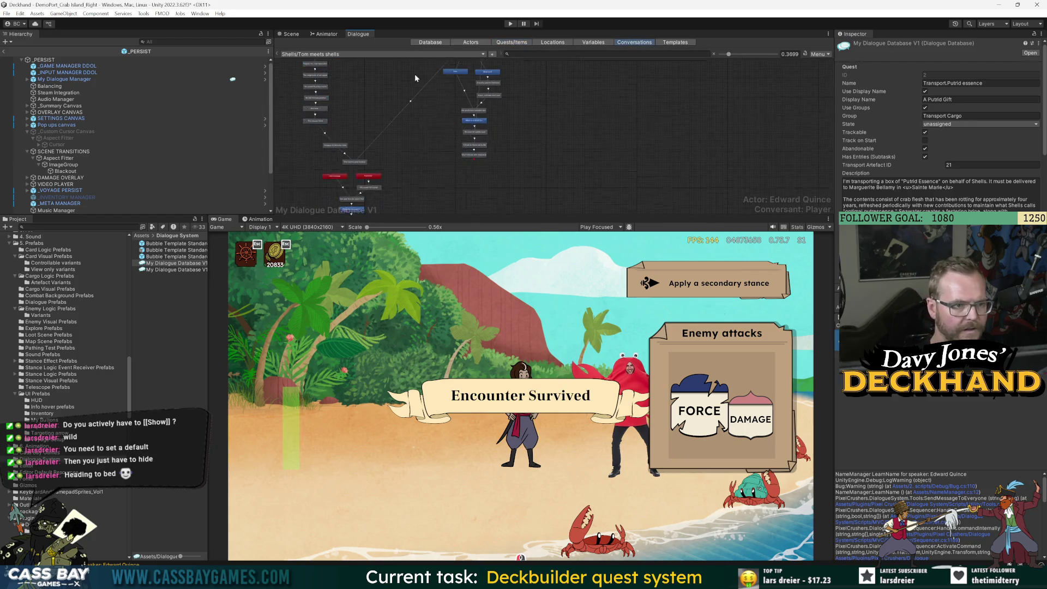
{"action": "scroll", "coordinate": [421, 96], "scroll_direction": "up", "scroll_amount": 3}
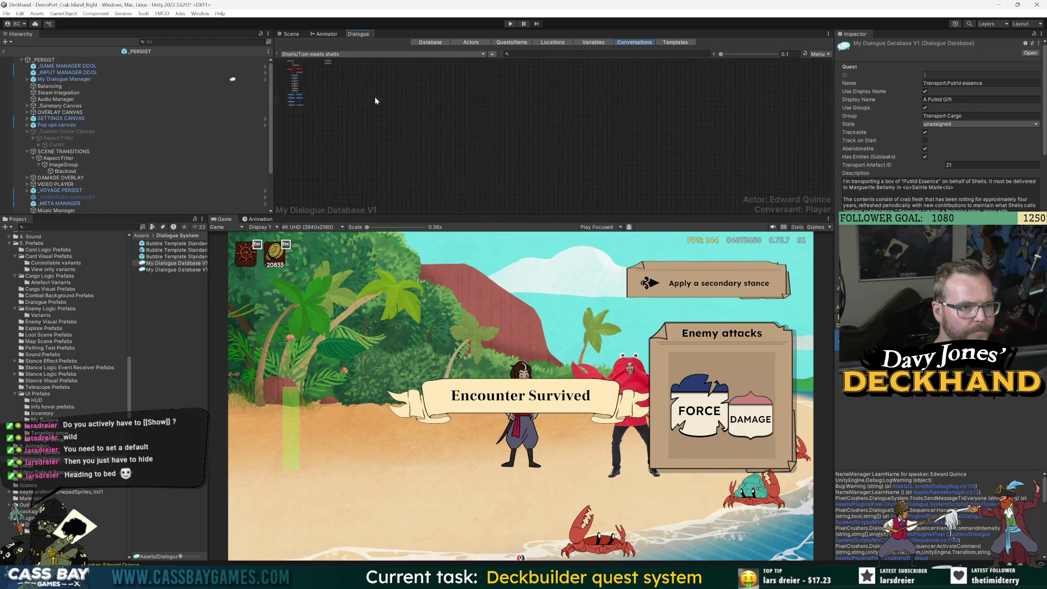
{"action": "scroll", "coordinate": [306, 142], "scroll_direction": "down", "scroll_amount": 5}
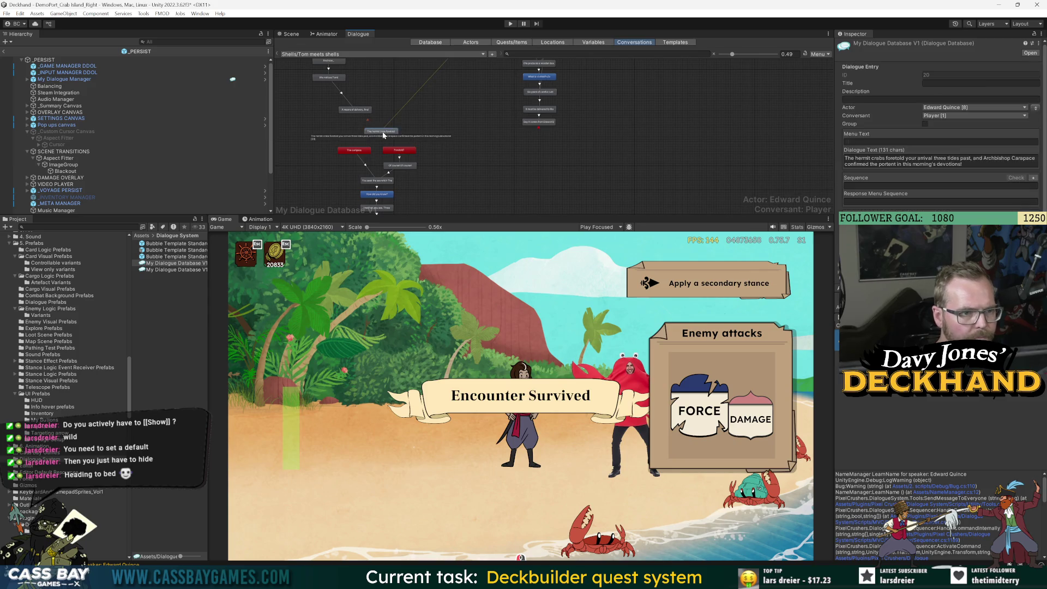
{"action": "left_click", "coordinate": [480, 117]}
{"action": "scroll", "coordinate": [395, 156], "scroll_direction": "up", "scroll_amount": 5}
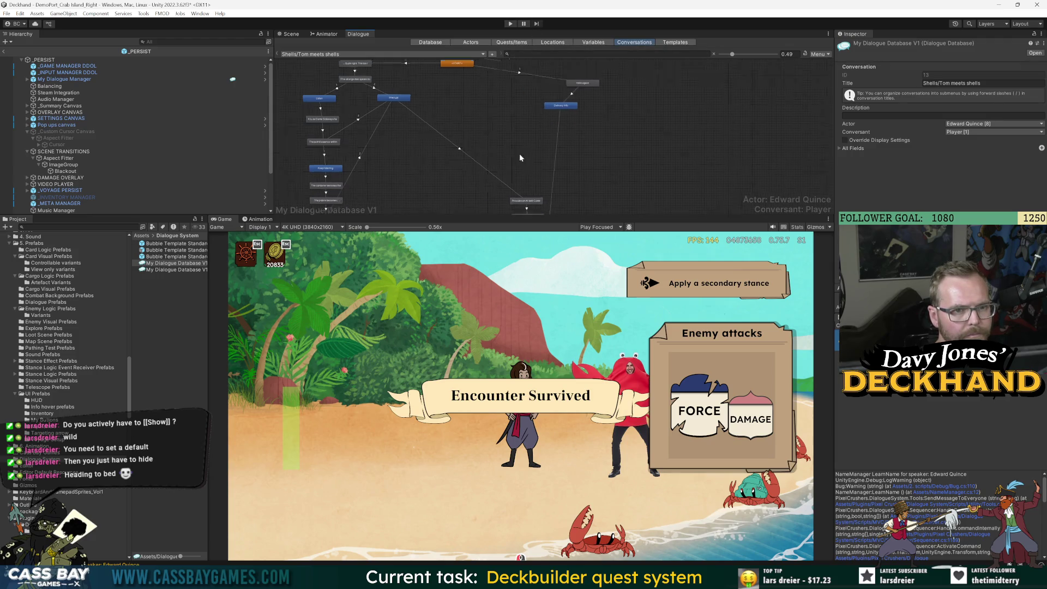
{"action": "left_click", "coordinate": [361, 86]}
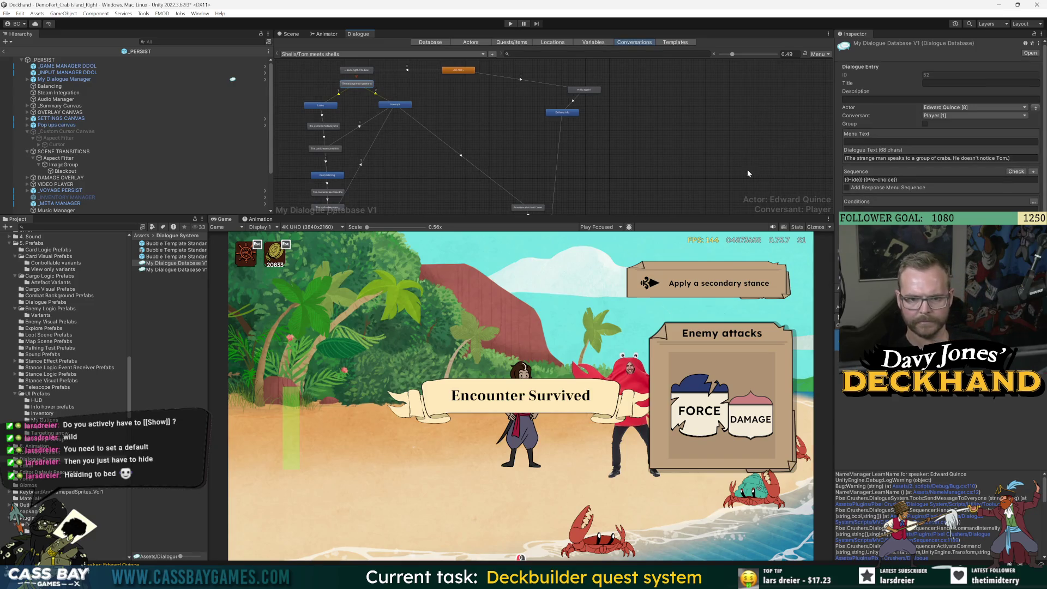
{"action": "left_click", "coordinate": [510, 24]}
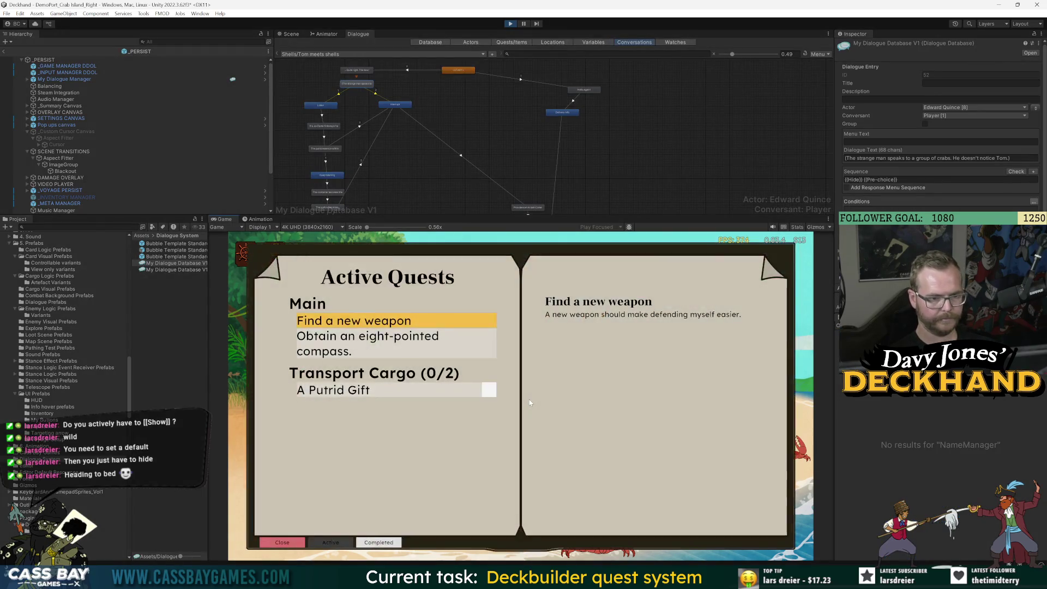
Step: Check A Putrid Gift in the journal, replay the Shells conversation, close the journal, and stop playing
{"action": "left_click", "coordinate": [474, 392]}
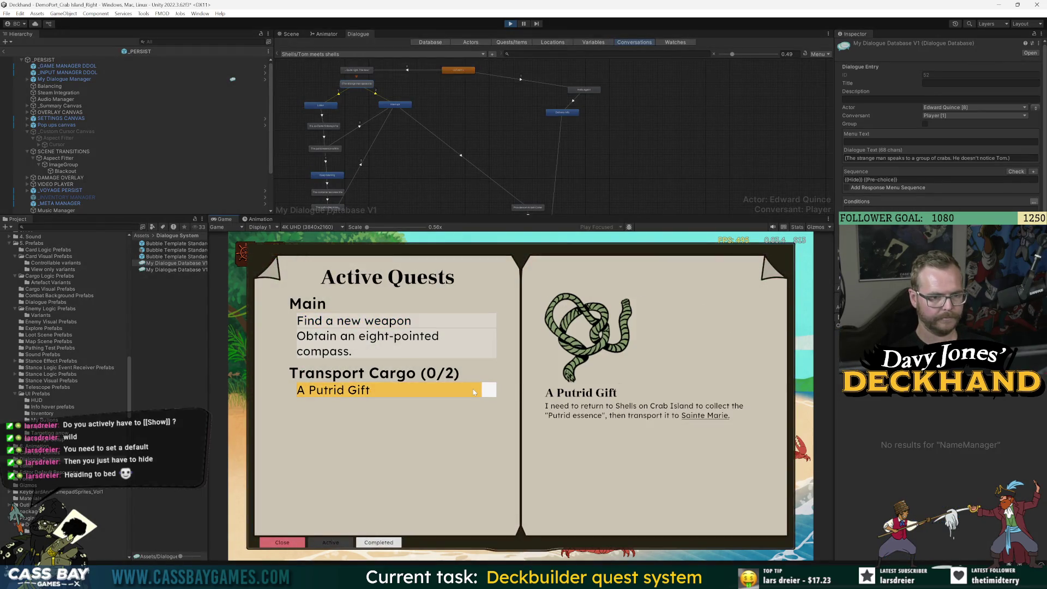
{"action": "left_click", "coordinate": [435, 388]}
{"action": "left_click", "coordinate": [626, 306]}
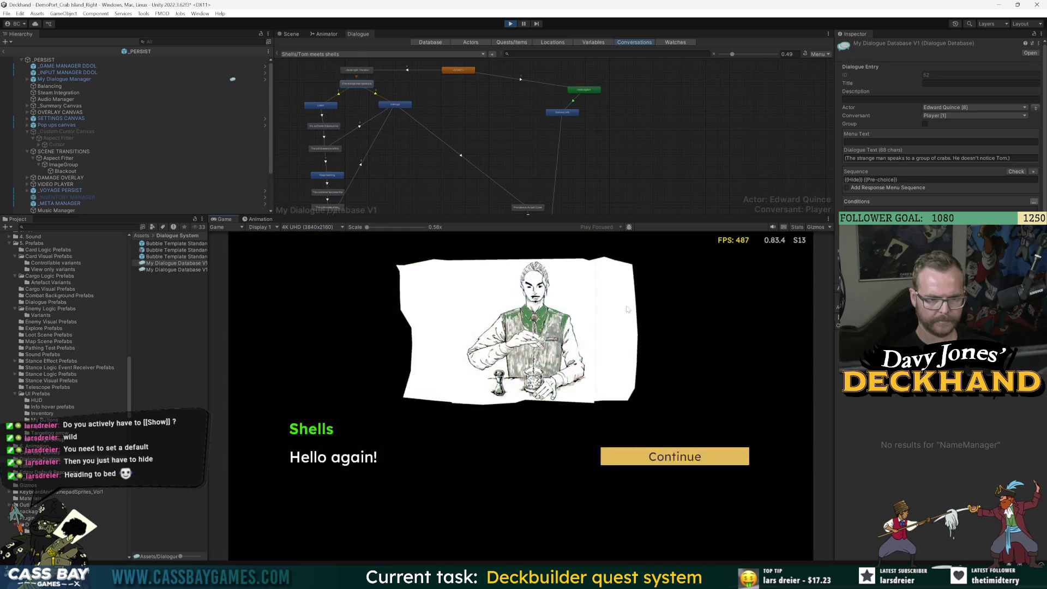
{"action": "left_click", "coordinate": [632, 454]}
{"action": "left_click", "coordinate": [632, 454]}
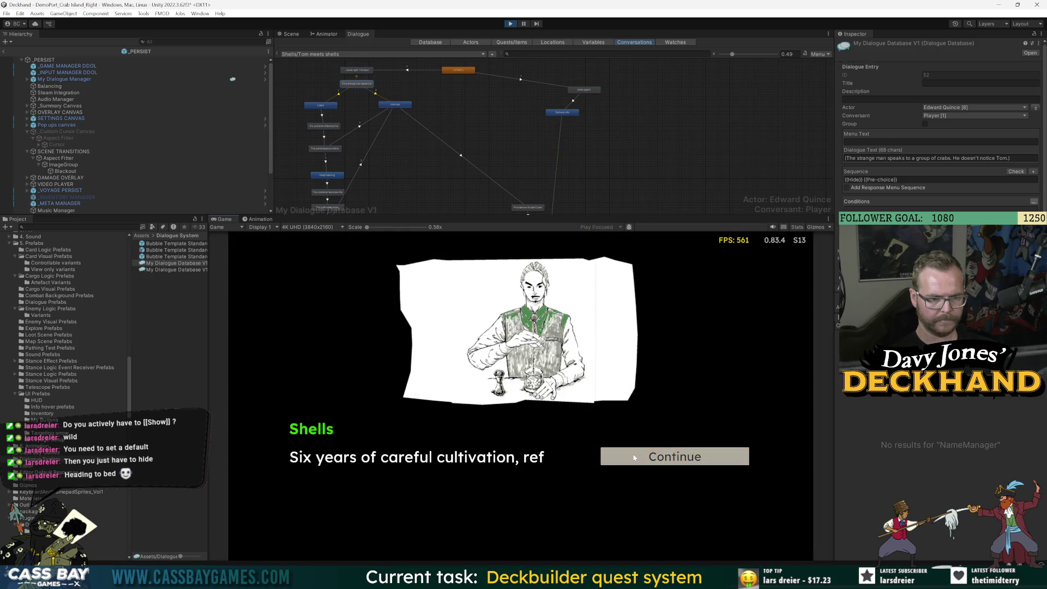
{"action": "left_click", "coordinate": [634, 456]}
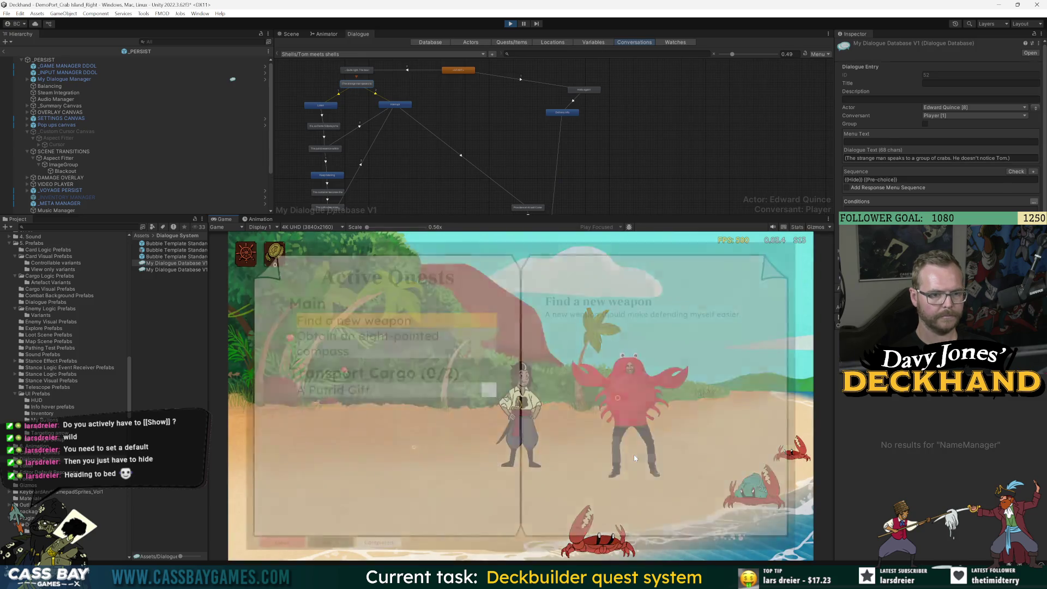
{"action": "left_click", "coordinate": [635, 458]}
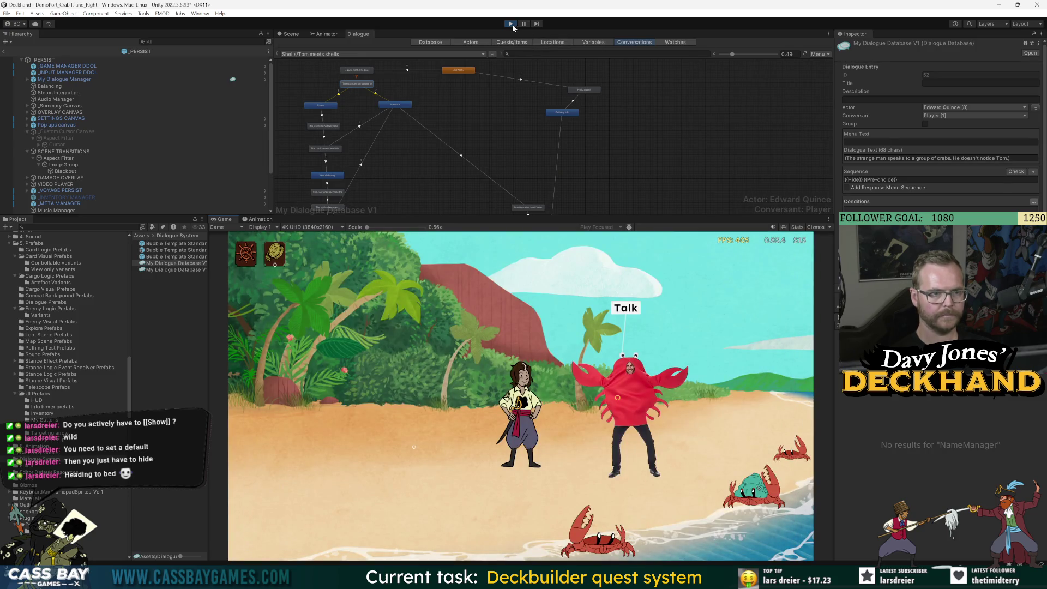
{"action": "left_click", "coordinate": [512, 24]}
Step: Zoom into the graph and read the 104-character 'It must be delivered…' entry in the Inspector
{"action": "scroll", "coordinate": [469, 120], "scroll_direction": "down", "scroll_amount": 10}
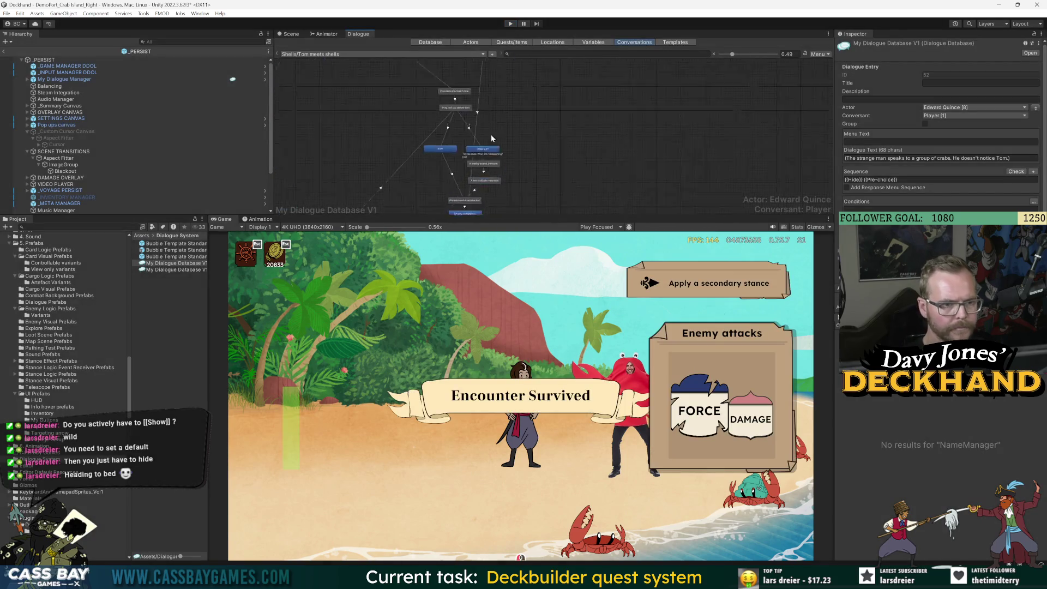
{"action": "scroll", "coordinate": [466, 161], "scroll_direction": "up", "scroll_amount": 3}
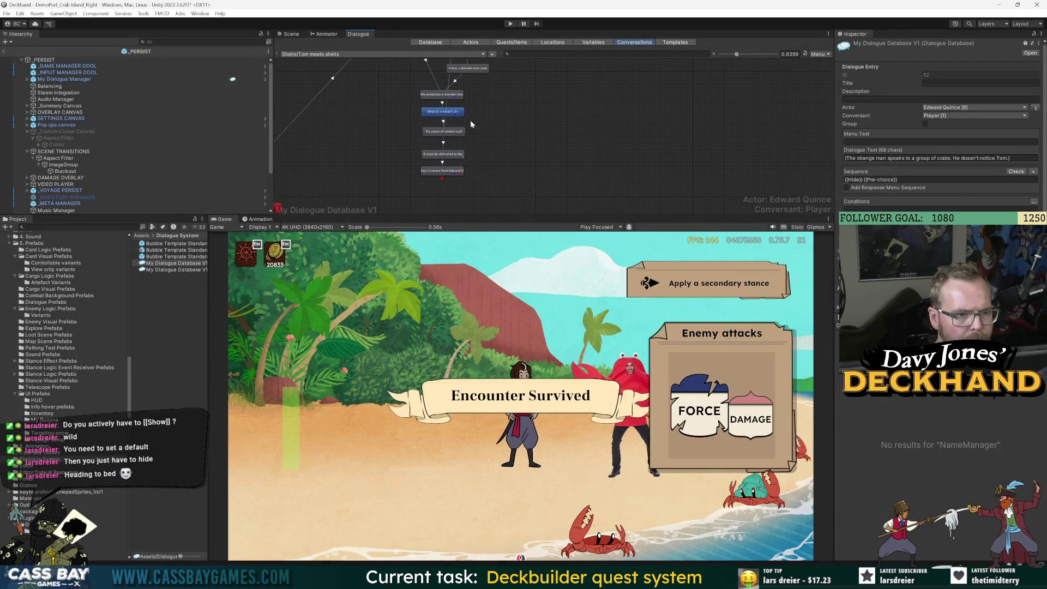
{"action": "left_click", "coordinate": [442, 154]}
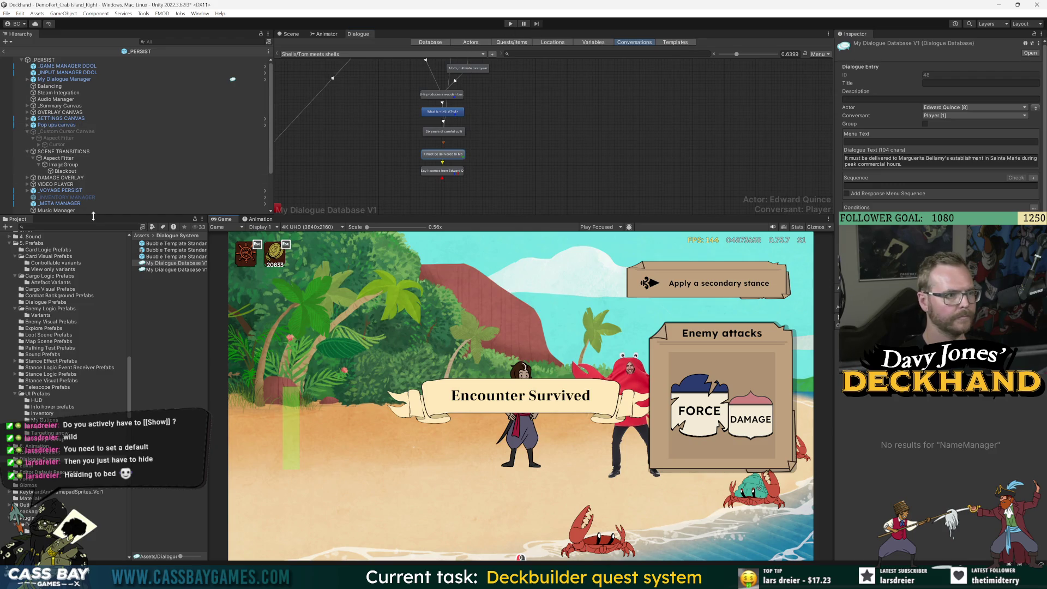
{"action": "scroll", "coordinate": [71, 204], "scroll_direction": "down", "scroll_amount": 3}
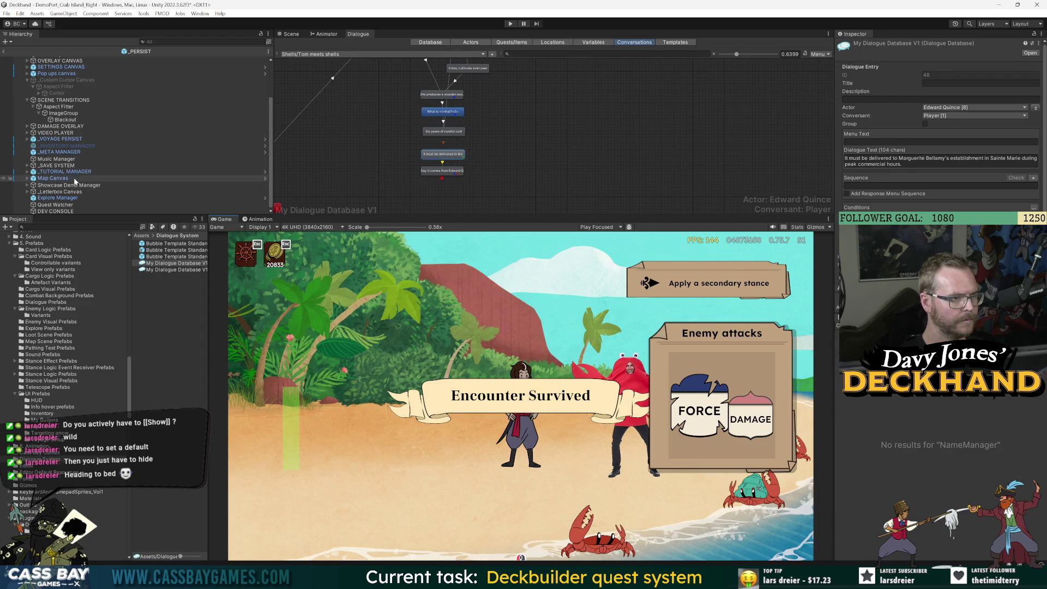
{"action": "scroll", "coordinate": [104, 180], "scroll_direction": "up", "scroll_amount": 3}
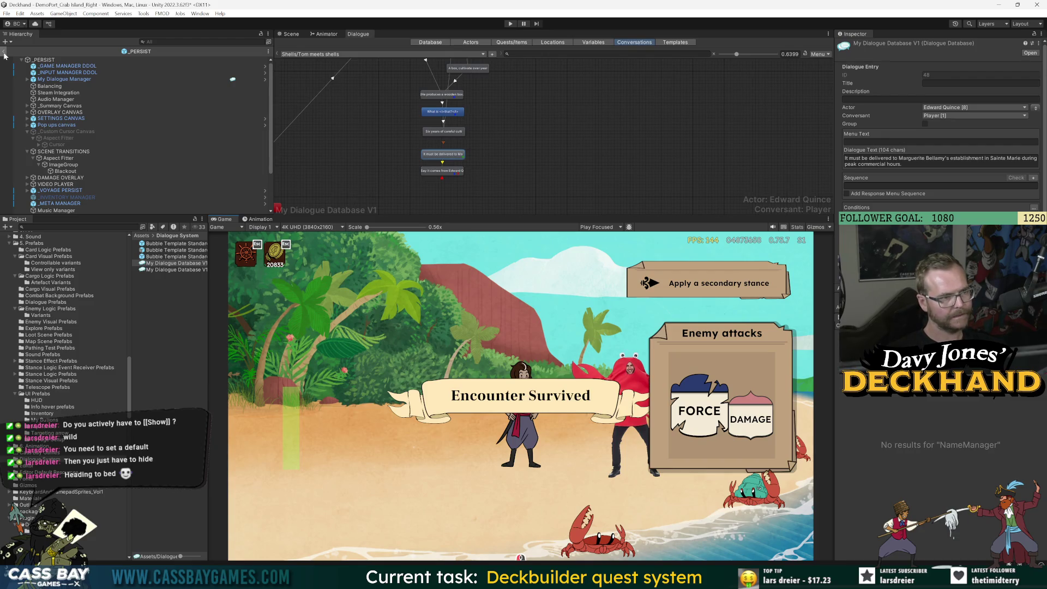
Step: Open the _PERSIST prefab and review _GAME MANAGER DDOL's scripts and overrides
{"action": "left_click", "coordinate": [4, 52]}
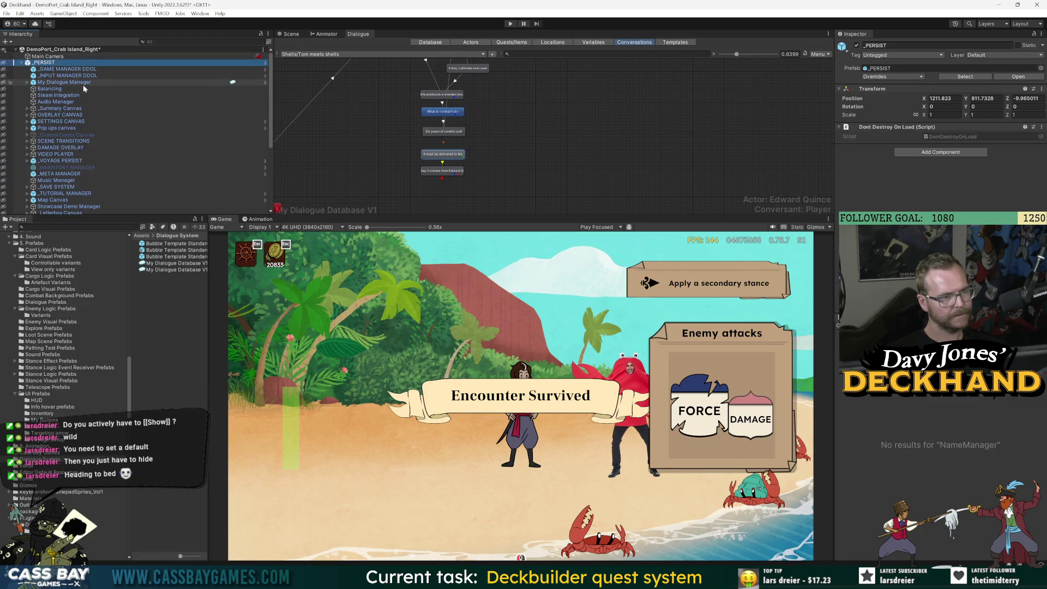
{"action": "left_click", "coordinate": [1018, 76]}
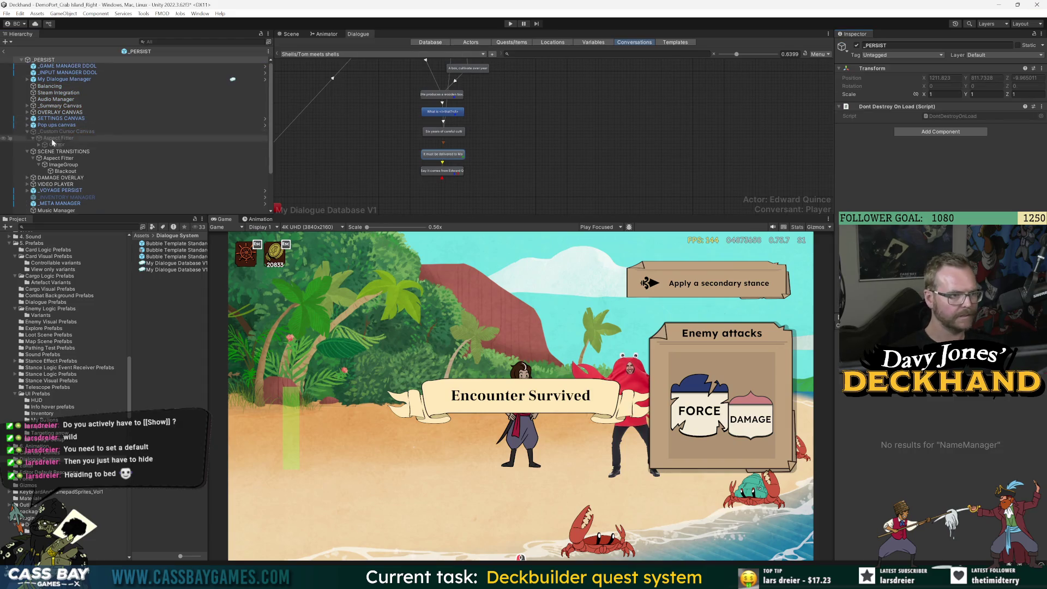
{"action": "left_click", "coordinate": [65, 66]}
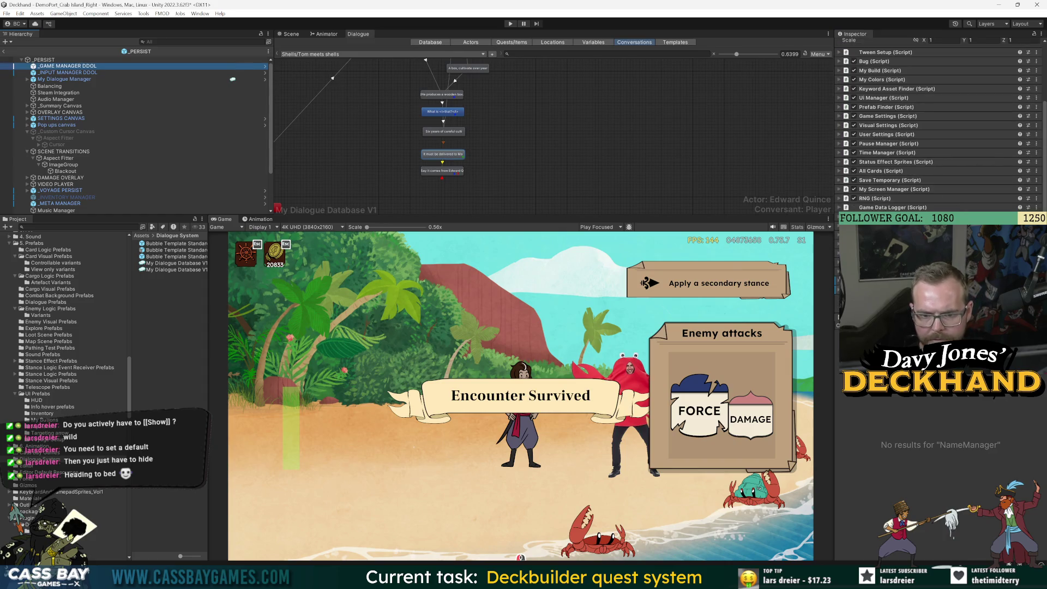
{"action": "scroll", "coordinate": [938, 130], "scroll_direction": "up", "scroll_amount": 3}
{"action": "left_click", "coordinate": [891, 77]}
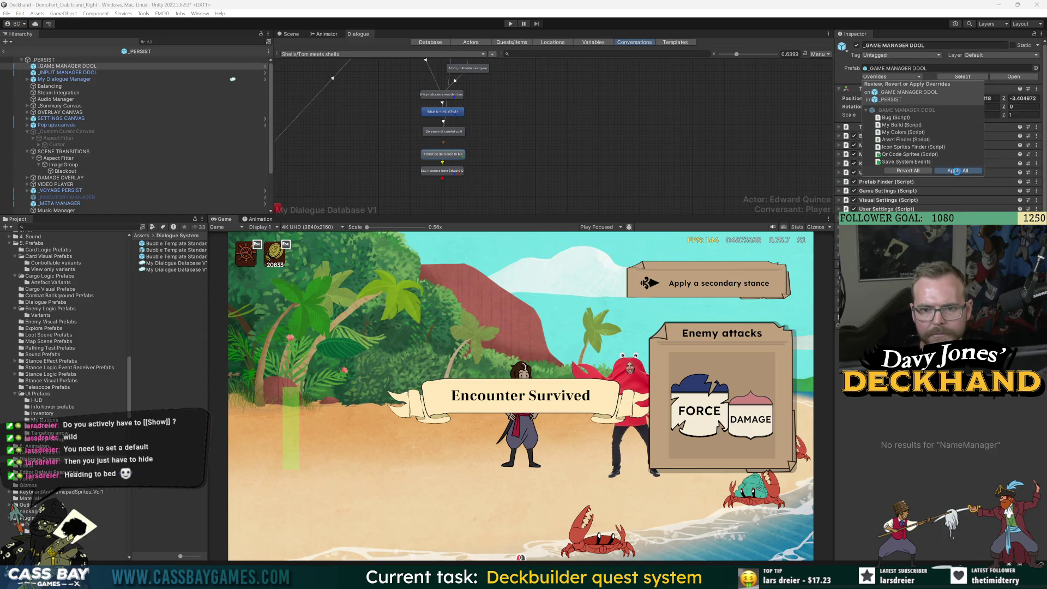
{"action": "scroll", "coordinate": [938, 131], "scroll_direction": "down", "scroll_amount": 3}
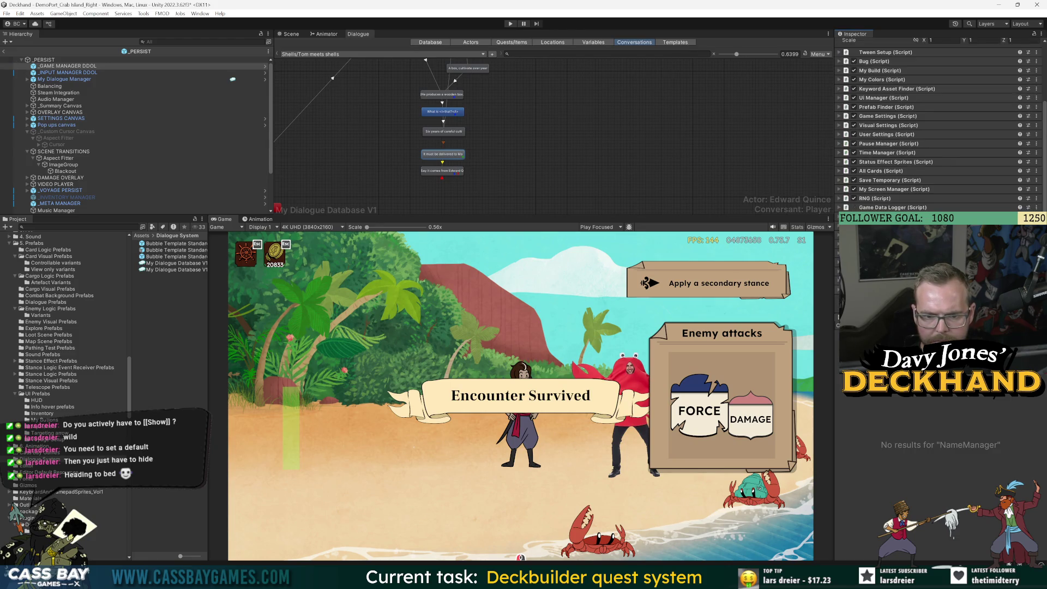
{"action": "scroll", "coordinate": [937, 131], "scroll_direction": "down", "scroll_amount": 5}
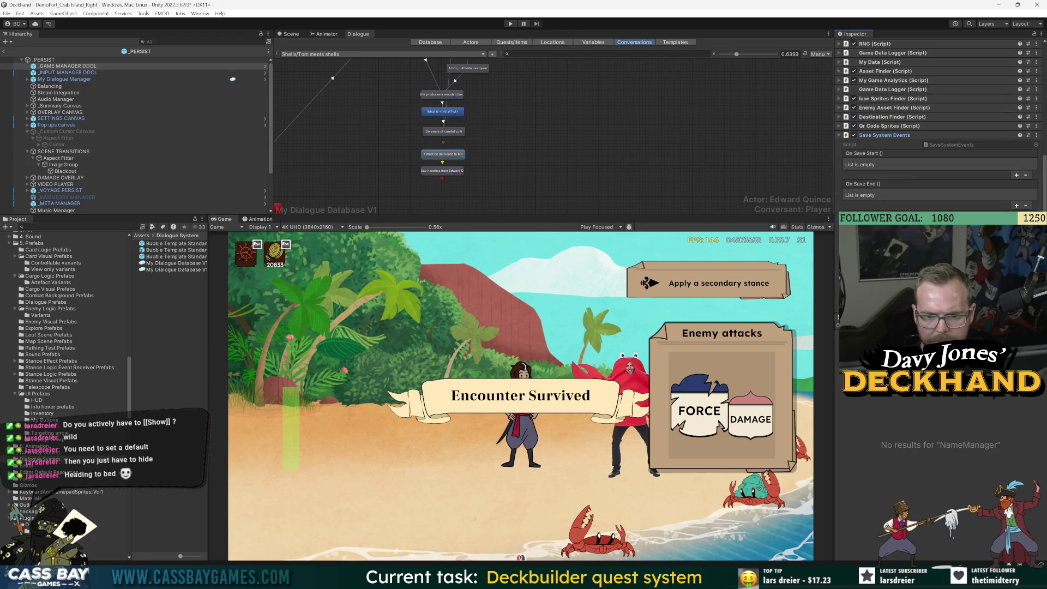
{"action": "left_click", "coordinate": [890, 136]}
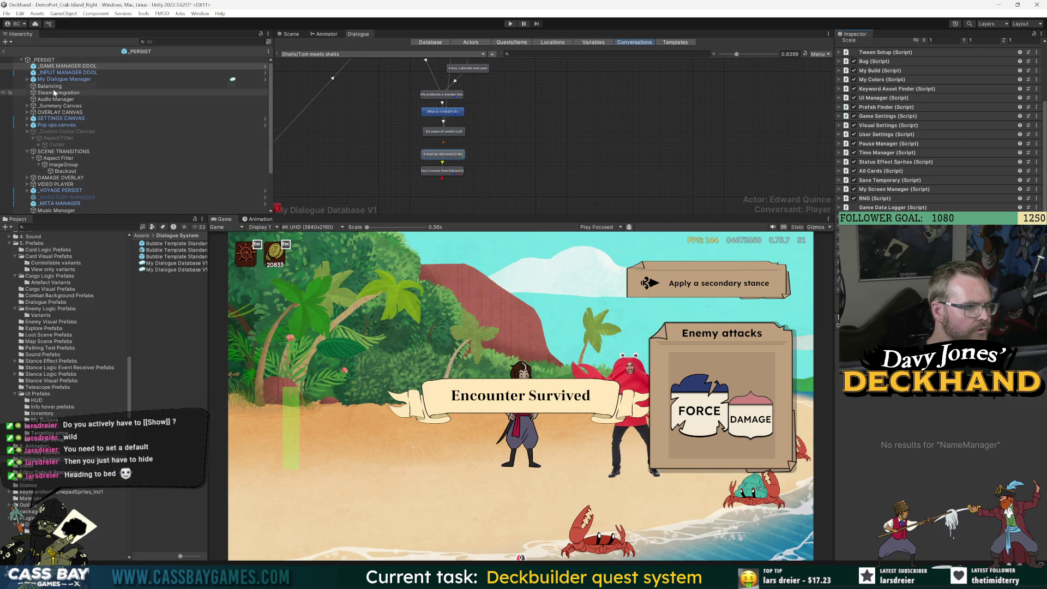
Step: Select DEV CONSOLE and locate its DevCommandHandler script in the project
{"action": "left_click", "coordinate": [27, 133]}
{"action": "scroll", "coordinate": [46, 210], "scroll_direction": "down", "scroll_amount": 3}
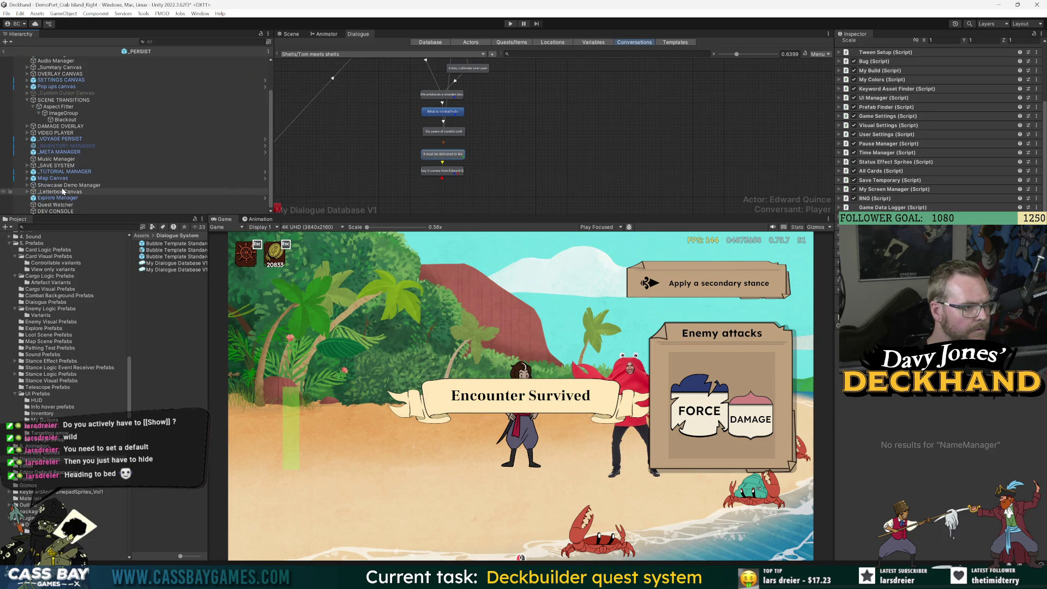
{"action": "left_click", "coordinate": [46, 211]}
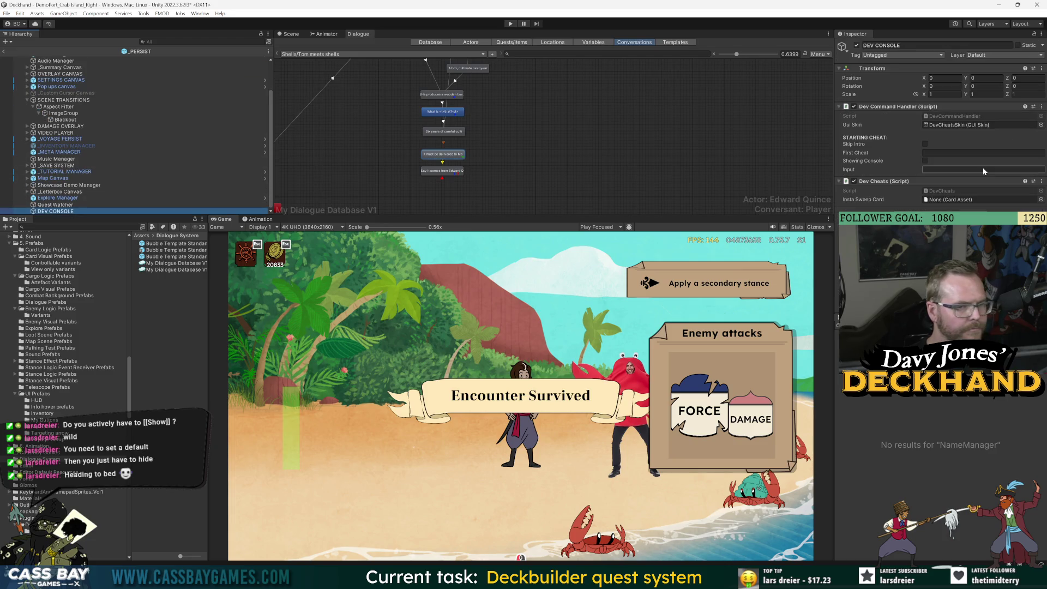
{"action": "left_click", "coordinate": [951, 115]}
Step: In DevCommandHandler.cs, declare a public static DevCommand SAVE_DELETE field below WIN_VOYAGE and save
{"action": "double_click", "coordinate": [951, 116]}
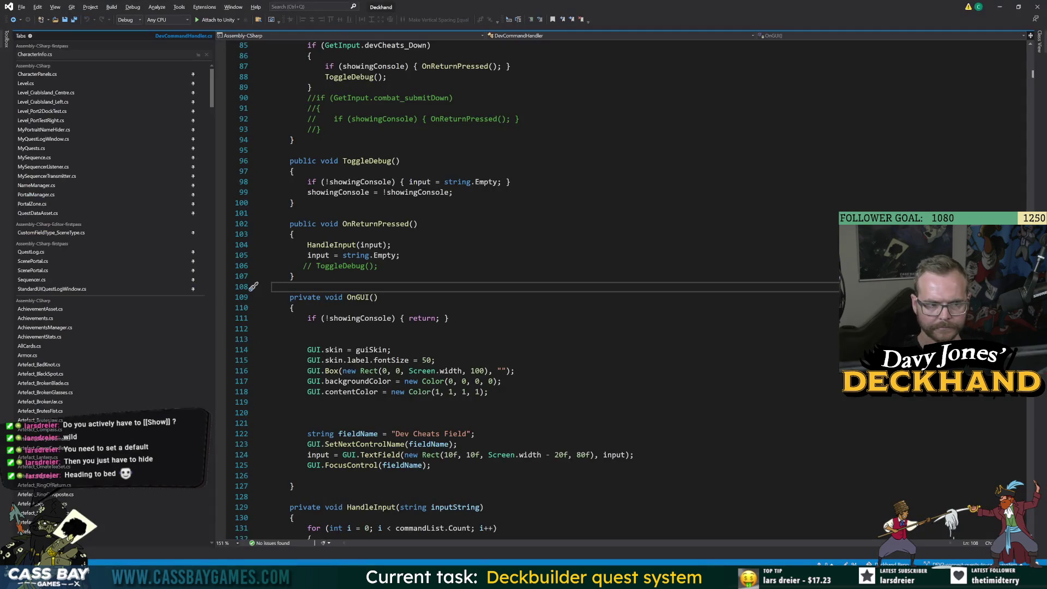
{"action": "left_click_drag", "start_coordinate": [213, 98], "coordinate": [217, 191]}
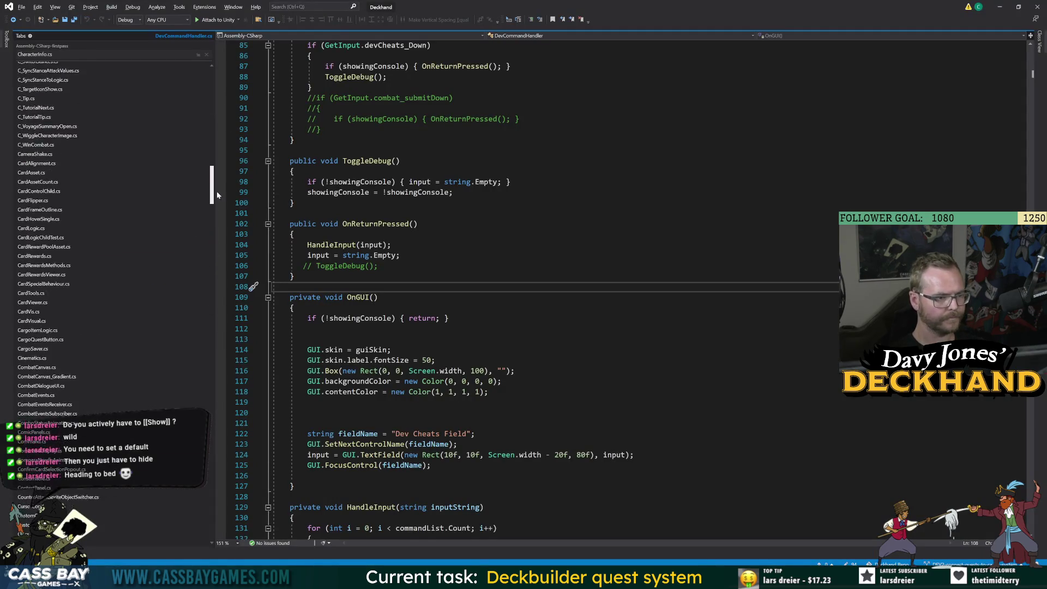
{"action": "left_click", "coordinate": [192, 474]}
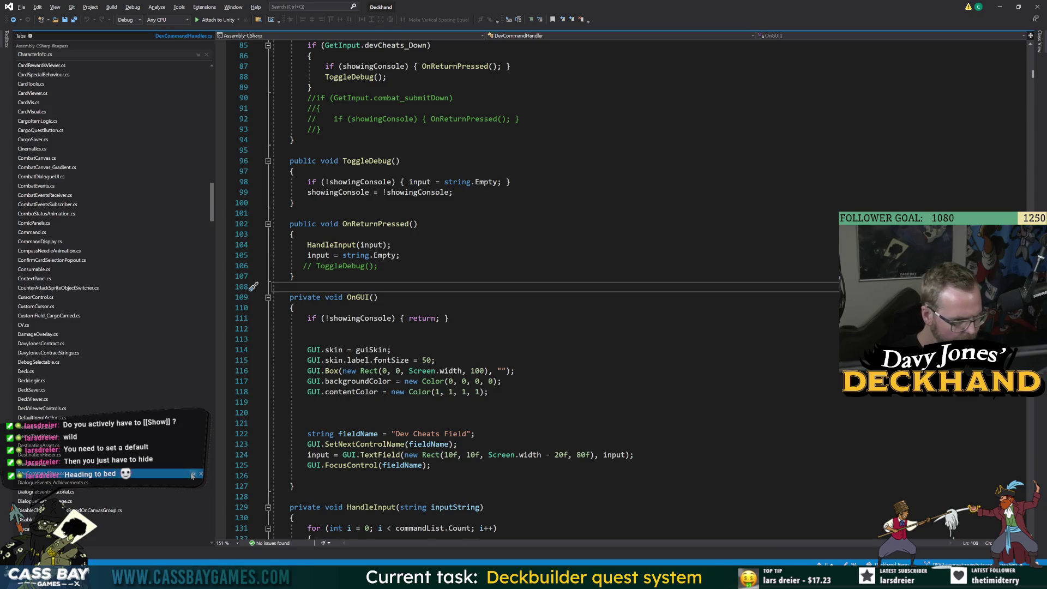
{"action": "scroll", "coordinate": [201, 327], "scroll_direction": "up", "scroll_amount": 1}
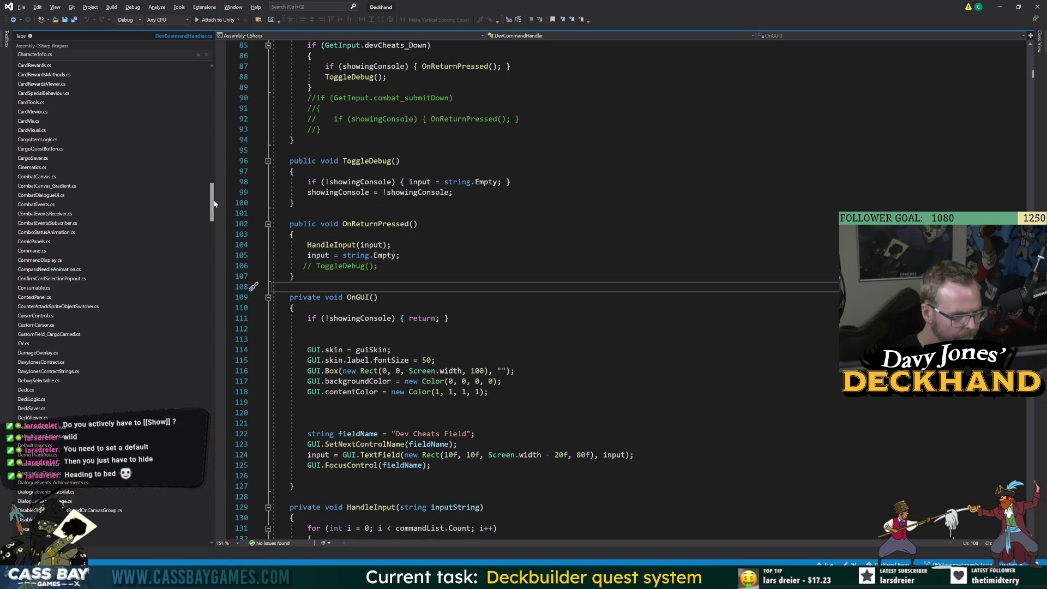
{"action": "left_click_drag", "start_coordinate": [212, 194], "coordinate": [211, 77]}
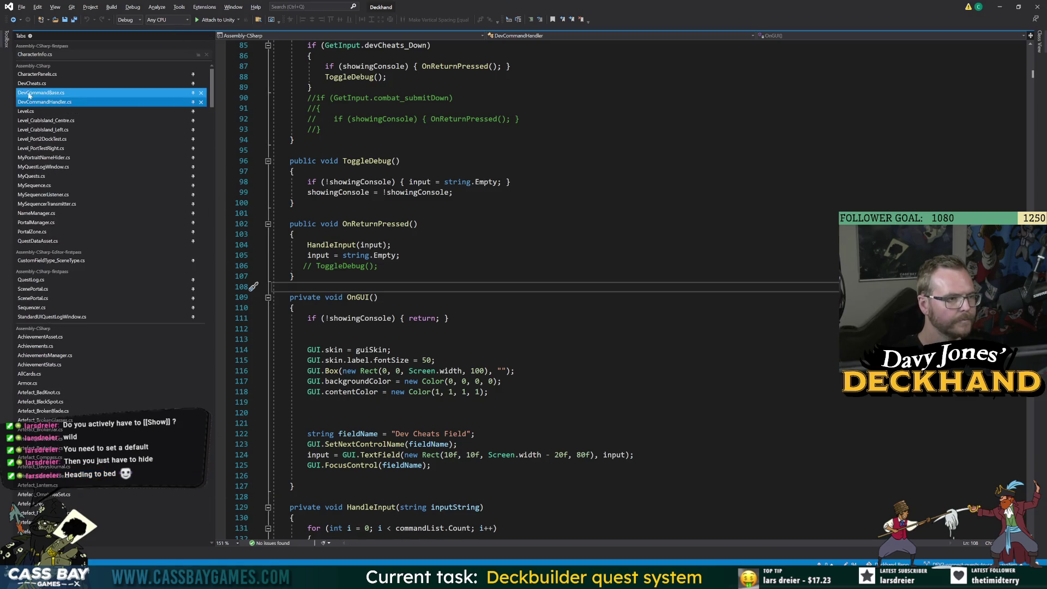
{"action": "left_click", "coordinate": [193, 93]}
{"action": "left_click", "coordinate": [448, 318]}
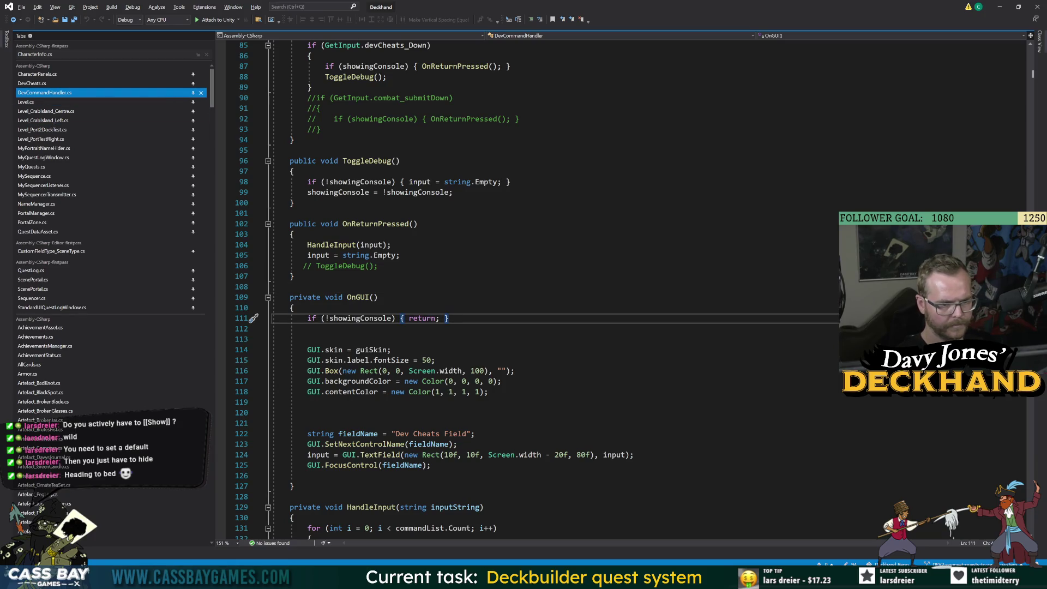
{"action": "scroll", "coordinate": [448, 318], "scroll_direction": "up", "scroll_amount": 15}
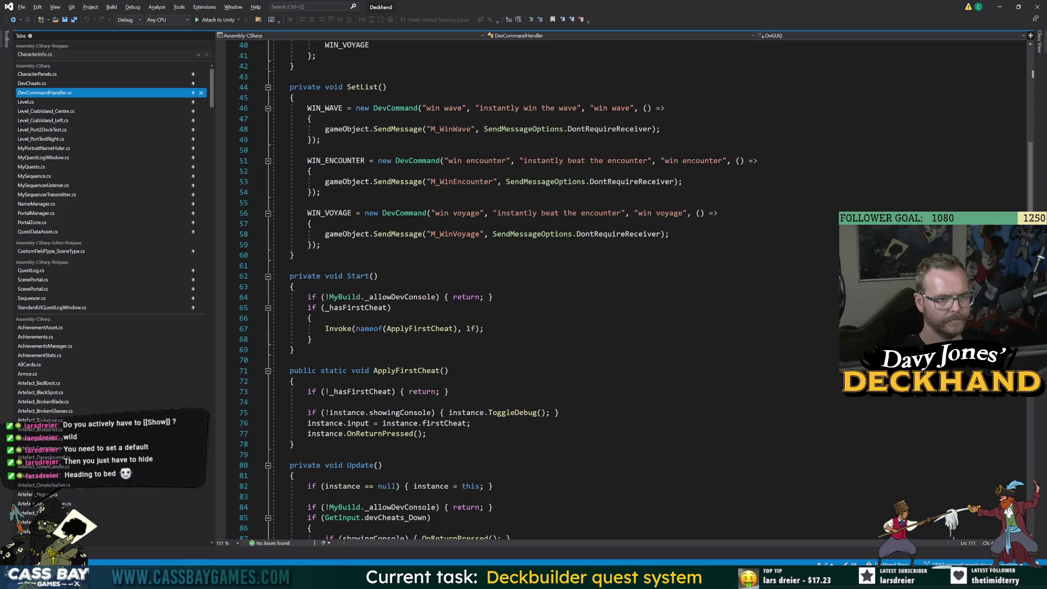
{"action": "scroll", "coordinate": [448, 318], "scroll_direction": "up", "scroll_amount": 6}
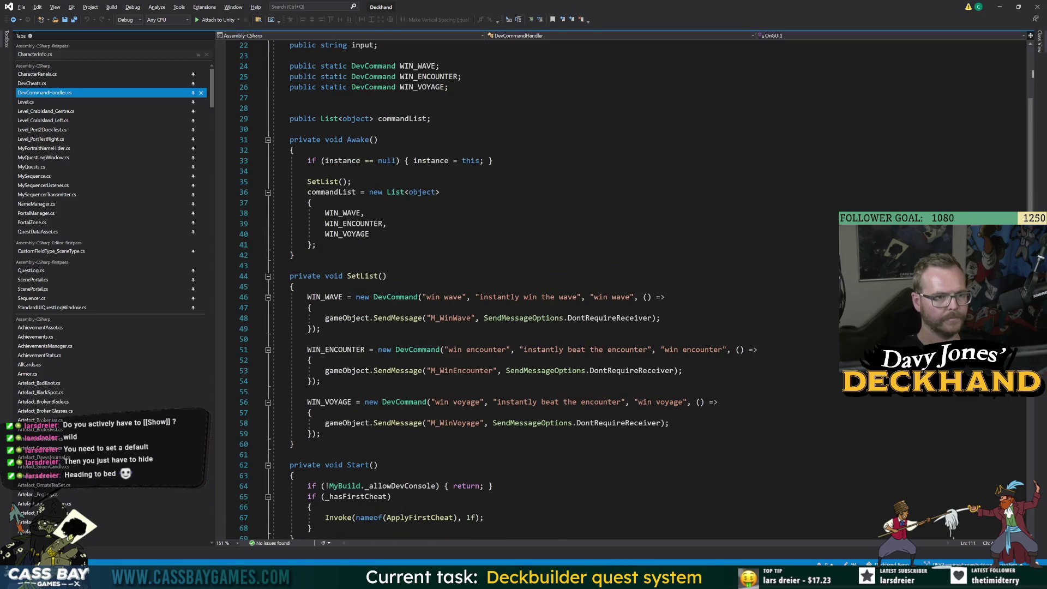
{"action": "left_click", "coordinate": [448, 88]}
{"action": "key", "text": "Return"}
{"action": "type", "text": "pu"}
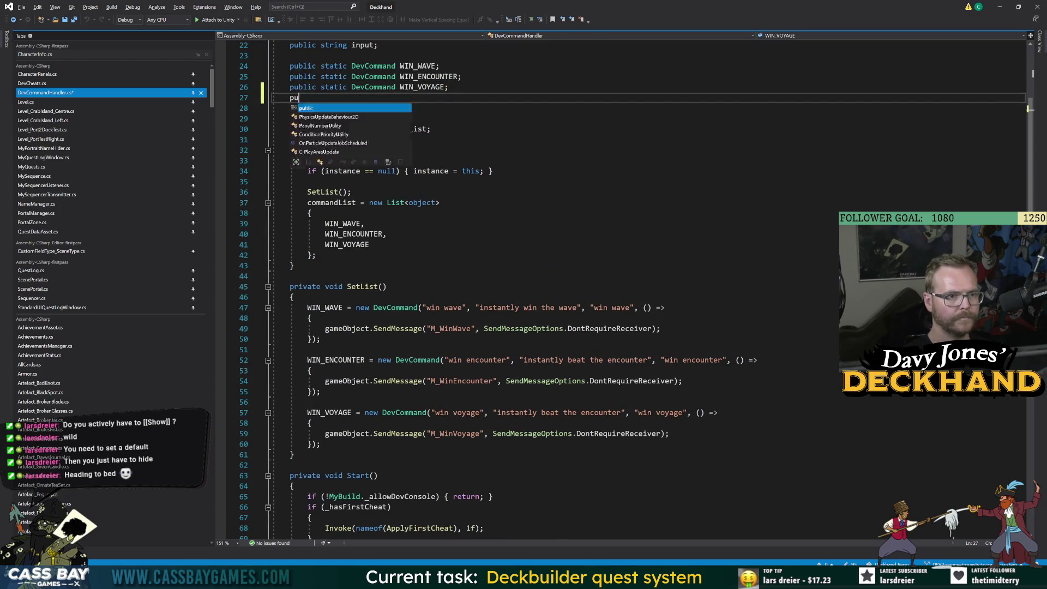
{"action": "type", "text": "blic static De"}
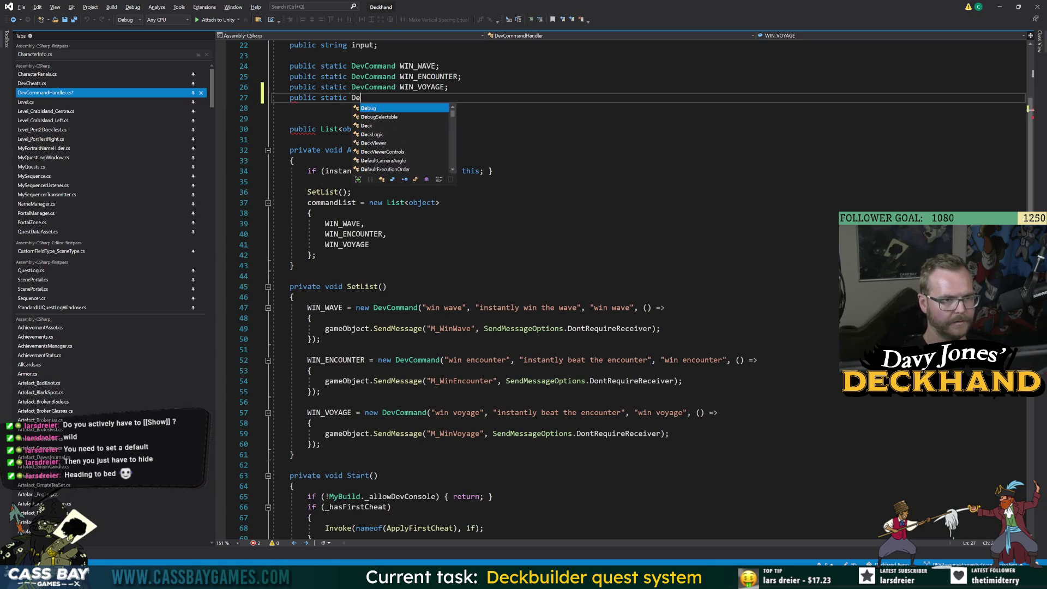
{"action": "type", "text": "vCommand DELETE"}
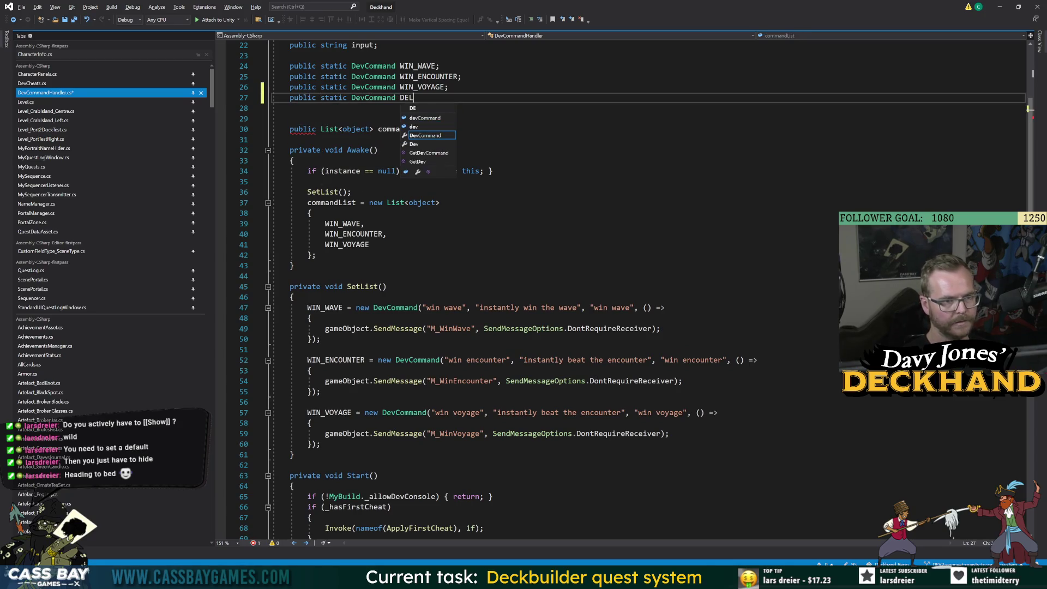
{"action": "key", "text": "BackSpace"}
{"action": "key", "text": "BackSpace"}
{"action": "key", "text": "BackSpace"}
{"action": "type", "text": "SAVE"}
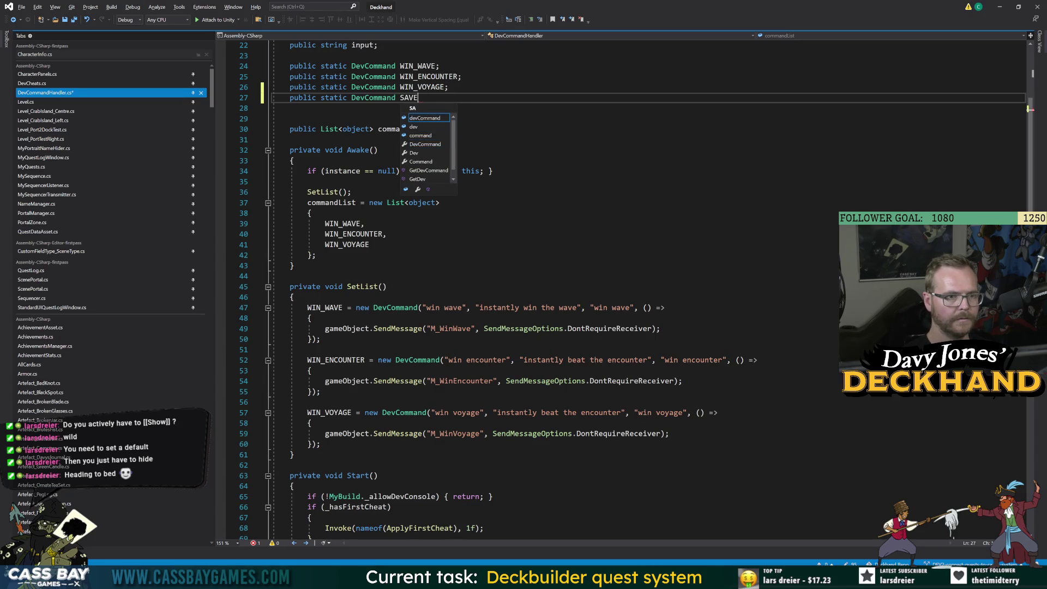
{"action": "type", "text": "_DELETE;"}
{"action": "key", "text": "ctrl+s"}
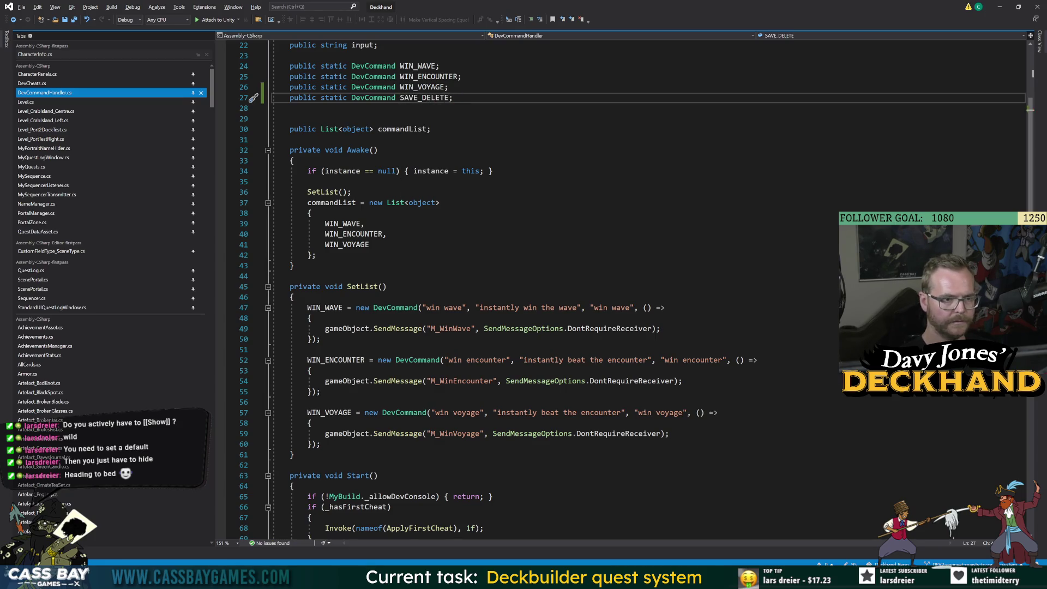
Step: Add SAVE_DELETE as a new comma-separated entry in the command list
{"action": "left_click", "coordinate": [369, 244]}
{"action": "key", "text": "Return"}
{"action": "type", "text": "SAV"}
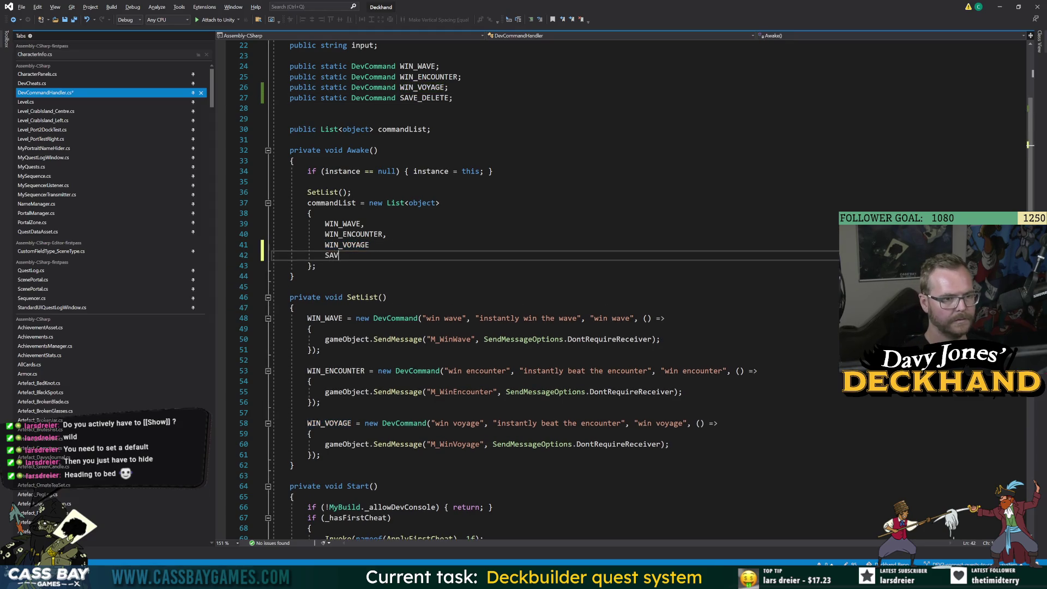
{"action": "type", "text": "E_DELETE"}
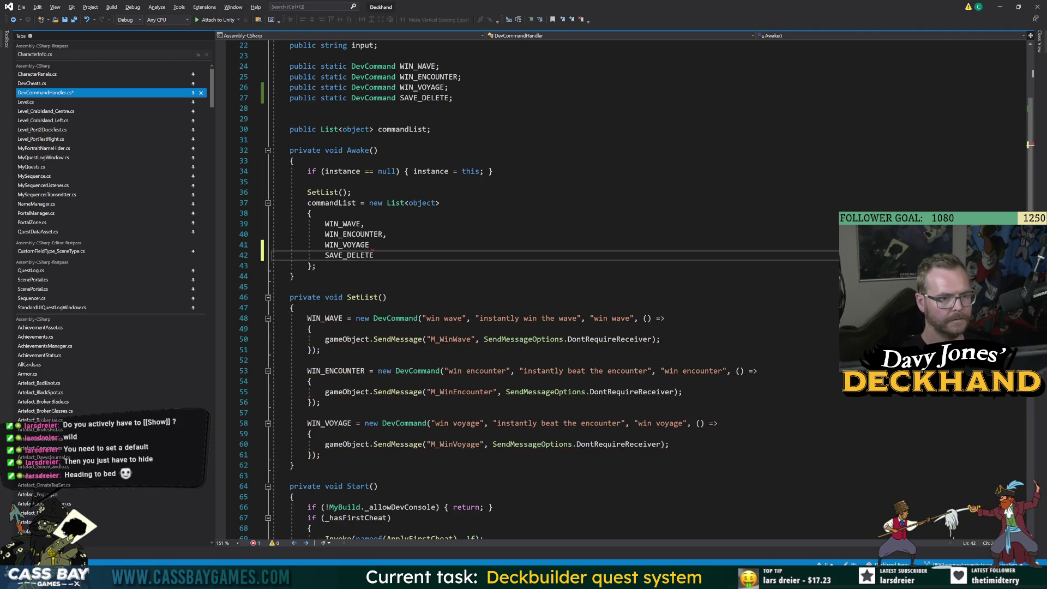
{"action": "left_click", "coordinate": [369, 244]}
{"action": "type", "text": ","}
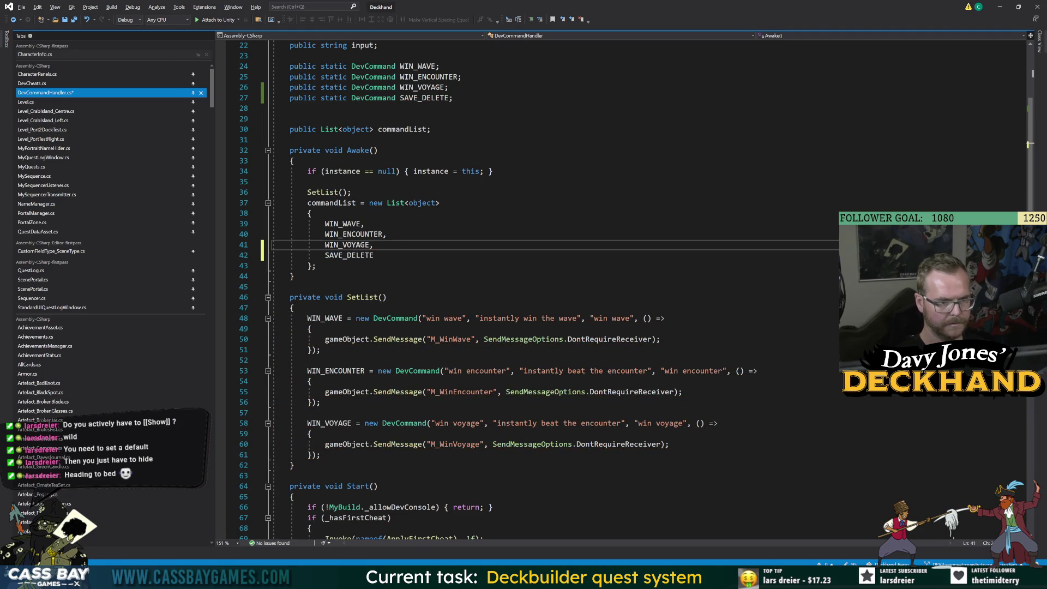
{"action": "left_click", "coordinate": [374, 255]}
{"action": "type", "text": ","}
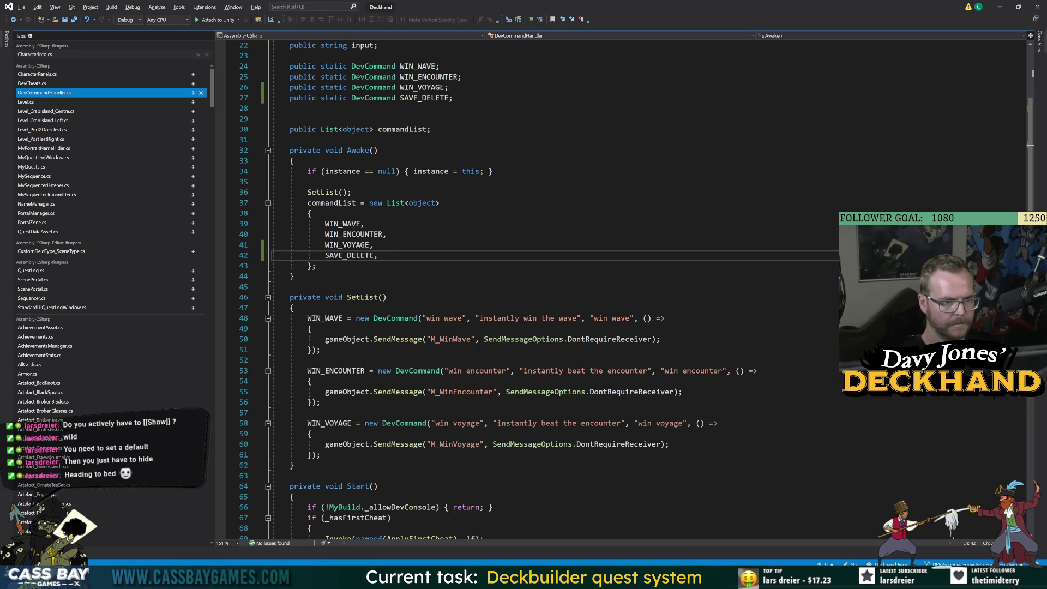
{"action": "left_click", "coordinate": [316, 265]}
Step: Duplicate the WIN_VOYAGE command definition and rename the copy to SAVE_DELETE
{"action": "left_click_drag", "start_coordinate": [321, 455], "coordinate": [273, 423]}
{"action": "key", "text": "ctrl+c"}
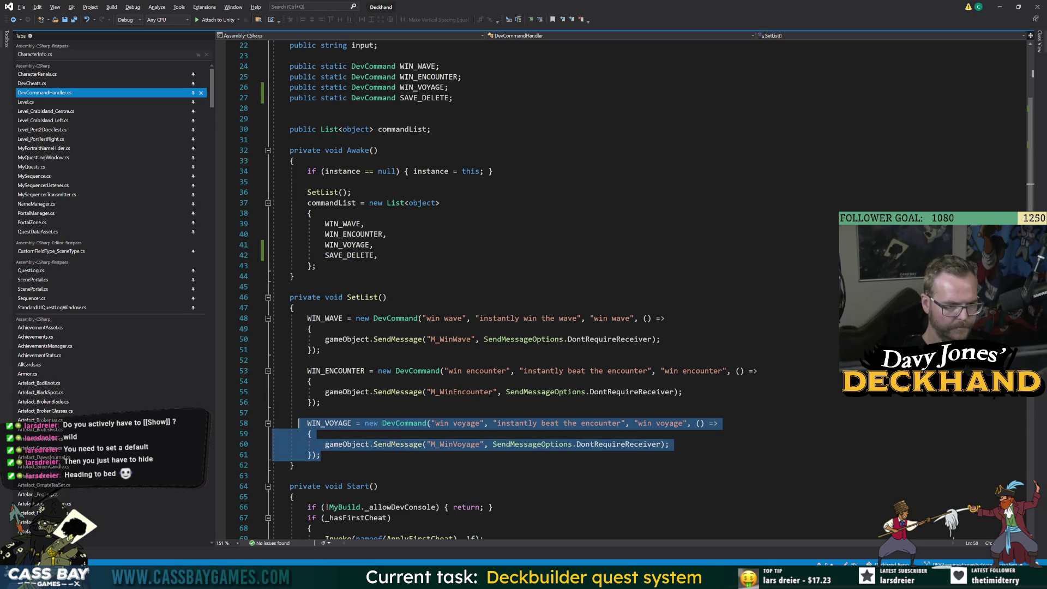
{"action": "key", "text": "Right"}
{"action": "key", "text": "Return"}
{"action": "key", "text": "ctrl+v"}
{"action": "double_click", "coordinate": [325, 465]}
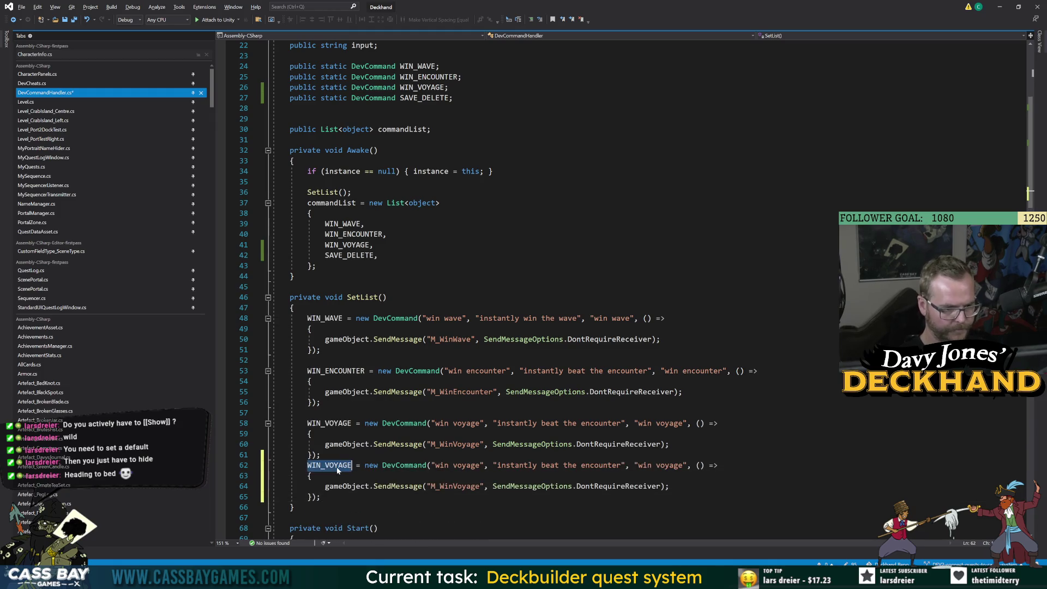
{"action": "type", "text": "SAVE"}
{"action": "key", "text": "Tab"}
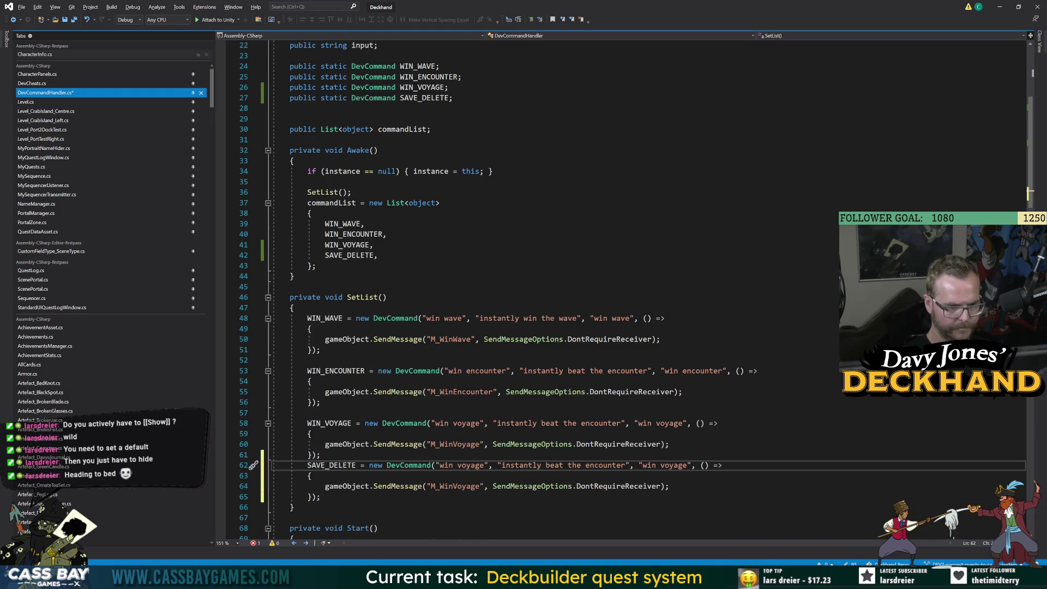
Step: Fill the SAVE_DELETE arguments with M_SaveDelete, 'resets savegame' and 'save delete', then save
{"action": "left_click_drag", "start_coordinate": [484, 466], "coordinate": [441, 465]}
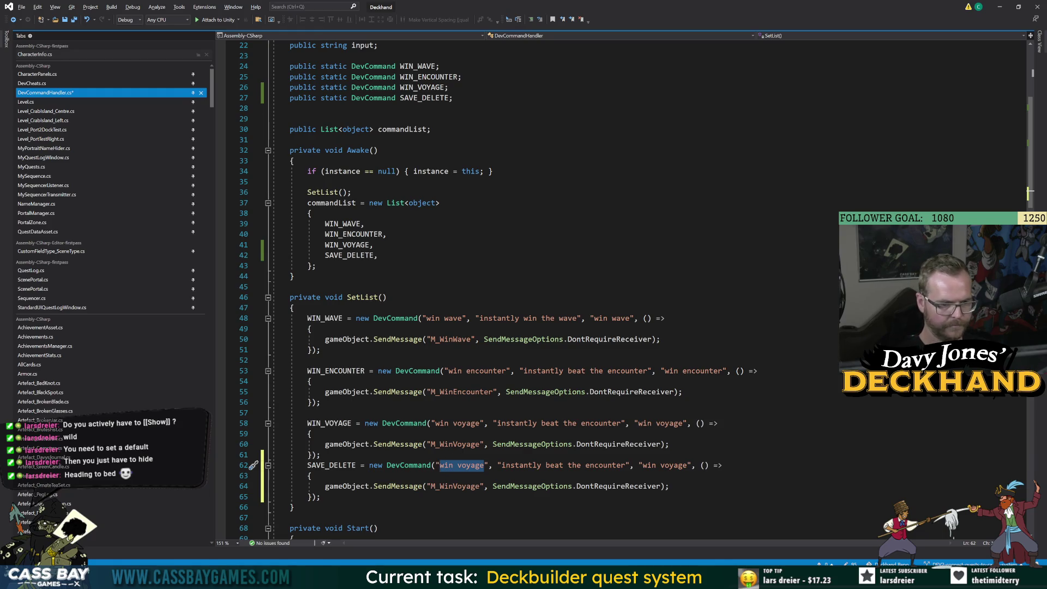
{"action": "type", "text": "delete save"}
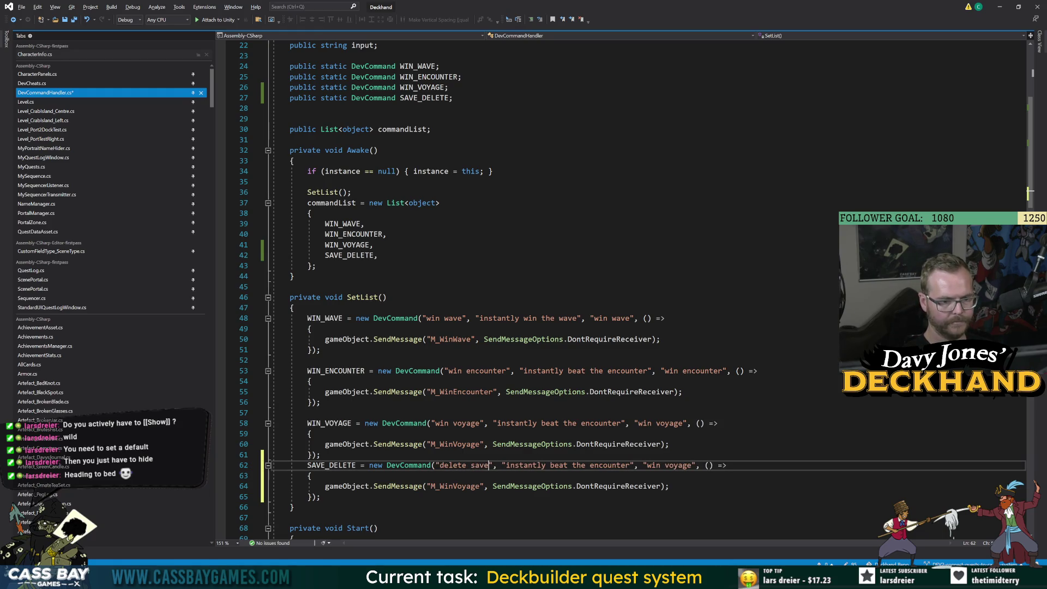
{"action": "key", "text": "BackSpace"}
{"action": "key", "text": "BackSpace"}
{"action": "key", "text": "BackSpace"}
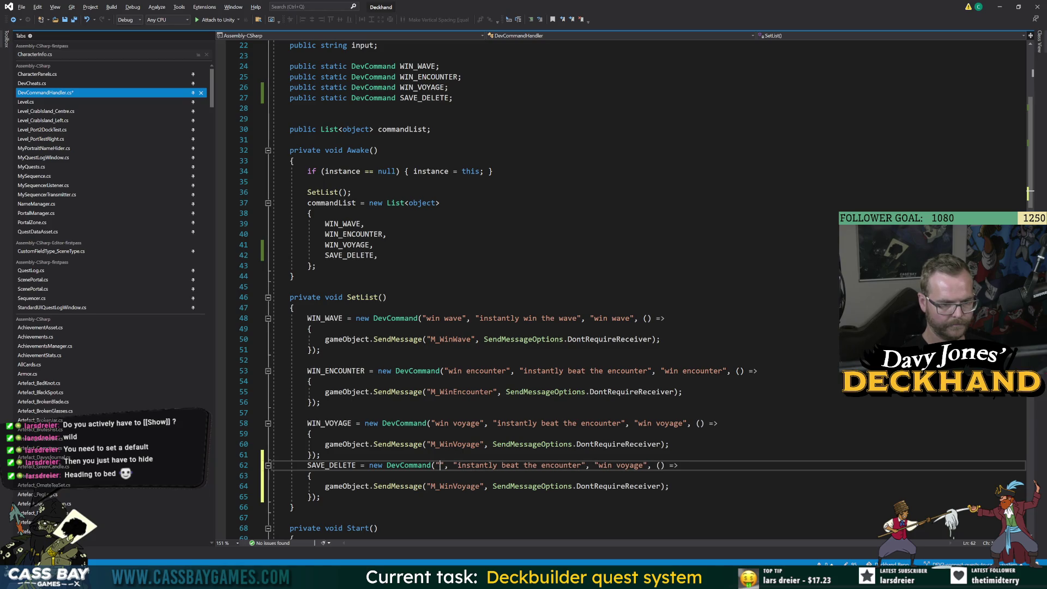
{"action": "type", "text": "M_SaveDelete"}
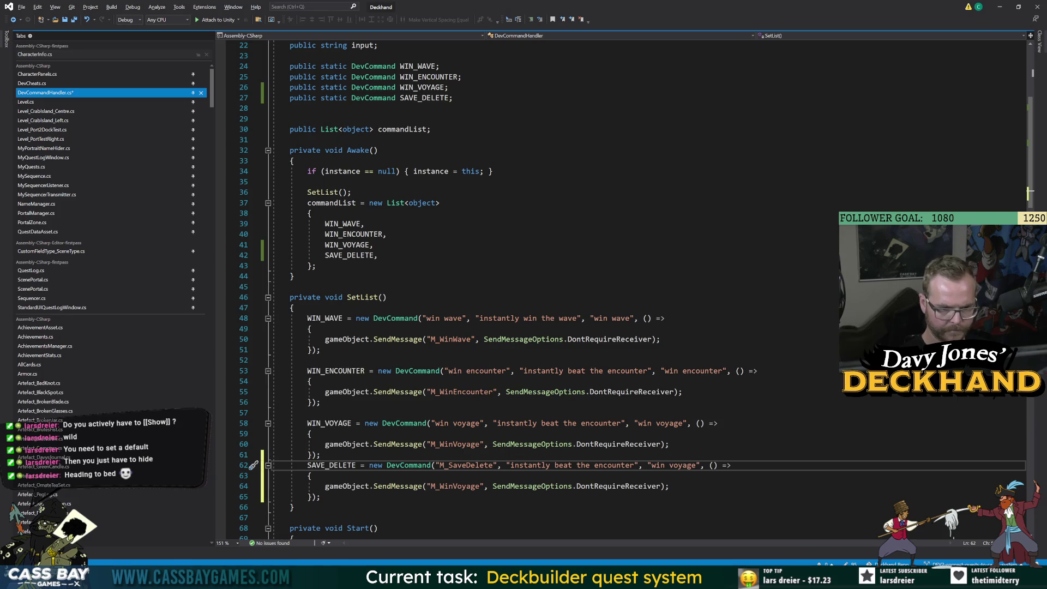
{"action": "left_click_drag", "start_coordinate": [635, 465], "coordinate": [514, 465]}
{"action": "type", "text": "resets savgame"}
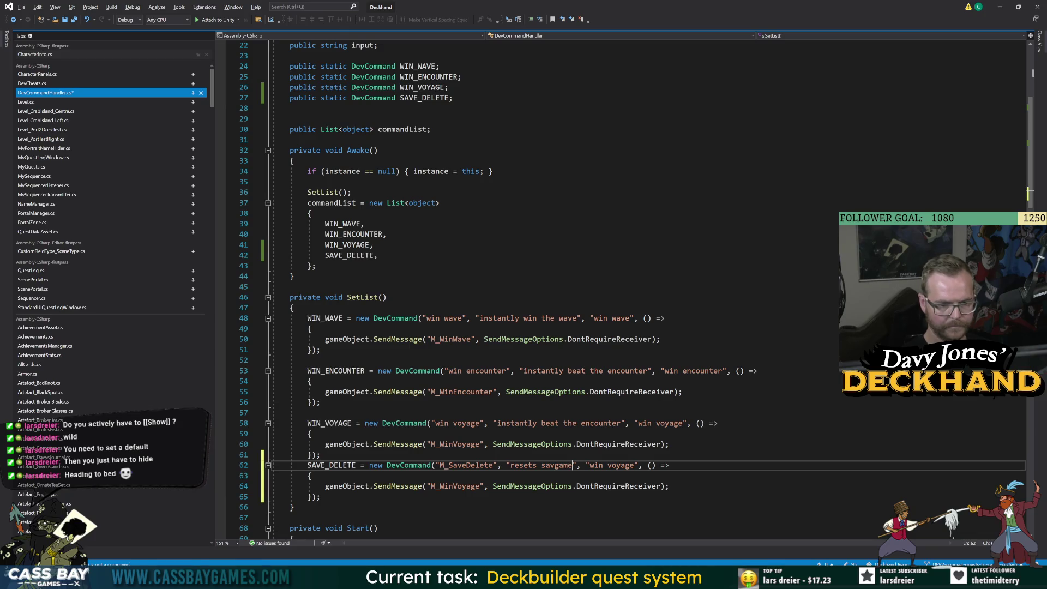
{"action": "key", "text": "Left"}
{"action": "key", "text": "Left"}
{"action": "key", "text": "Left"}
{"action": "type", "text": "e"}
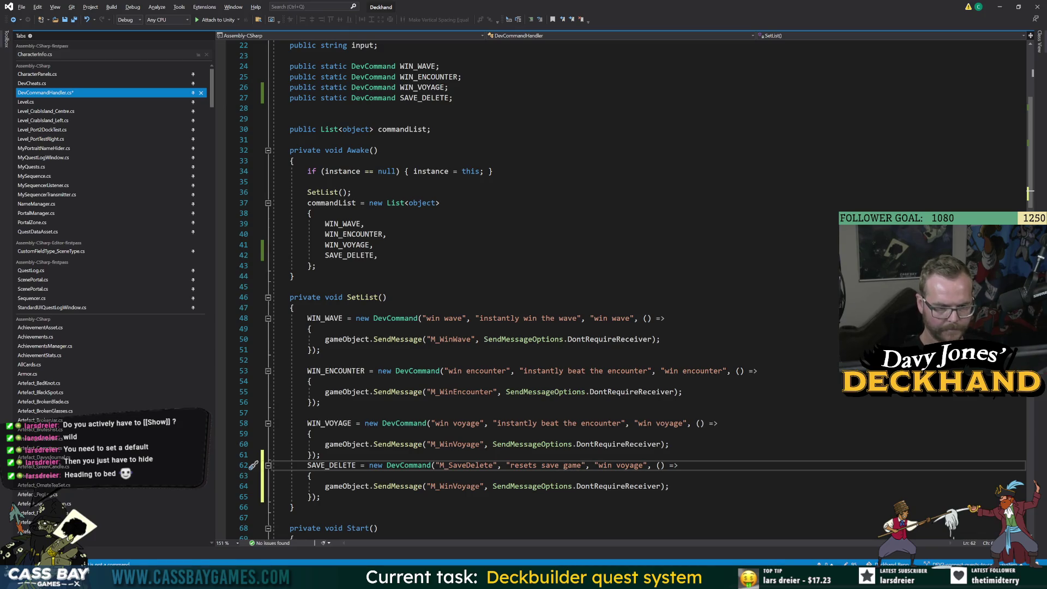
{"action": "left_click_drag", "start_coordinate": [643, 465], "coordinate": [599, 466]}
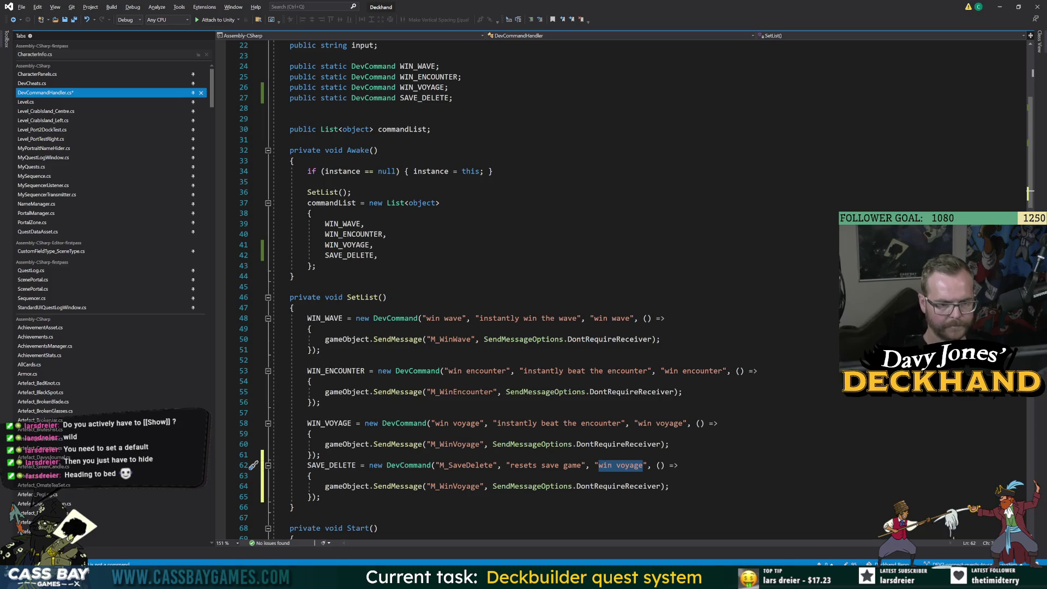
{"action": "type", "text": "save delete"}
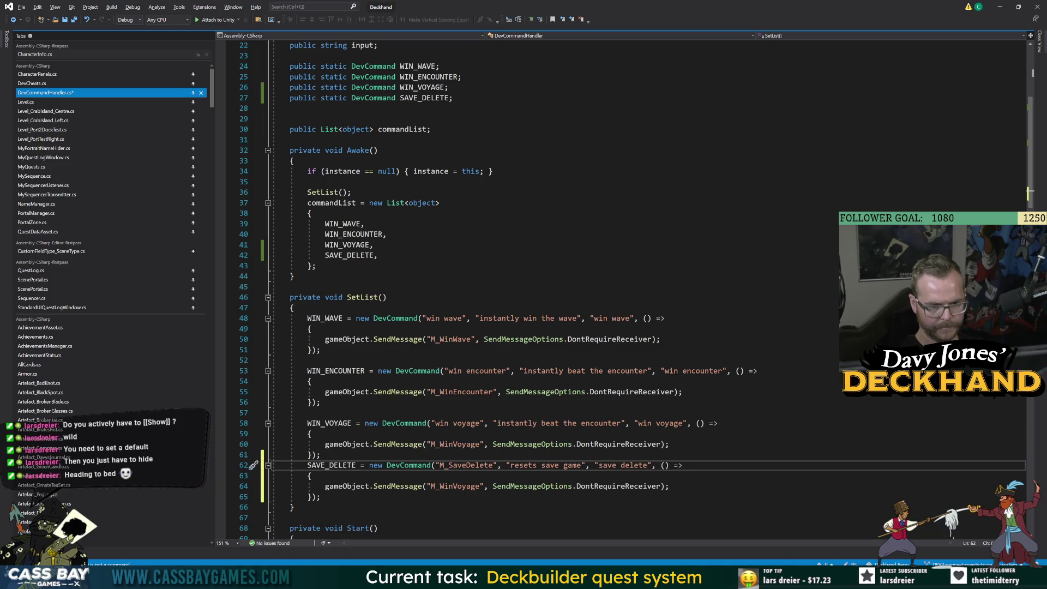
{"action": "key", "text": "ctrl+s"}
Step: Make SAVE_DELETE send M_SaveDelete instead of M_WinVoyage, set its command to 'save delete', save, then open DevCheats.cs
{"action": "left_click", "coordinate": [290, 517]}
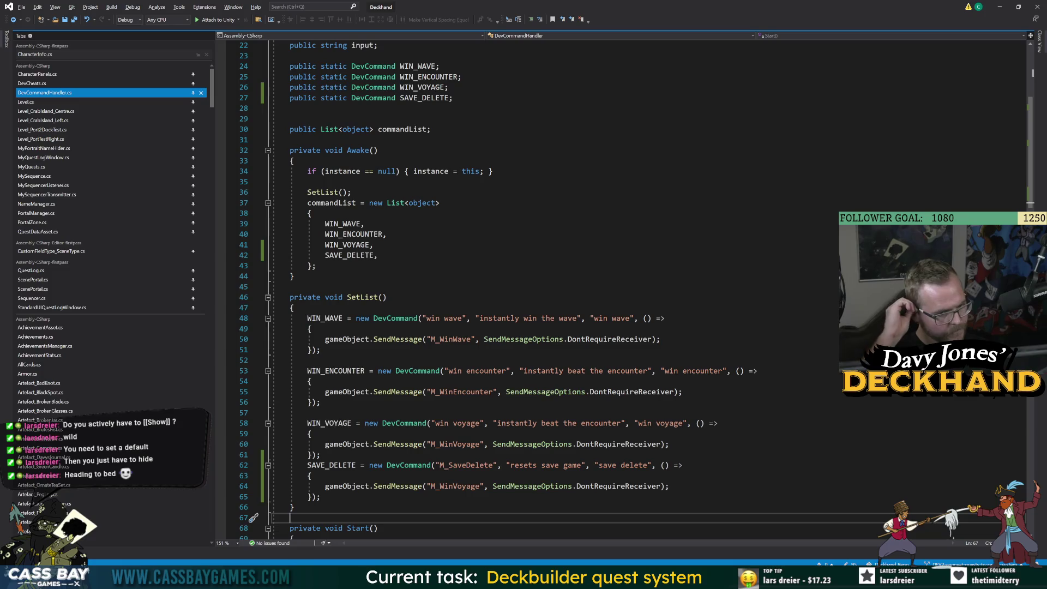
{"action": "double_click", "coordinate": [466, 465]}
{"action": "key", "text": "ctrl+c"}
{"action": "double_click", "coordinate": [456, 486]}
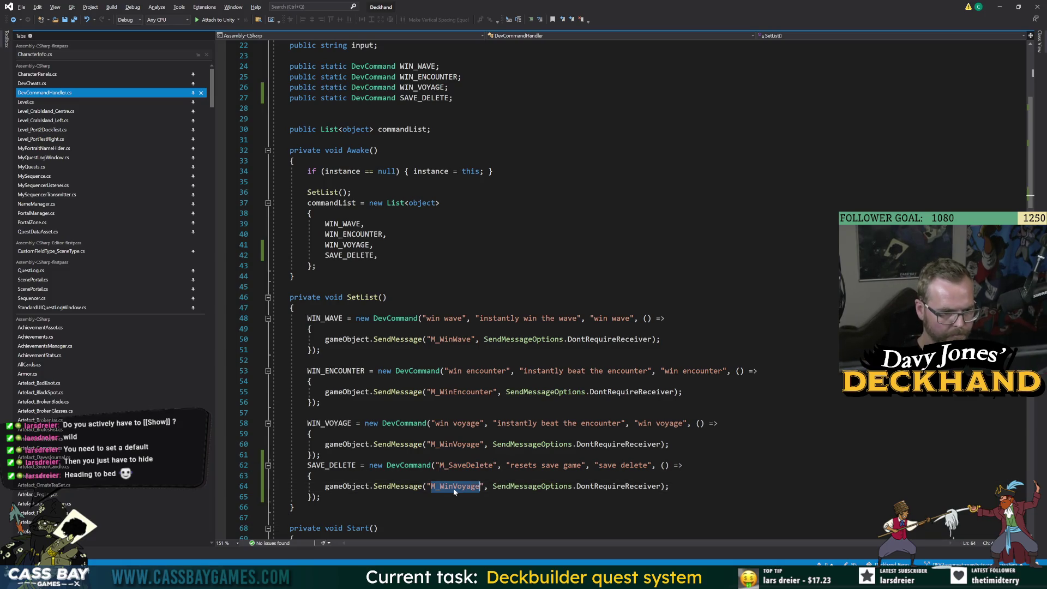
{"action": "key", "text": "ctrl+v"}
{"action": "left_click", "coordinate": [289, 517]}
{"action": "key", "text": "ctrl+s"}
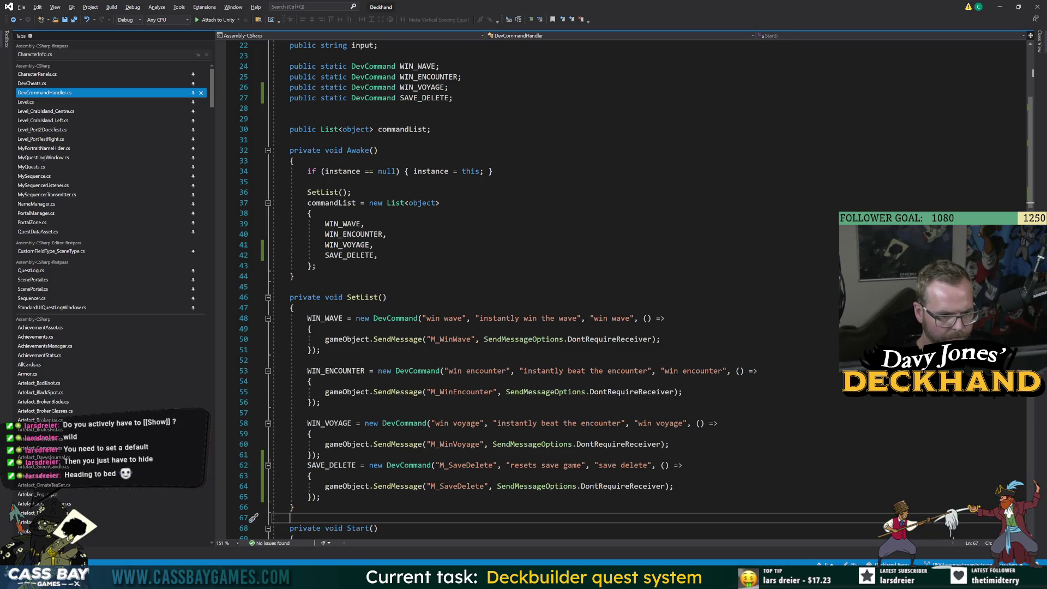
{"action": "double_click", "coordinate": [466, 465]}
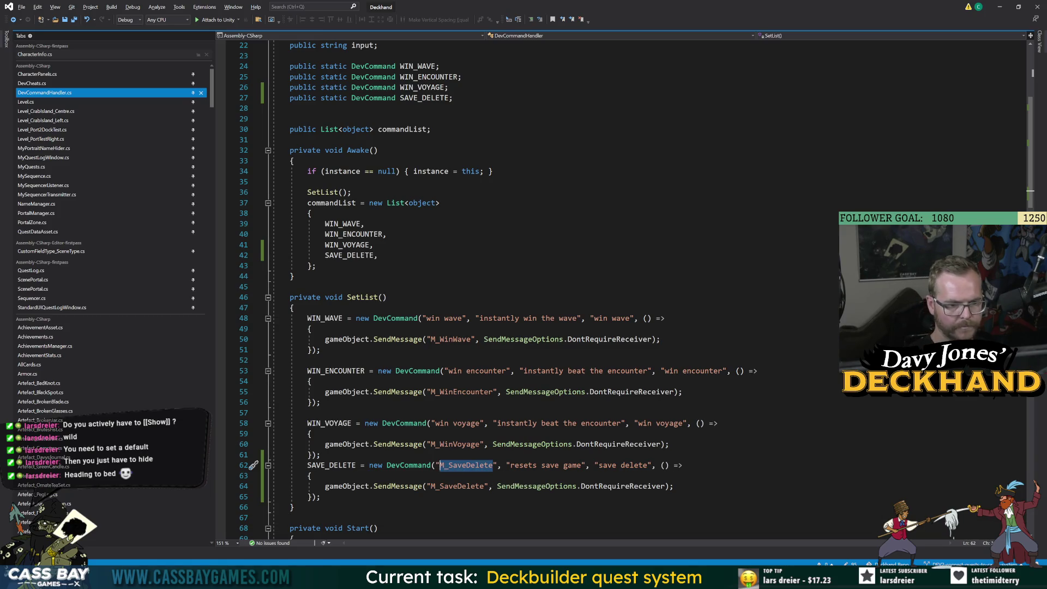
{"action": "type", "text": "save delete"}
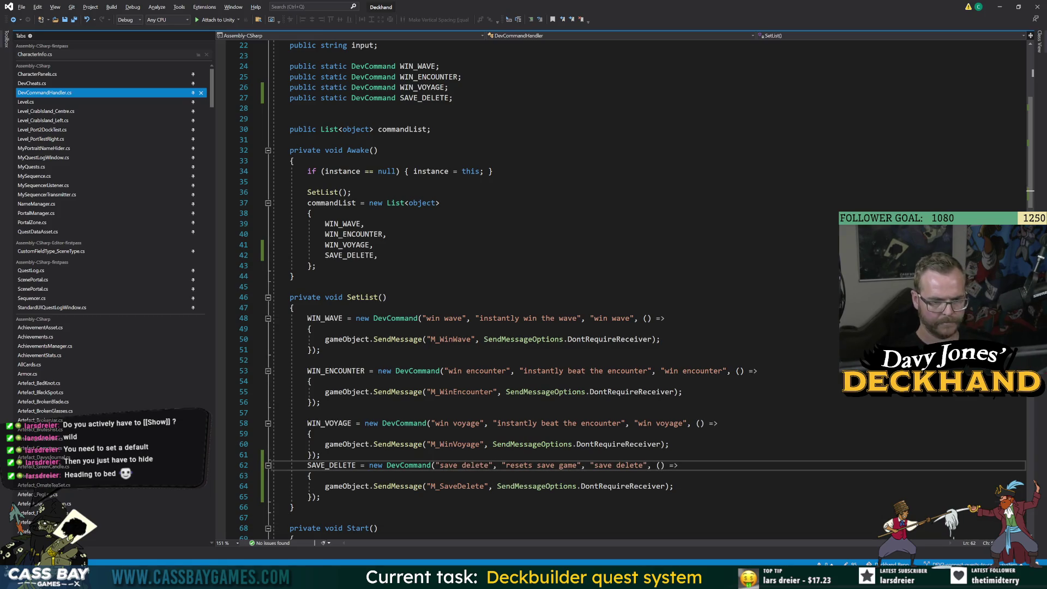
{"action": "left_click", "coordinate": [322, 496]}
{"action": "scroll", "coordinate": [546, 289], "scroll_direction": "down", "scroll_amount": 4}
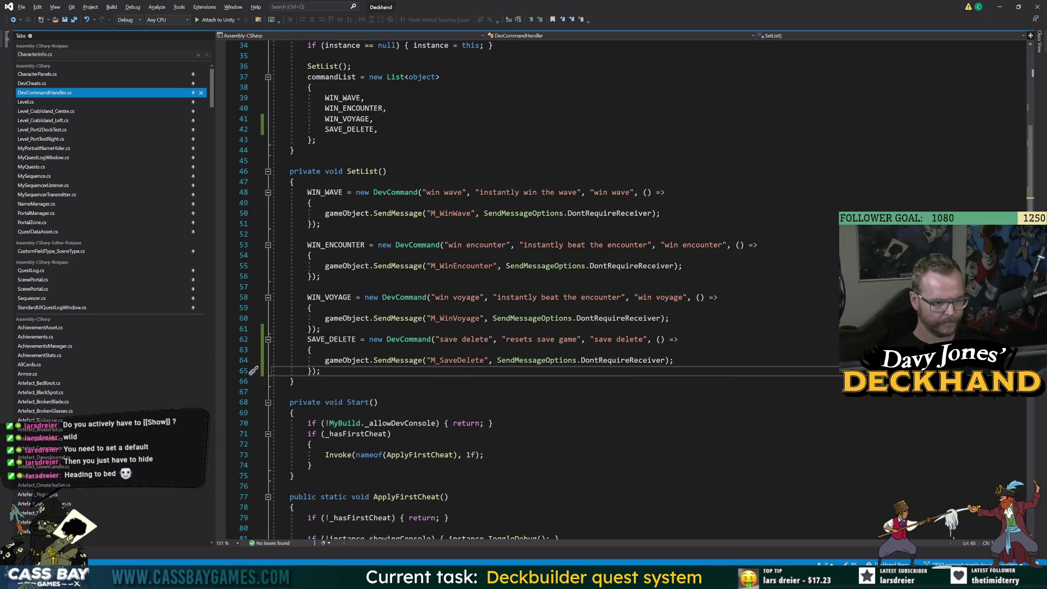
{"action": "left_click", "coordinate": [44, 84]}
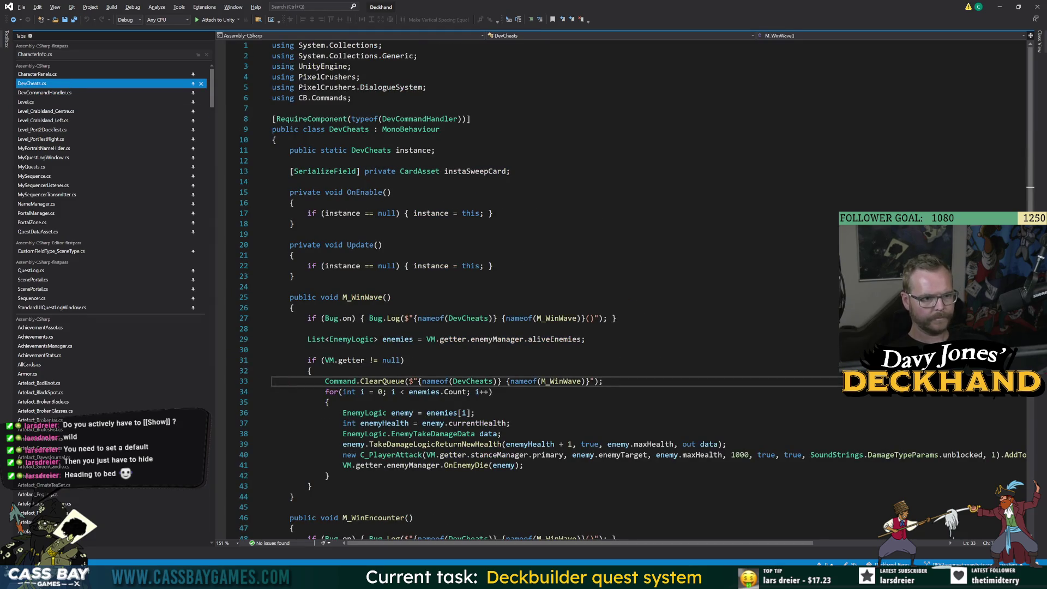
Step: Add a public void M_SaveDelete() method after Update in DevCheats.cs
{"action": "left_click", "coordinate": [297, 276]}
{"action": "key", "text": "Return"}
{"action": "key", "text": "Return"}
{"action": "type", "text": "pub"}
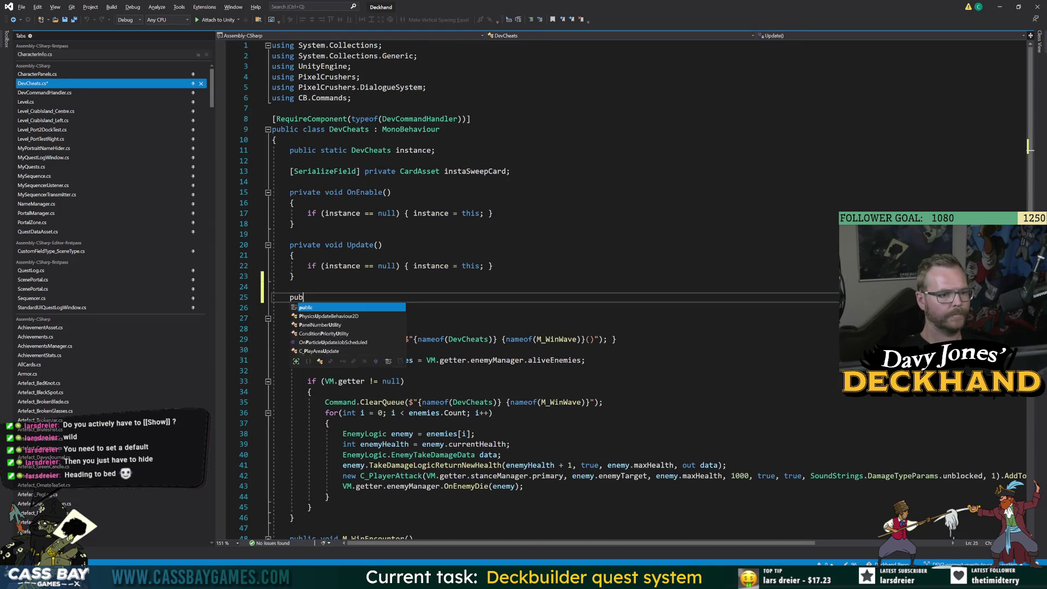
{"action": "type", "text": "lic void M_"}
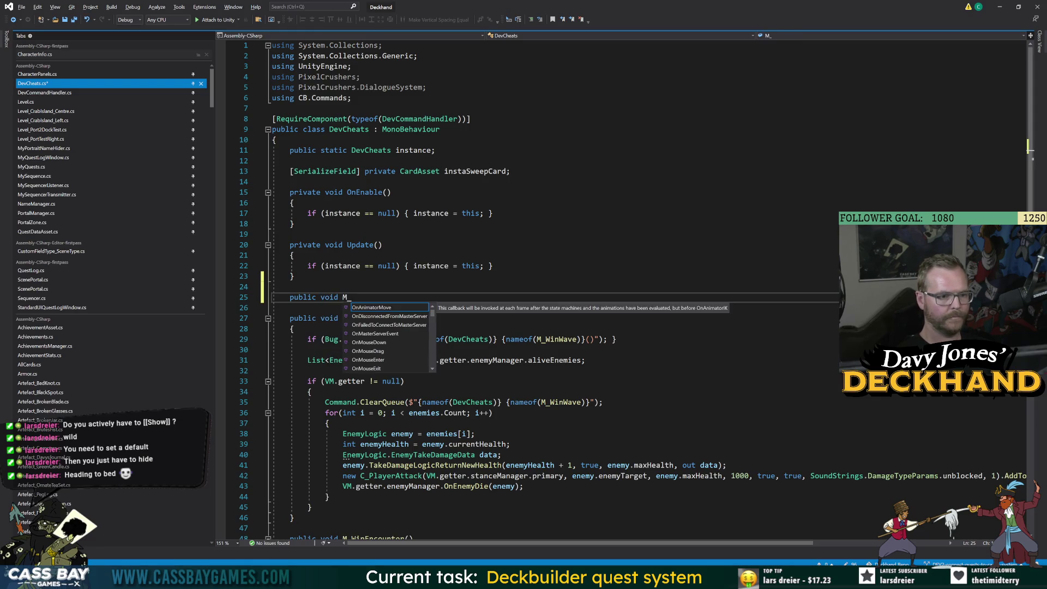
{"action": "type", "text": "SaveDelete() {"}
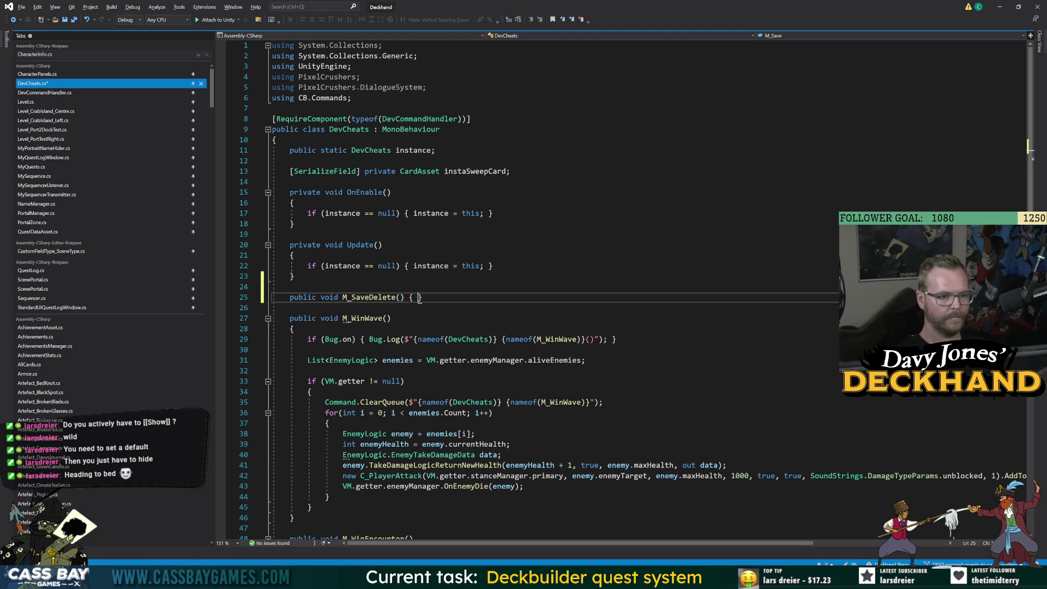
{"action": "key", "text": "Return"}
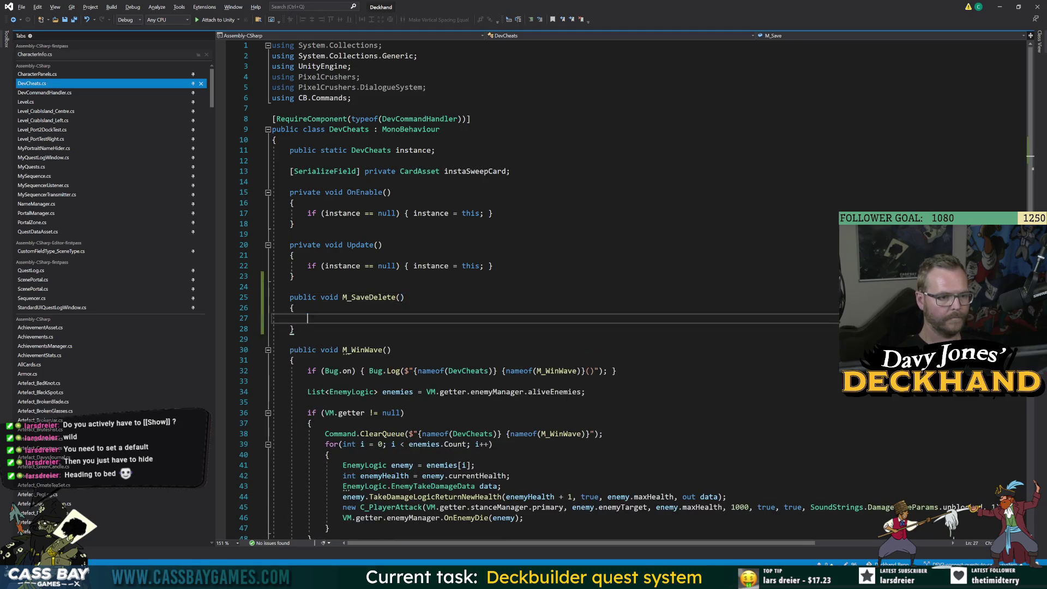
{"action": "double_click", "coordinate": [368, 297]}
{"action": "left_click", "coordinate": [51, 93]}
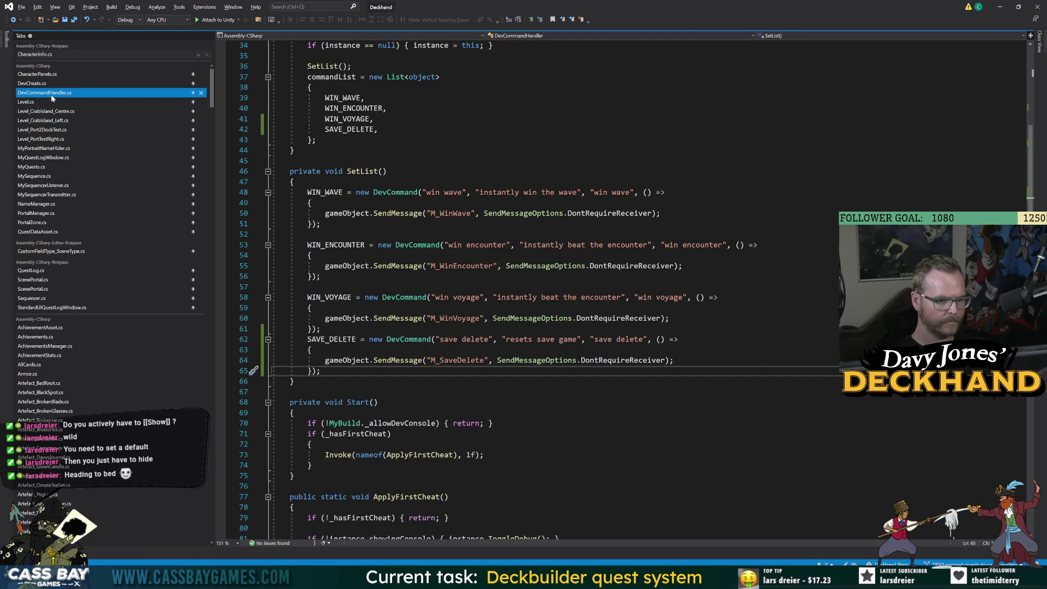
{"action": "left_click", "coordinate": [44, 86]}
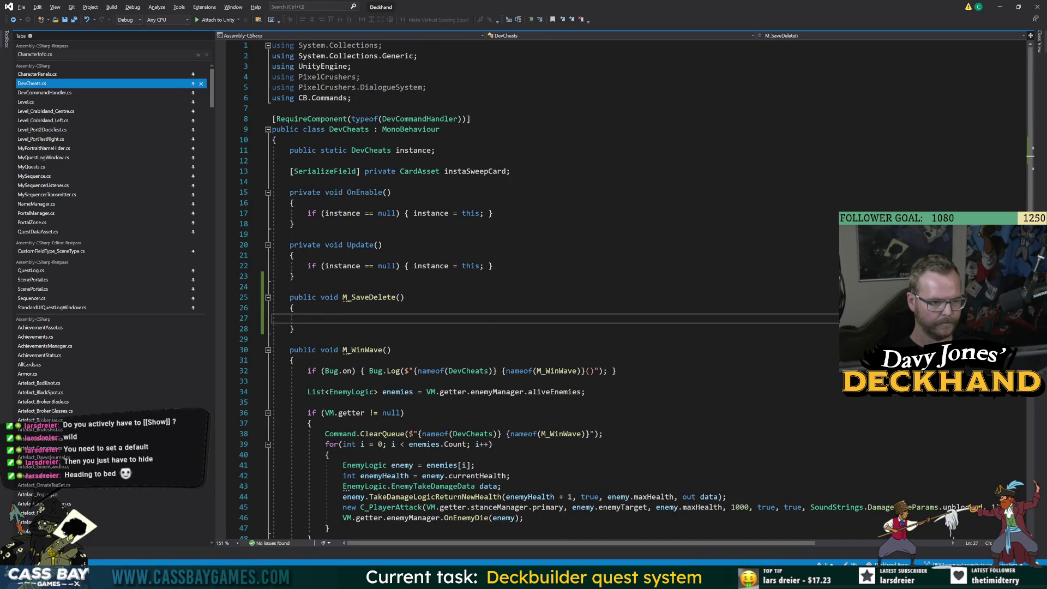
Step: Write a SaveLoad.DeleteSave call in M_SaveDelete, then go to the SaveLoad class definition
{"action": "type", "text": "SaveLoad"}
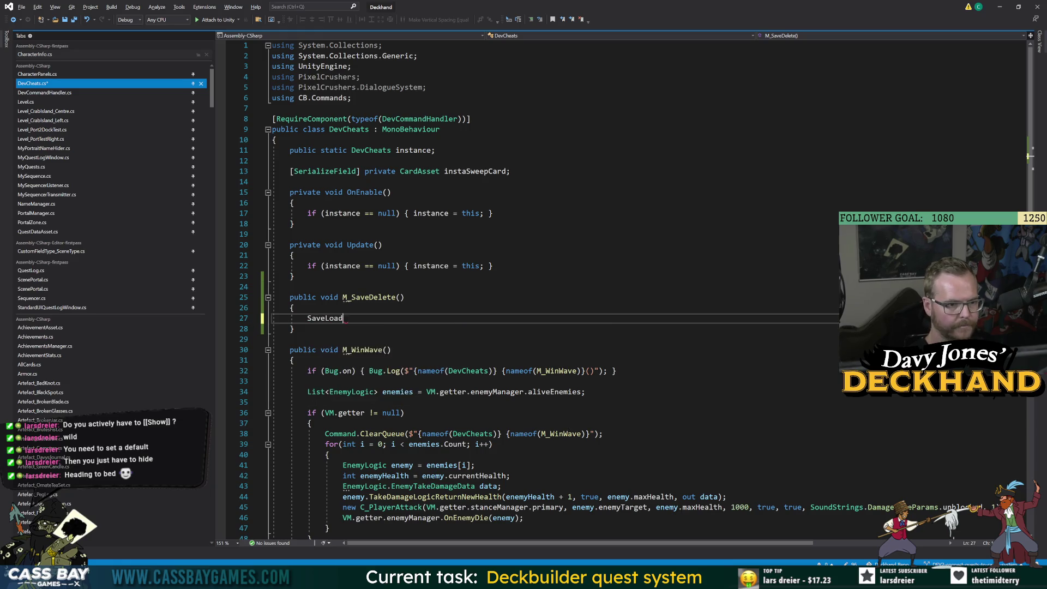
{"action": "type", "text": ".del"}
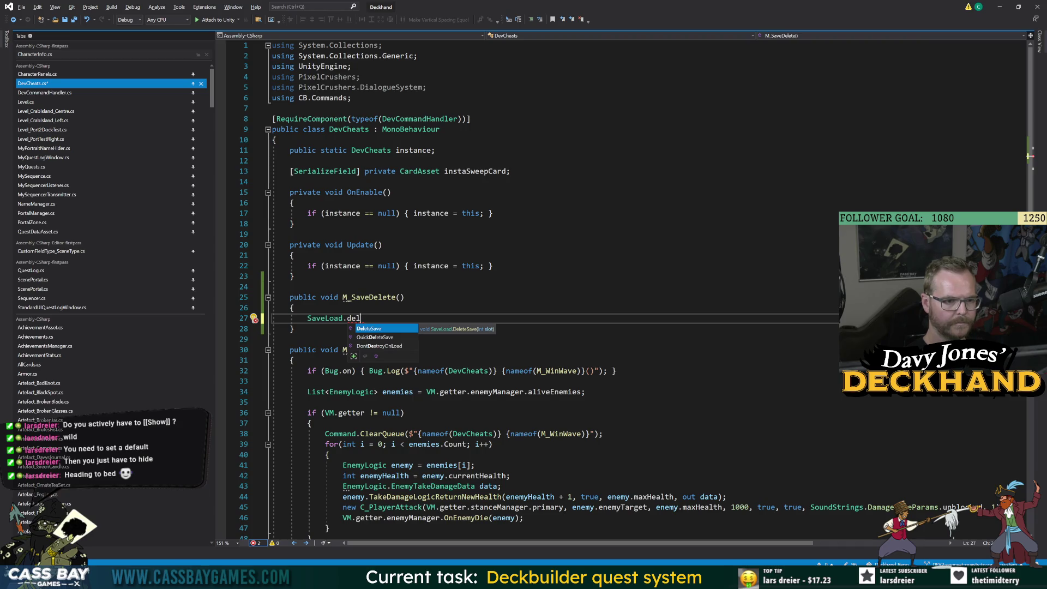
{"action": "type", "text": "("}
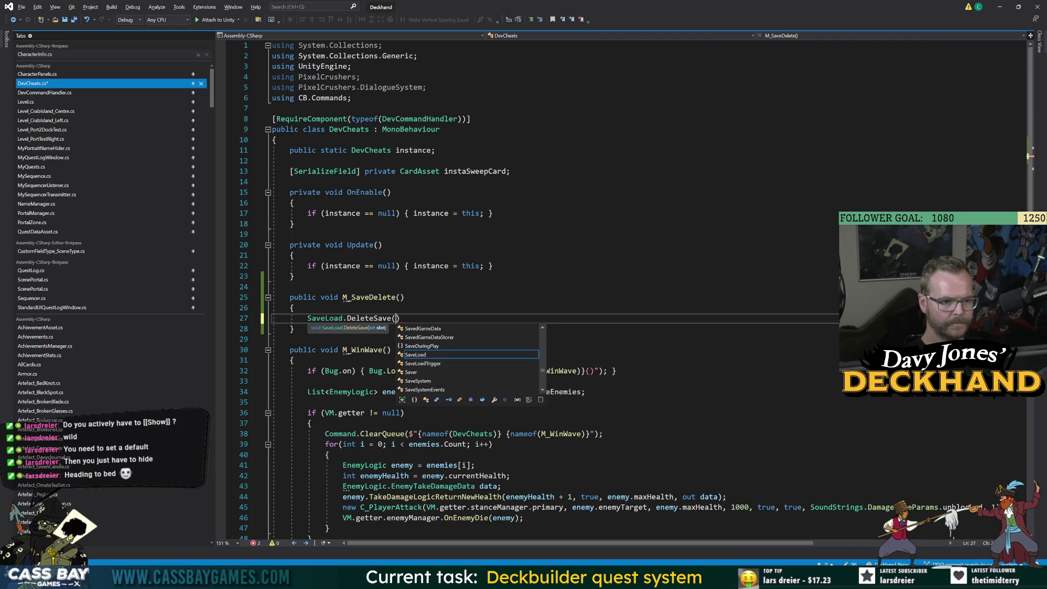
{"action": "type", "text": "SA.s"}
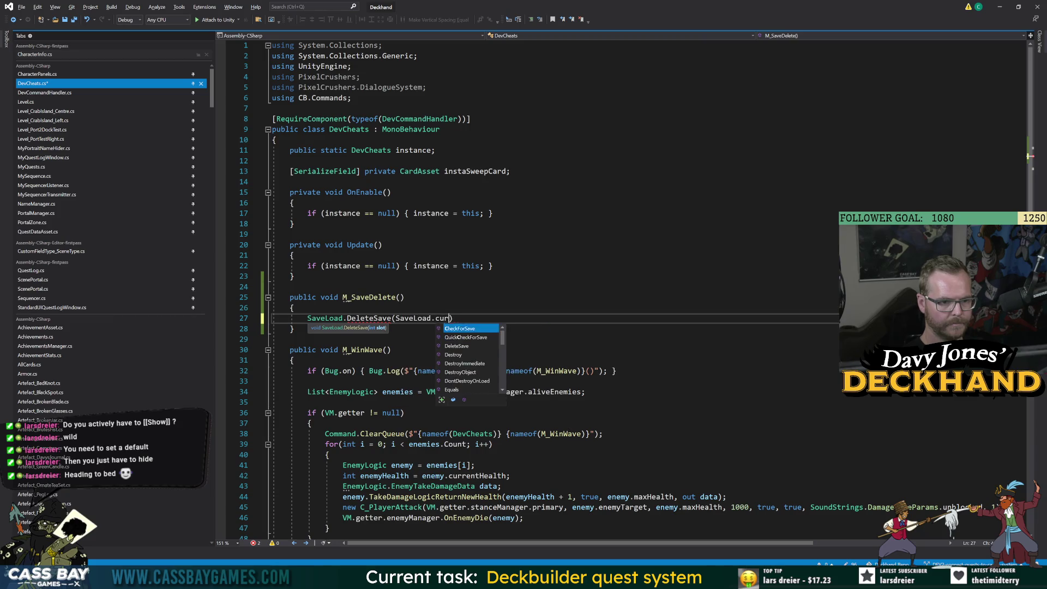
{"action": "key", "text": "BackSpace"}
{"action": "type", "text": "slot"}
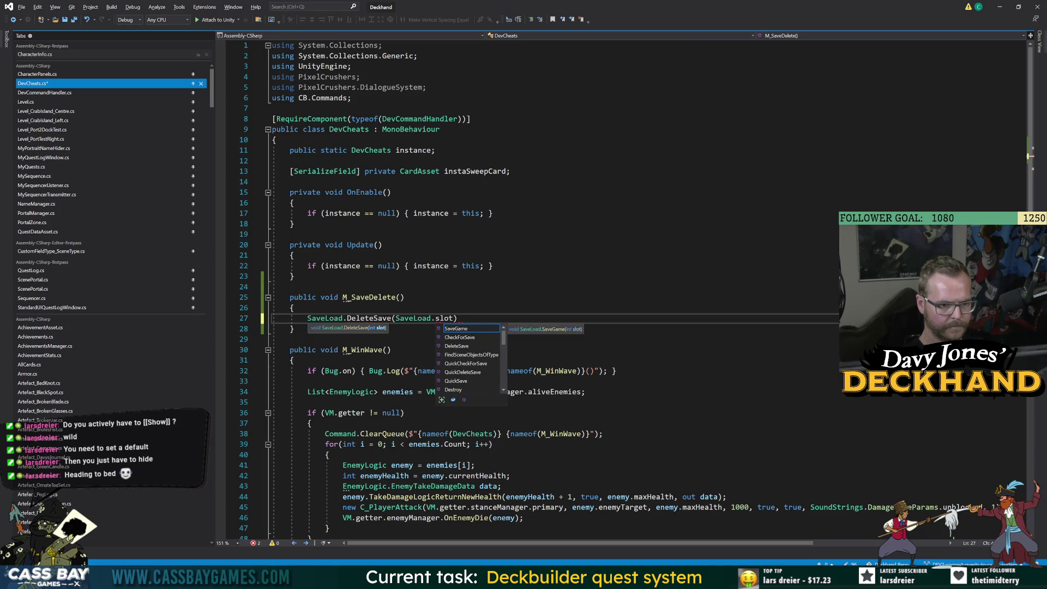
{"action": "type", "text": "get"}
{"action": "key", "text": "BackSpace"}
{"action": "type", "text": "slo"}
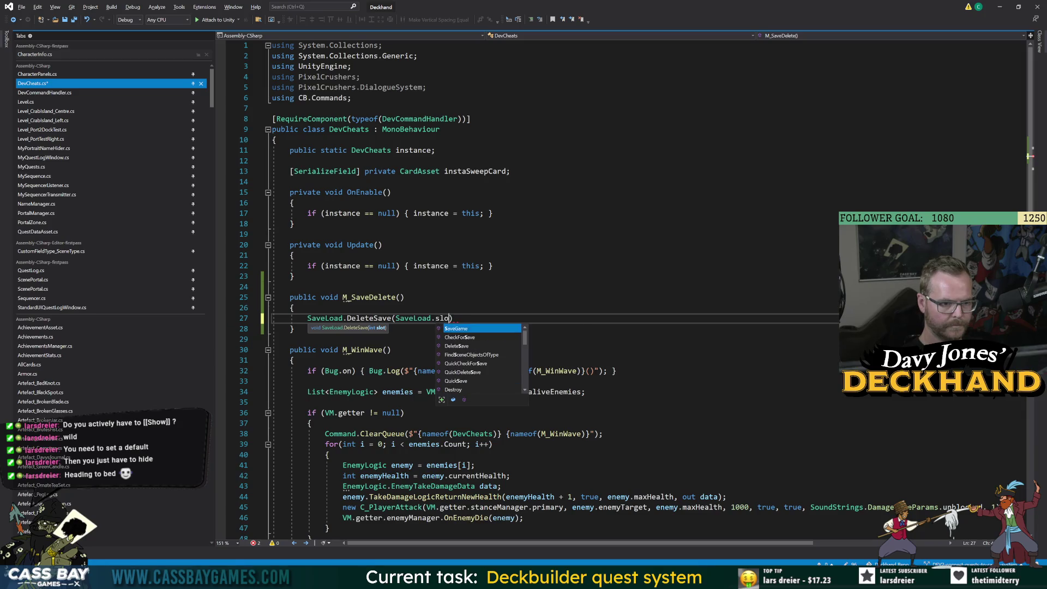
{"action": "key", "text": "BackSpace"}
{"action": "key", "text": "BackSpace"}
{"action": "key", "text": "BackSpace"}
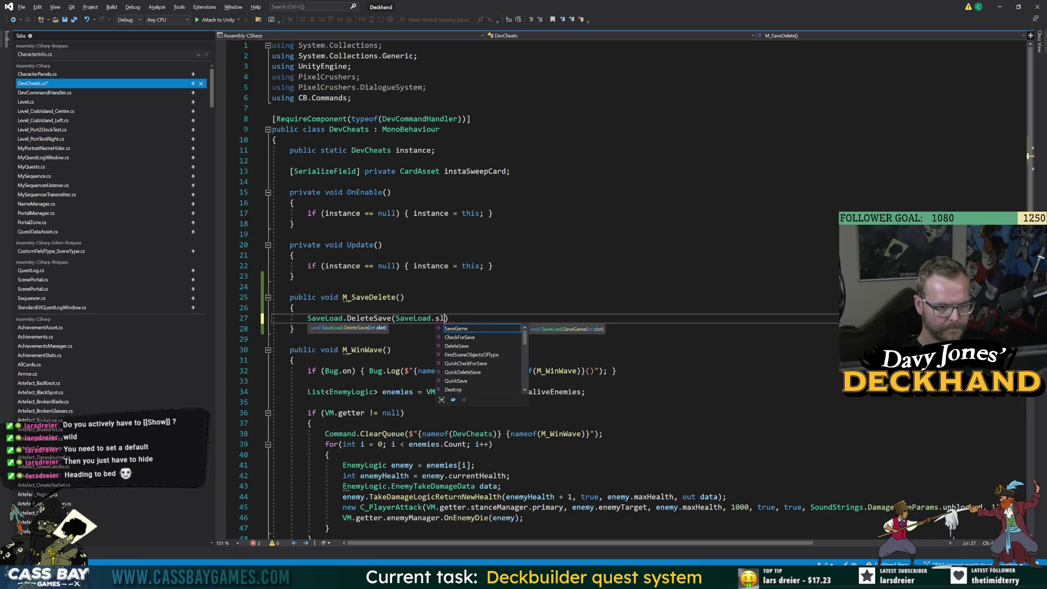
{"action": "key", "text": "Escape"}
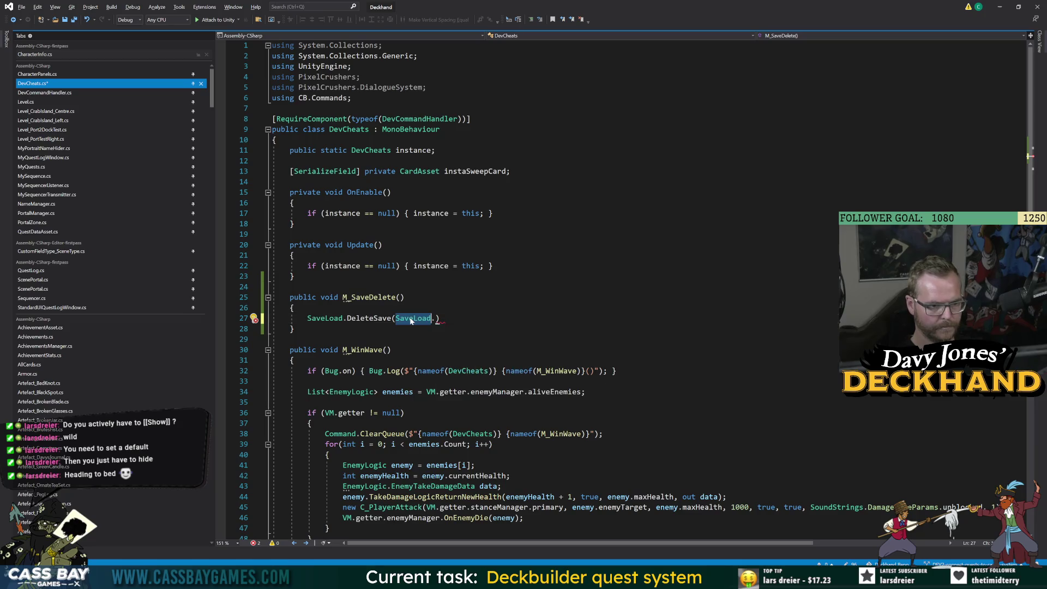
{"action": "key", "text": "F12"}
{"action": "left_click", "coordinate": [360, 130]}
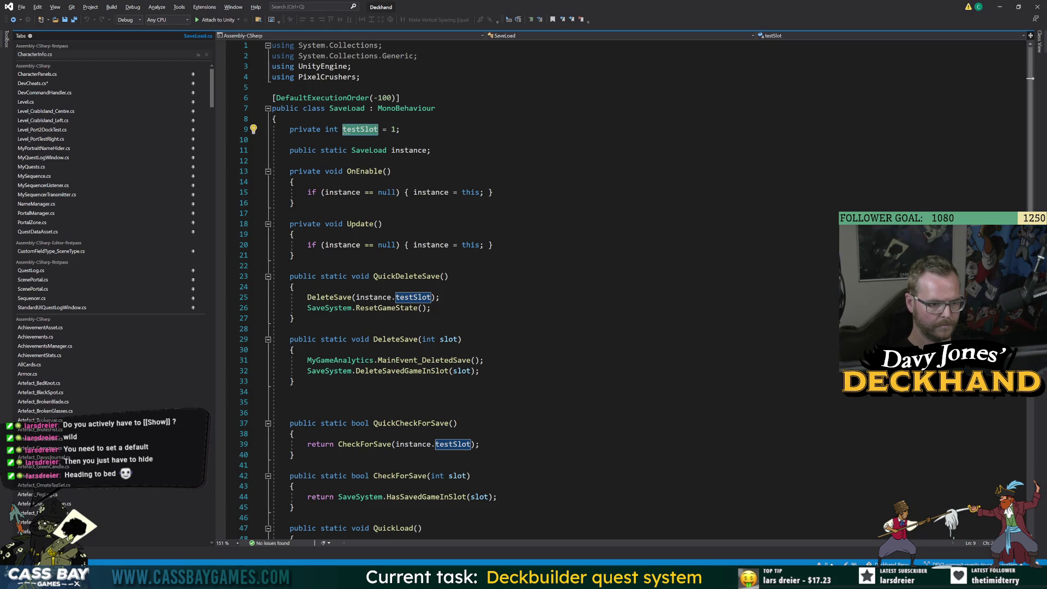
Step: Inspect where CheckForSave, LoadGame and testSlot are referenced in SaveLoad.cs
{"action": "left_click", "coordinate": [400, 475]}
{"action": "scroll", "coordinate": [399, 475], "scroll_direction": "down", "scroll_amount": 5}
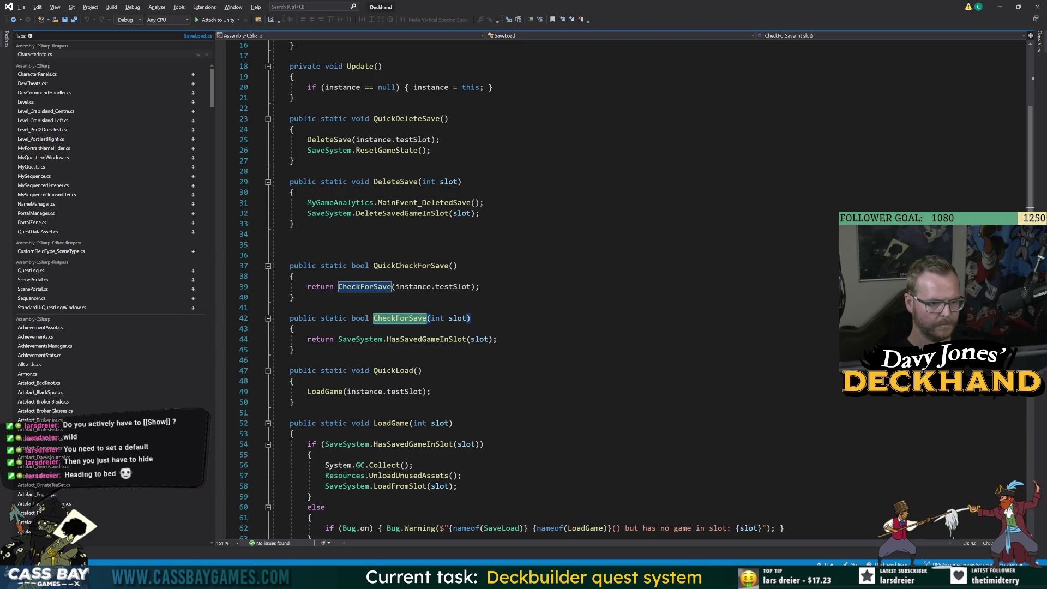
{"action": "left_click", "coordinate": [391, 423]}
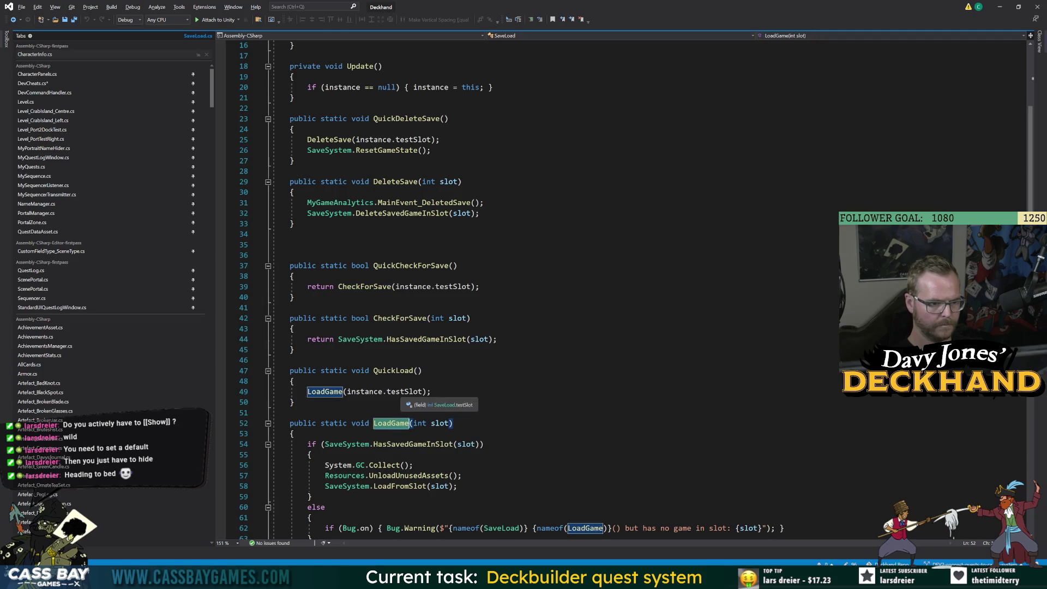
{"action": "left_click", "coordinate": [412, 391]}
{"action": "scroll", "coordinate": [411, 392], "scroll_direction": "up", "scroll_amount": 5}
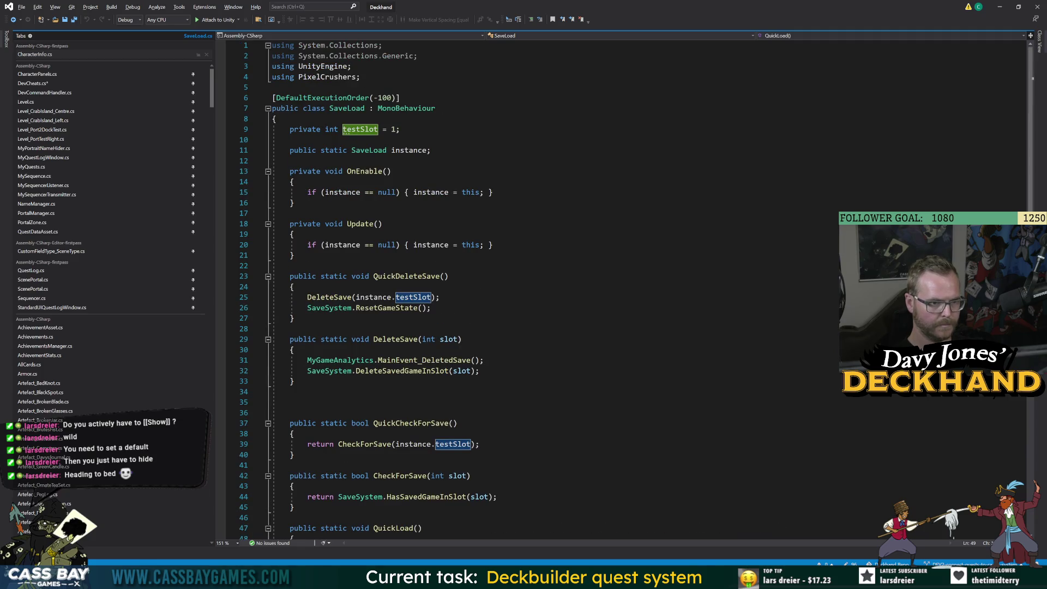
Step: Add a public static int _currentSlot property returning instance.testSlot below the testSlot field
{"action": "left_click", "coordinate": [400, 130]}
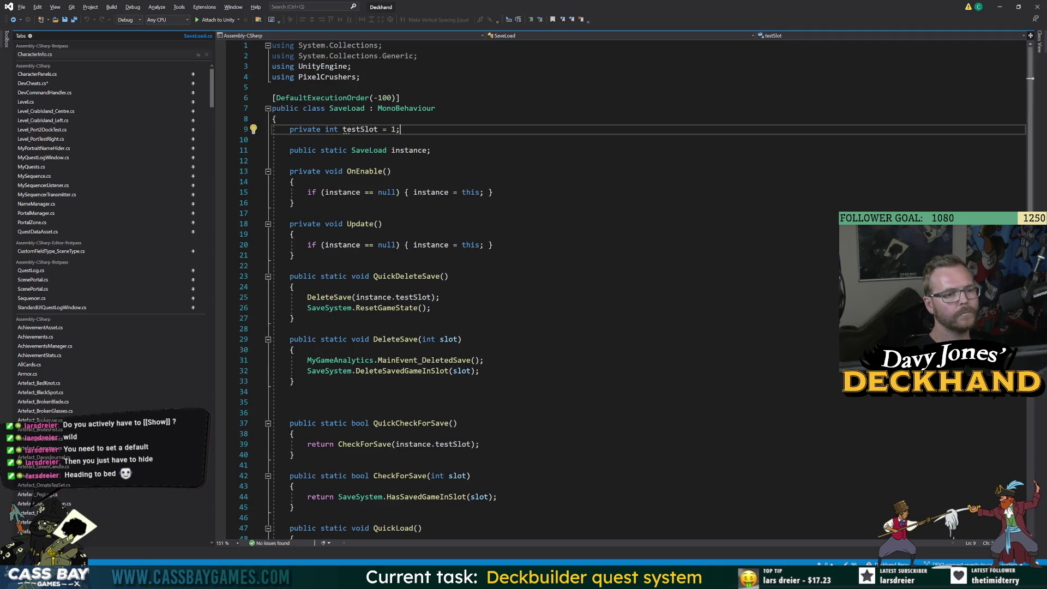
{"action": "key", "text": "Return"}
{"action": "key", "text": "Return"}
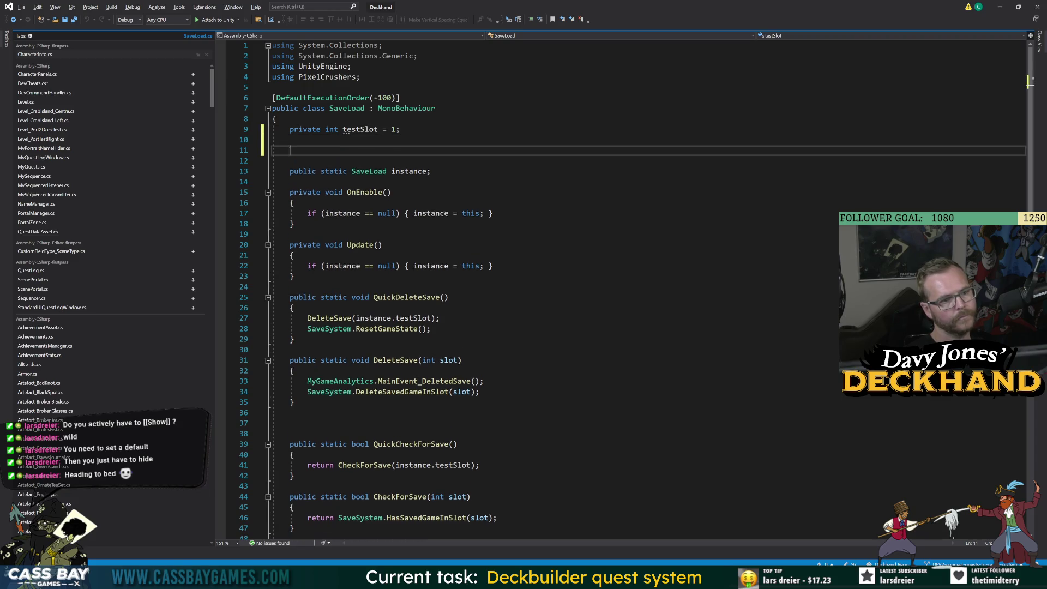
{"action": "type", "text": "public static int _curr"}
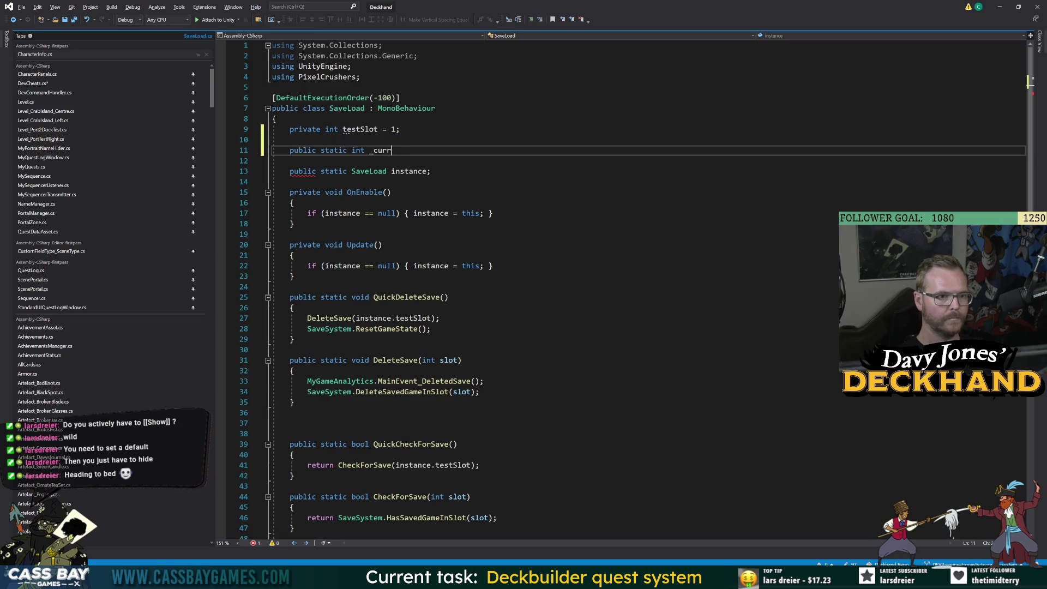
{"action": "type", "text": "entSlot { get=>? testS"}
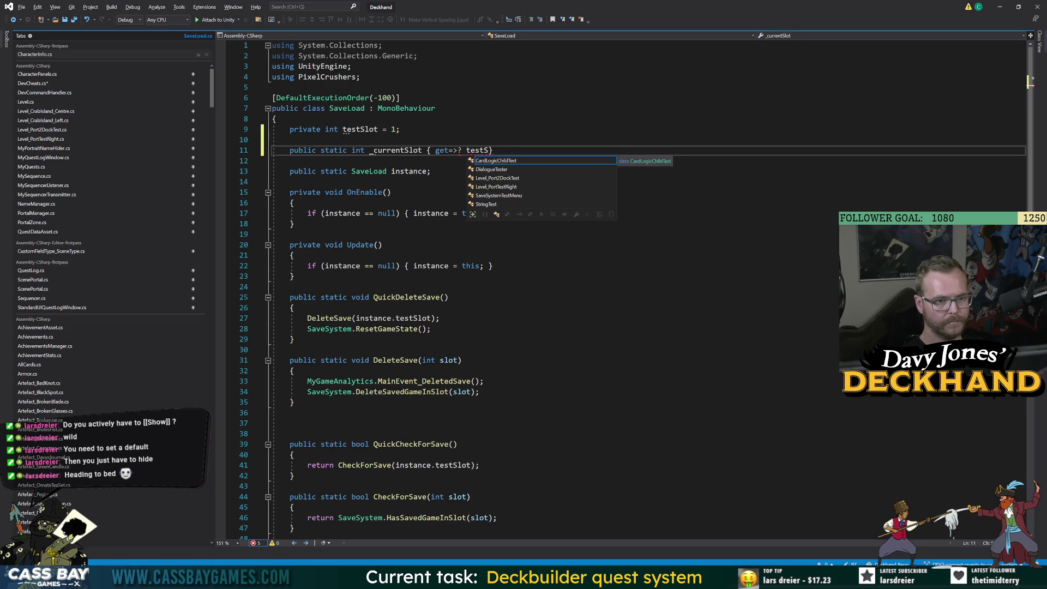
{"action": "key", "text": "BackSpace"}
{"action": "key", "text": "BackSpace"}
{"action": "type", "text": "instance."}
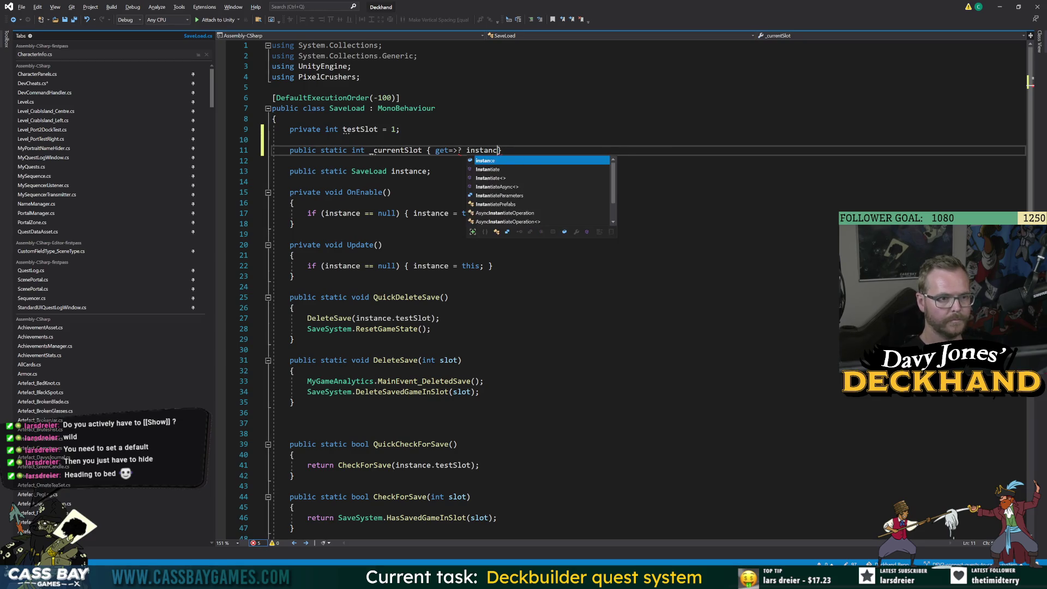
{"action": "type", "text": "testSlot;"}
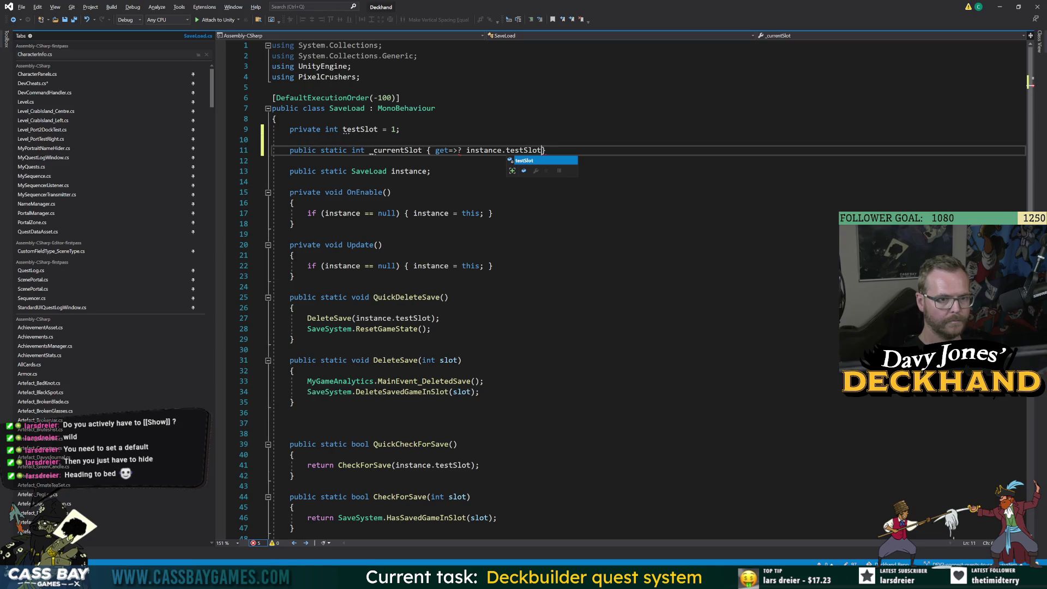
{"action": "left_click", "coordinate": [293, 255]}
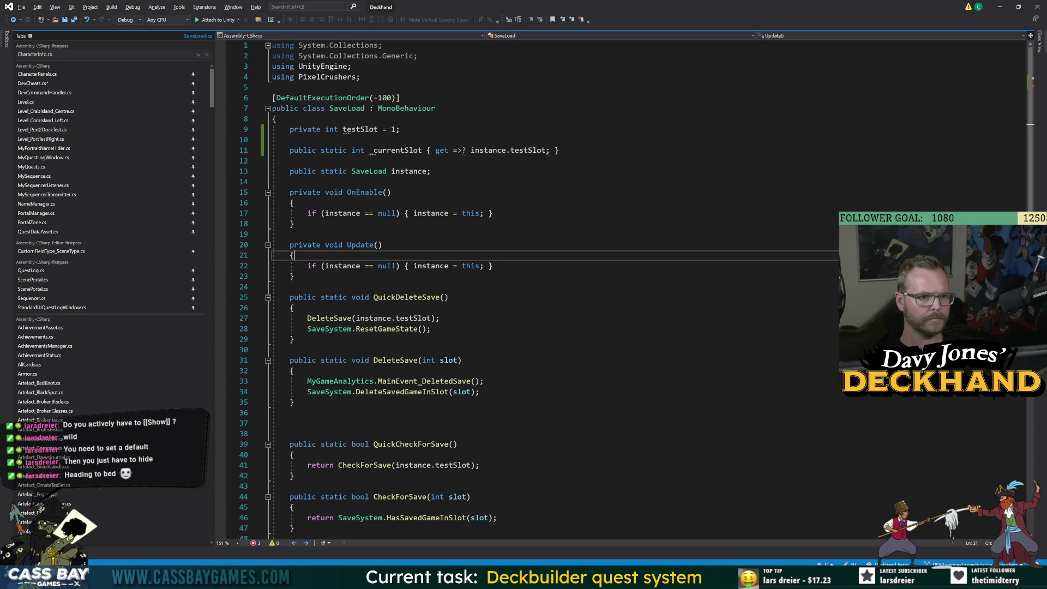
{"action": "left_click", "coordinate": [467, 150]}
{"action": "key", "text": "BackSpace"}
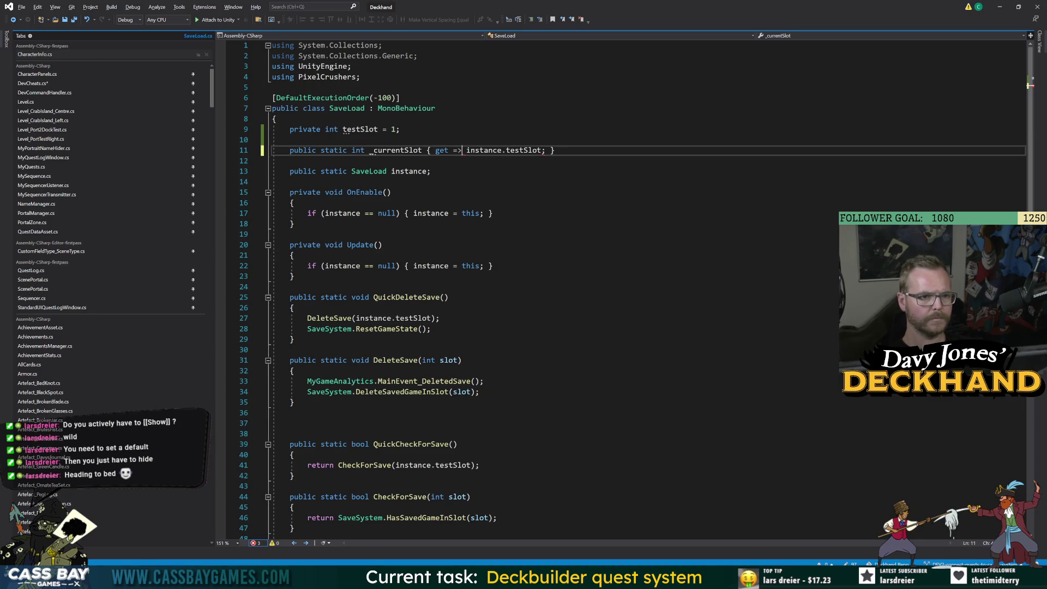
{"action": "left_click", "coordinate": [391, 192]}
{"action": "left_click", "coordinate": [360, 129]}
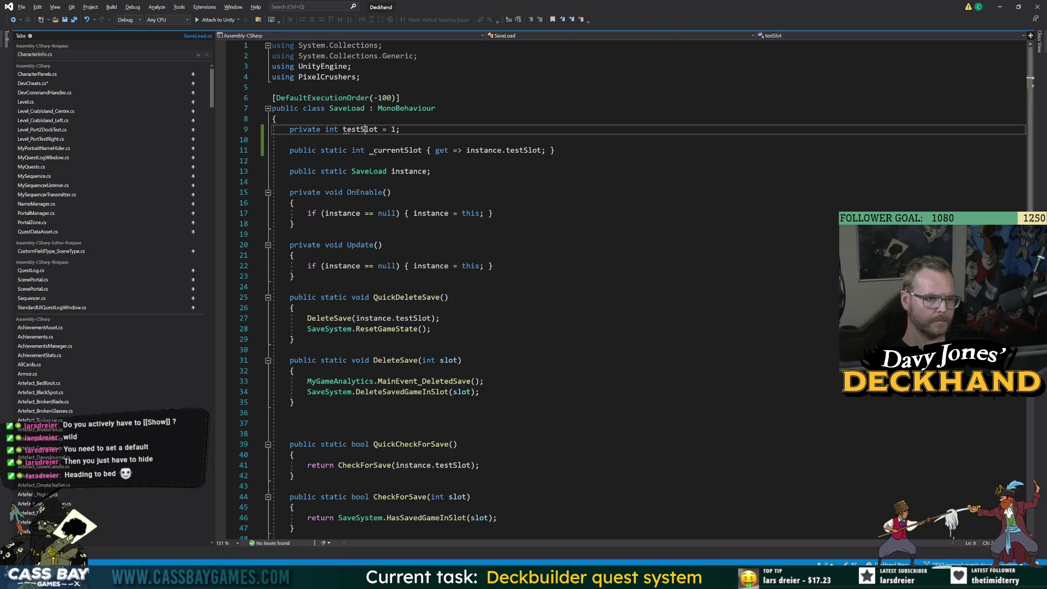
{"action": "left_click", "coordinate": [394, 150]}
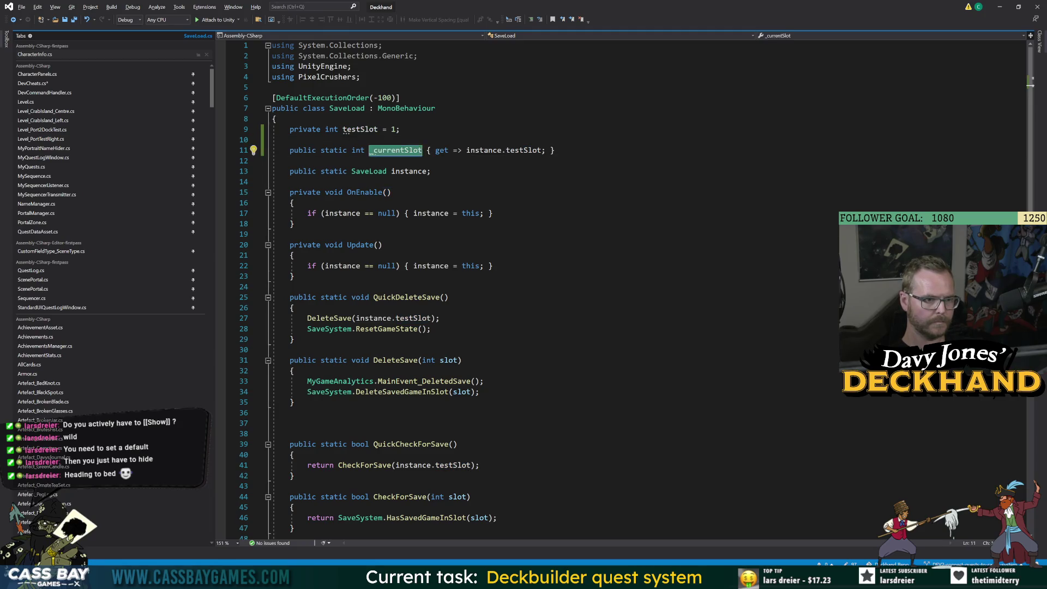
{"action": "left_click", "coordinate": [358, 129]}
Step: Pass _currentSlot instead of instance.testSlot in QuickDeleteSave and QuickCheckForSave
{"action": "left_click", "coordinate": [295, 340]}
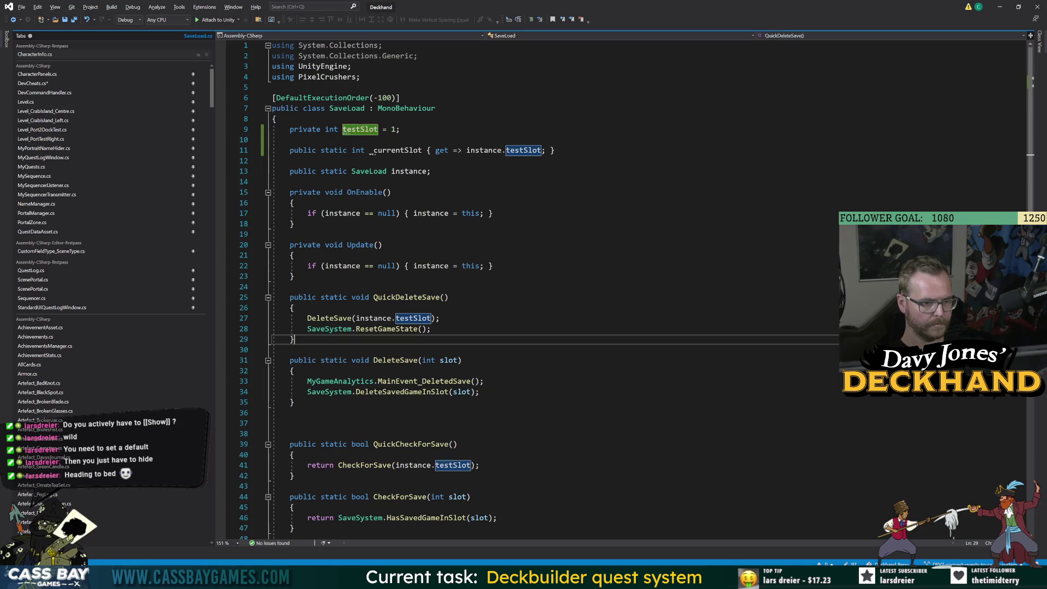
{"action": "left_click_drag", "start_coordinate": [356, 318], "coordinate": [431, 318]}
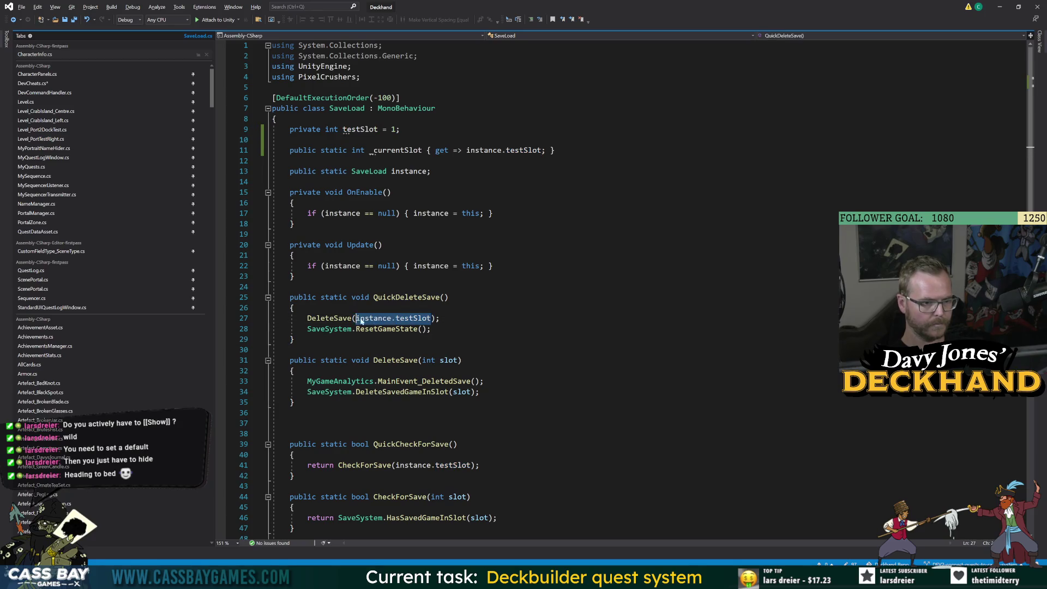
{"action": "type", "text": "_currentSlot"}
{"action": "double_click", "coordinate": [396, 360]}
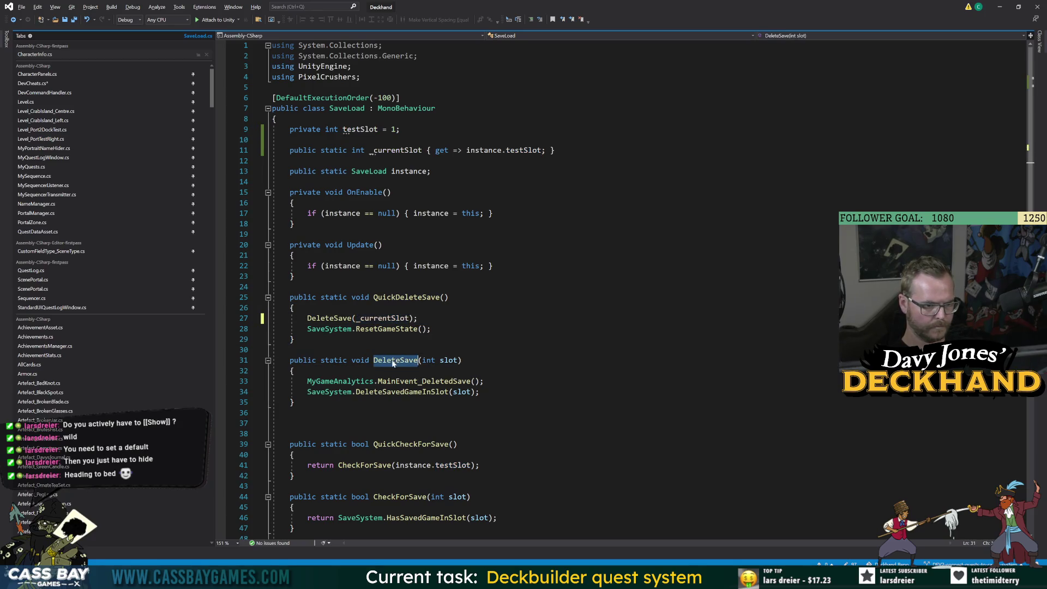
{"action": "scroll", "coordinate": [409, 273], "scroll_direction": "down", "scroll_amount": 2}
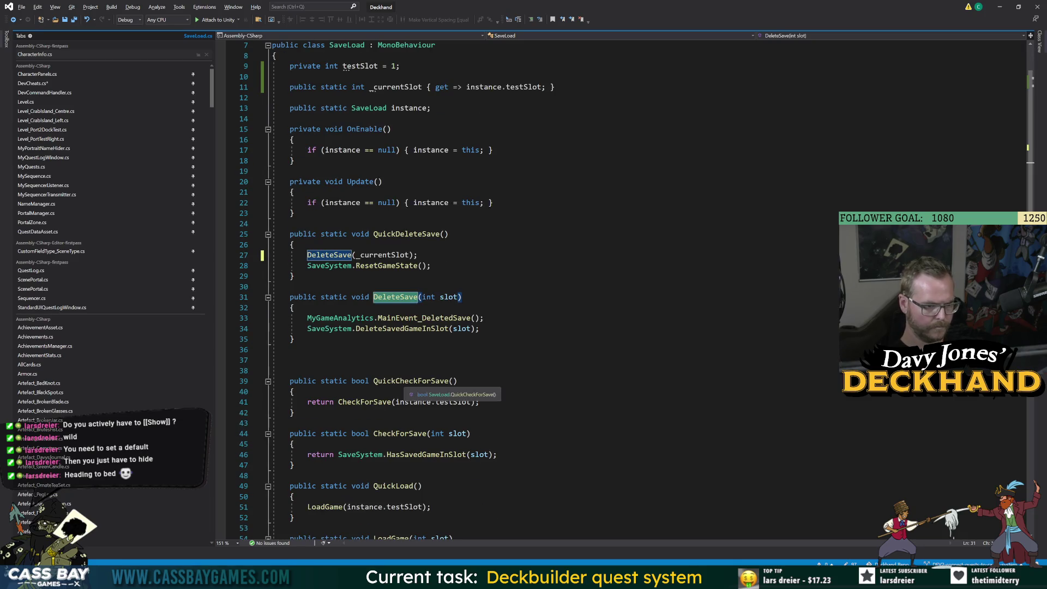
{"action": "double_click", "coordinate": [410, 381]}
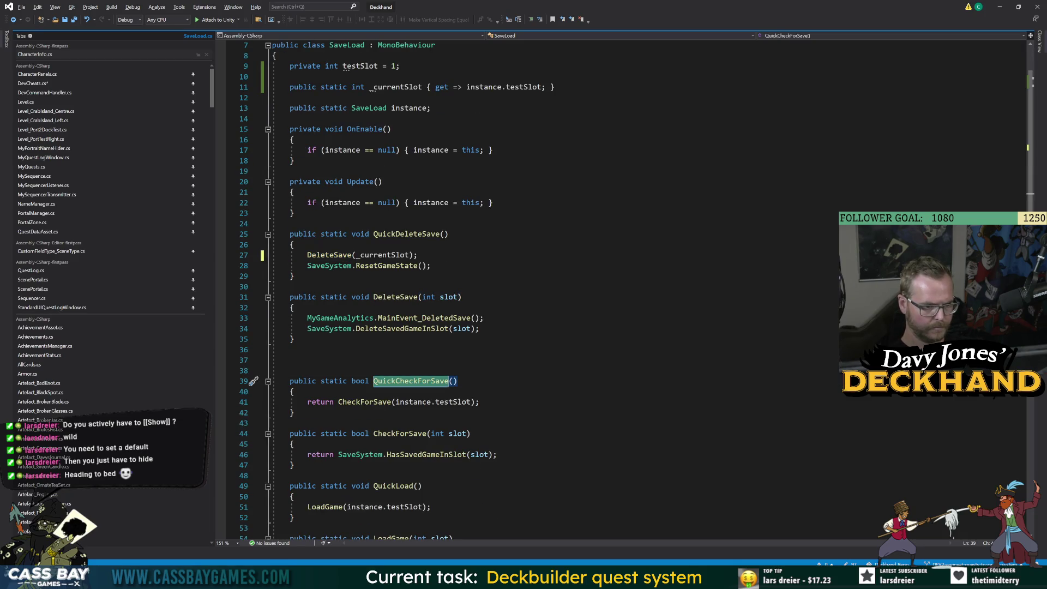
{"action": "left_click_drag", "start_coordinate": [471, 402], "coordinate": [397, 401]}
{"action": "type", "text": "_currentSlot"}
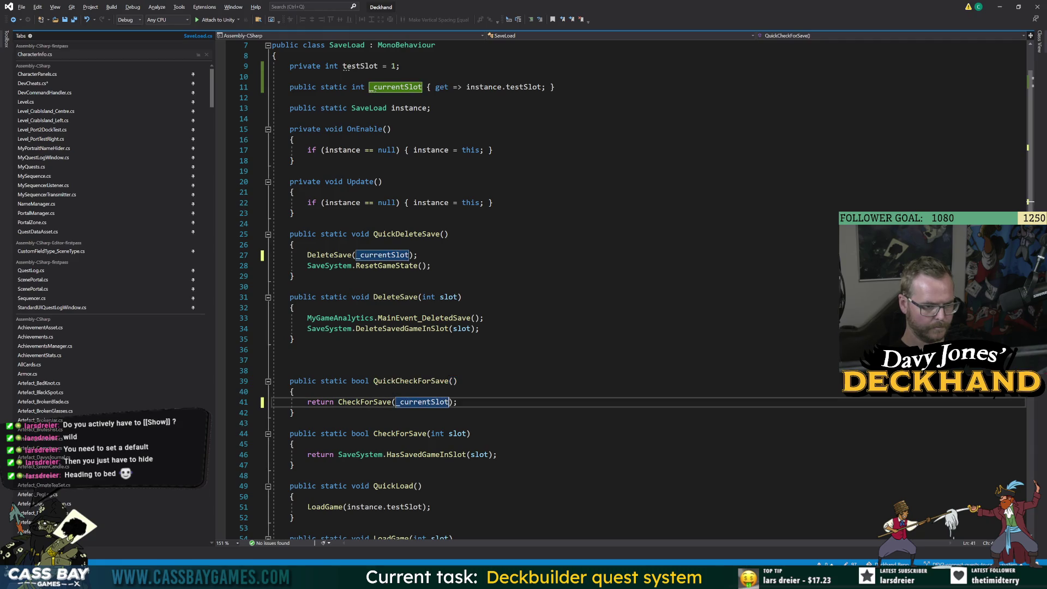
Step: Replace instance.testSlot with _currentSlot in QuickSave's SaveGame call
{"action": "scroll", "coordinate": [545, 289], "scroll_direction": "down", "scroll_amount": 4}
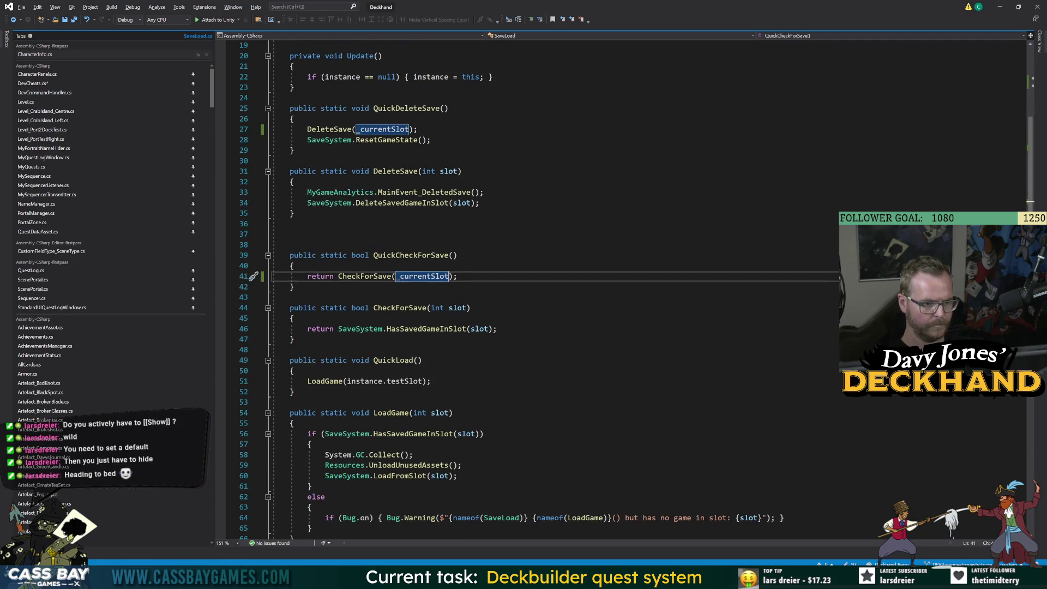
{"action": "left_click", "coordinate": [422, 360]}
{"action": "left_click", "coordinate": [294, 392]}
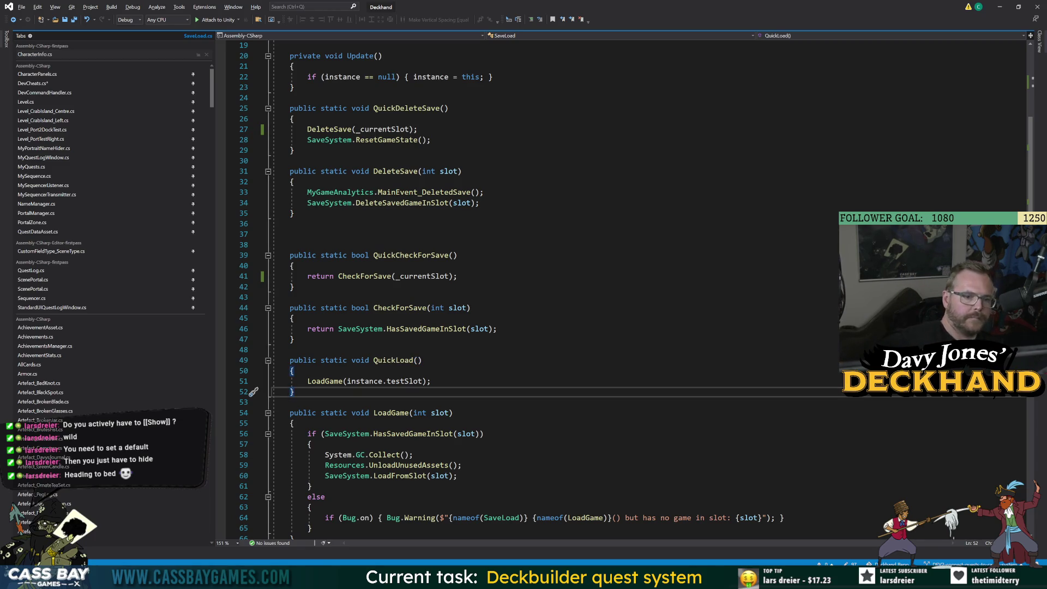
{"action": "scroll", "coordinate": [545, 289], "scroll_direction": "down", "scroll_amount": 6}
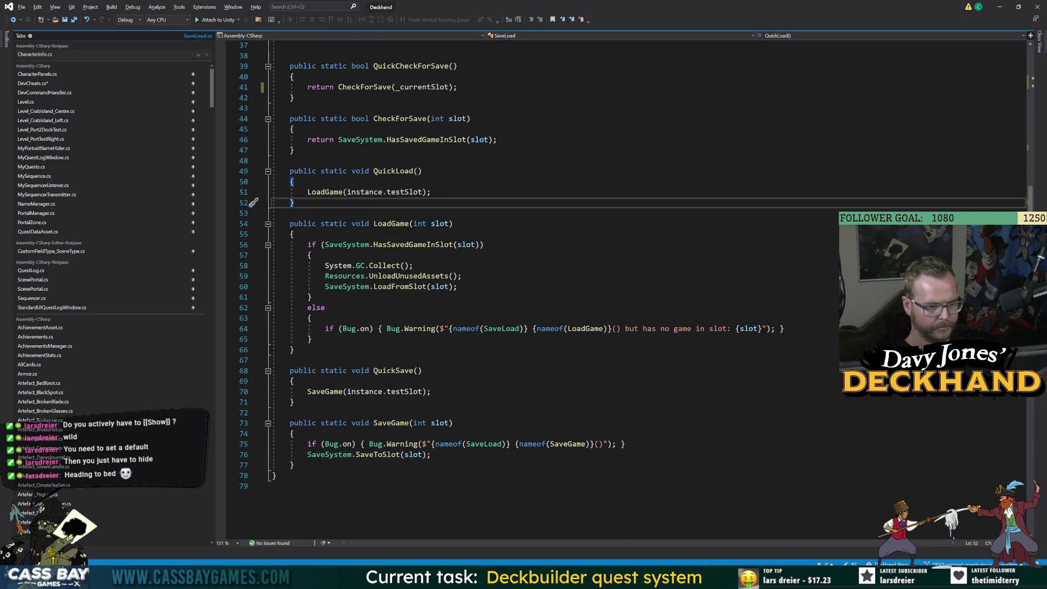
{"action": "double_click", "coordinate": [403, 392]}
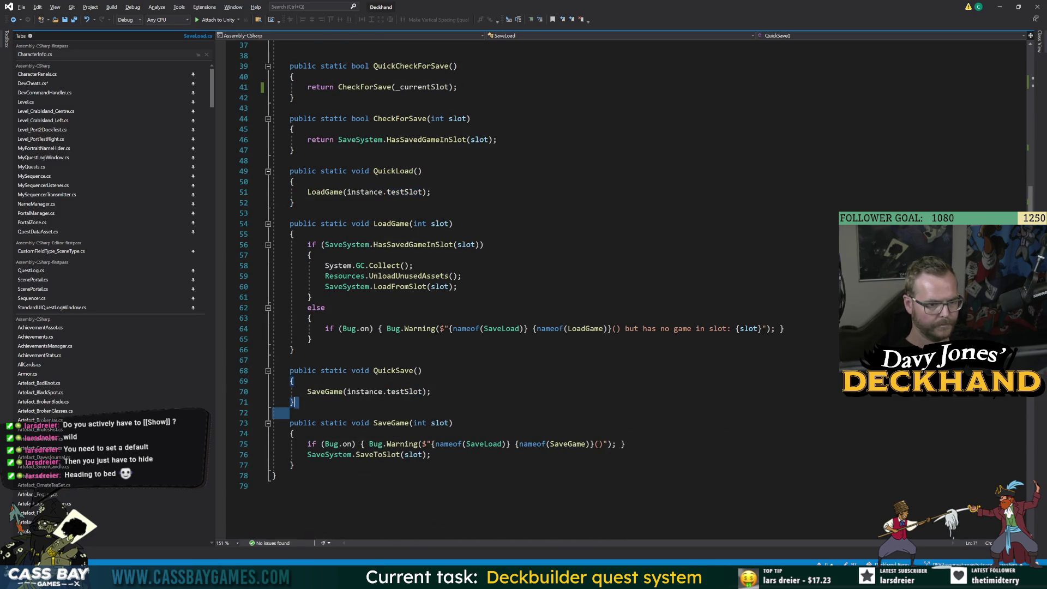
{"action": "left_click_drag", "start_coordinate": [422, 391], "coordinate": [351, 392]}
{"action": "type", "text": "_currentSlot"}
{"action": "key", "text": "Down"}
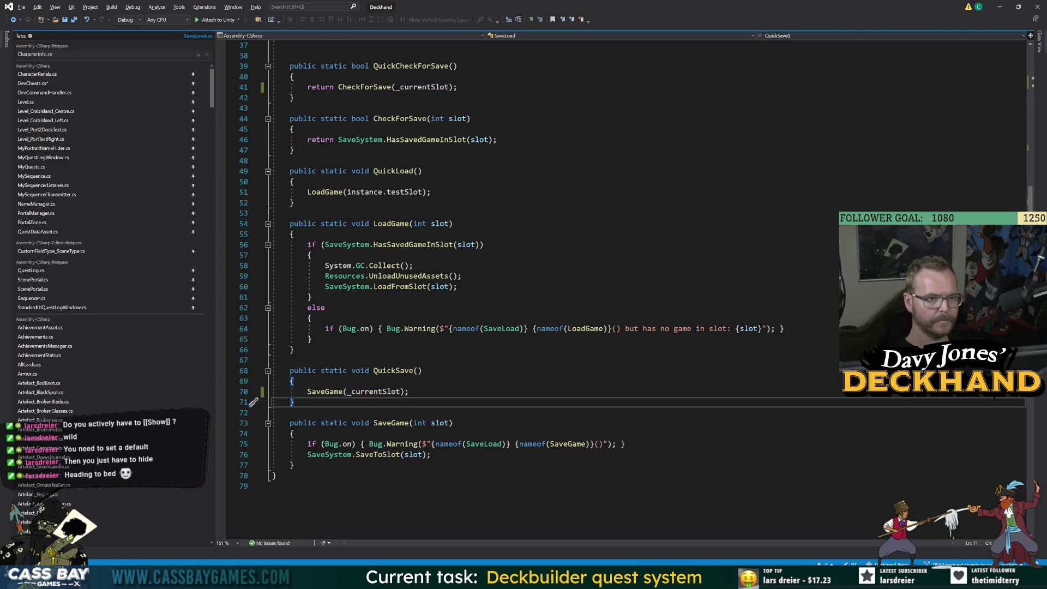
{"action": "double_click", "coordinate": [393, 370]}
{"action": "scroll", "coordinate": [392, 370], "scroll_direction": "up", "scroll_amount": 6}
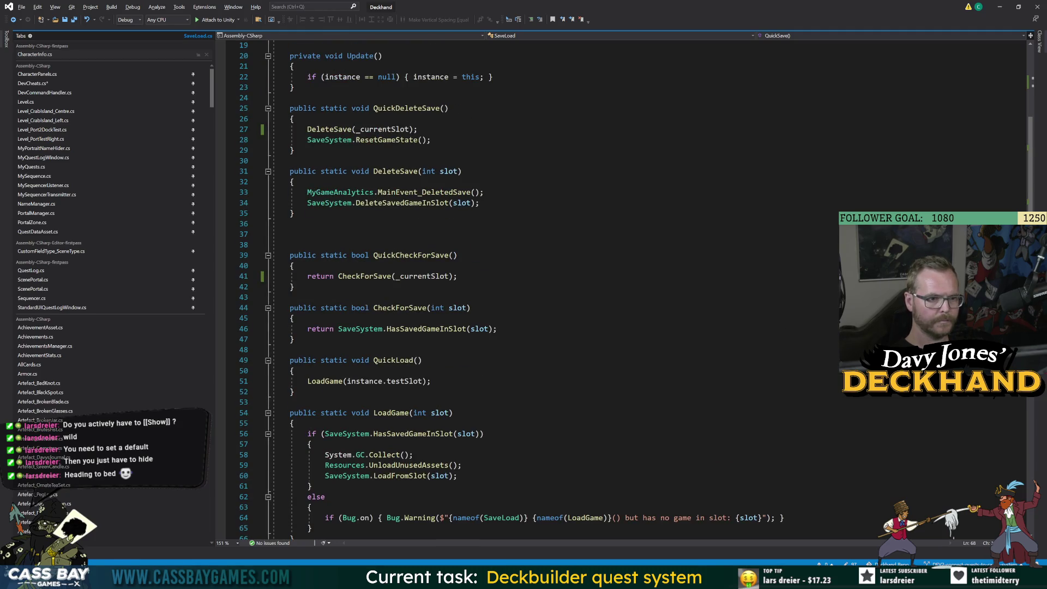
{"action": "double_click", "coordinate": [411, 109]}
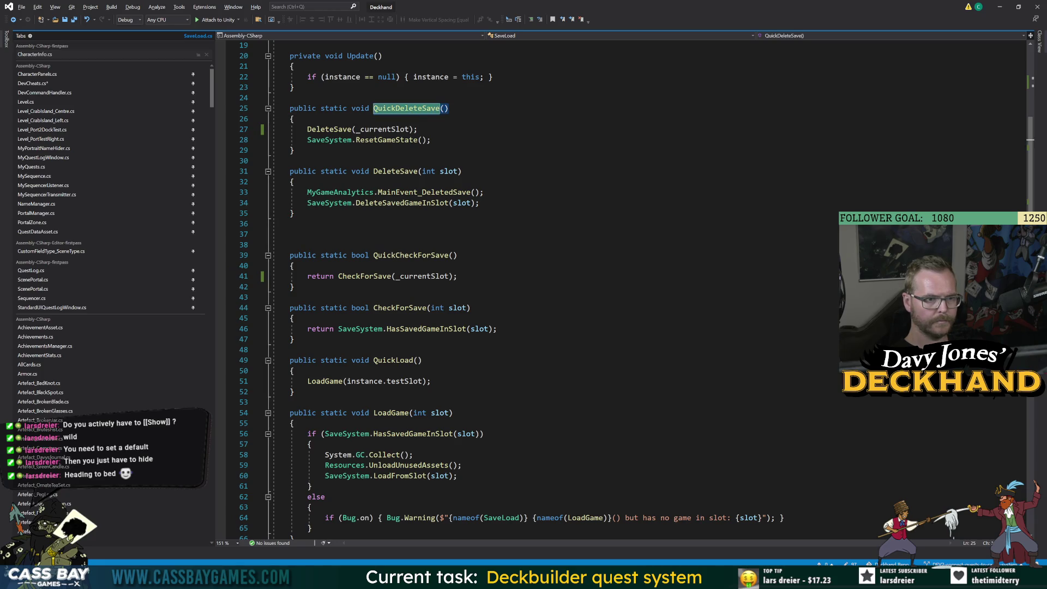
{"action": "key", "text": "Down"}
{"action": "key", "text": "Down"}
{"action": "key", "text": "Down"}
{"action": "key", "text": "Down"}
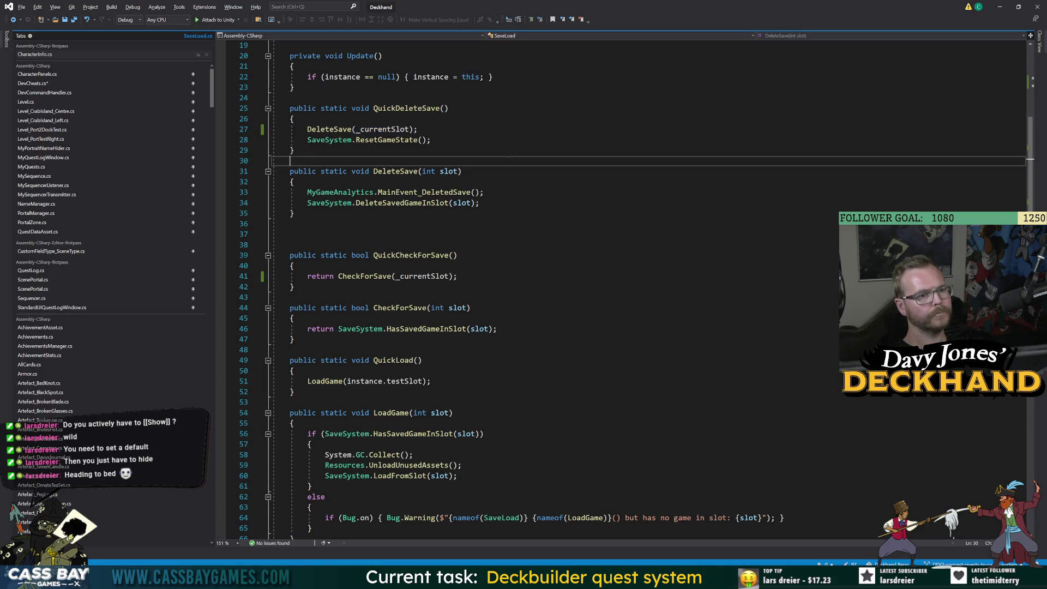
{"action": "left_click", "coordinate": [13, 21]}
{"action": "key", "text": "Down"}
{"action": "key", "text": "Down"}
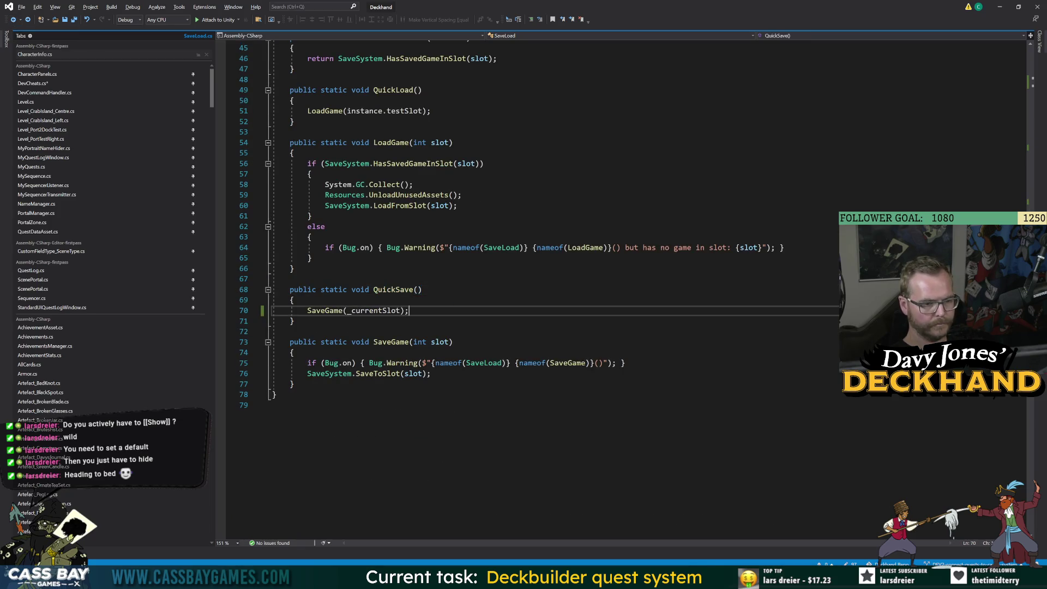
Step: Make M_SaveDelete call SaveLoad.QuickDeleteSave(), close the method, save DevCheats.cs and return to Unity
{"action": "left_click", "coordinate": [45, 84]}
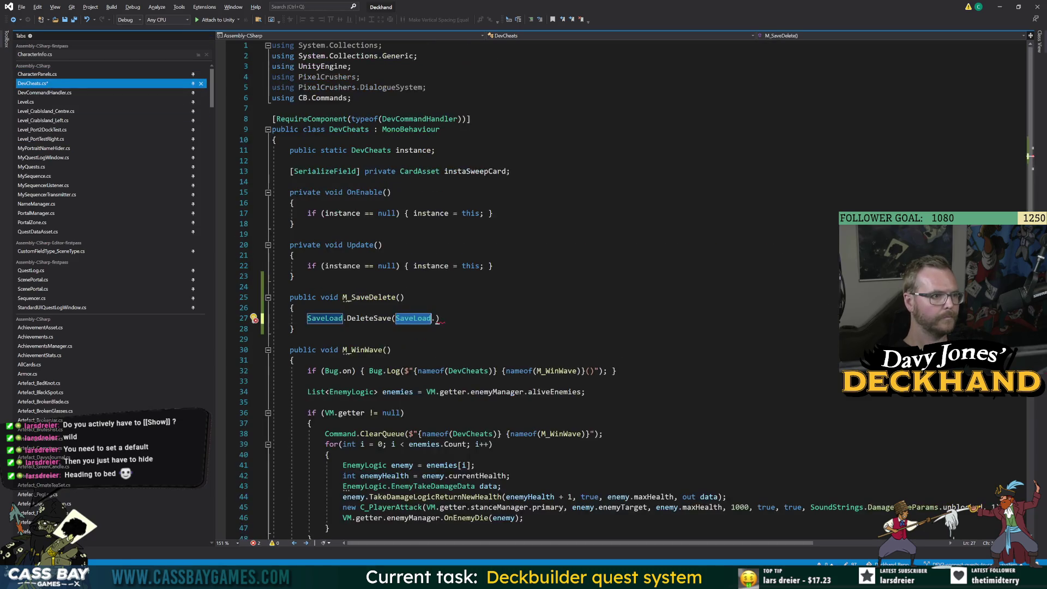
{"action": "key", "text": "shift+End"}
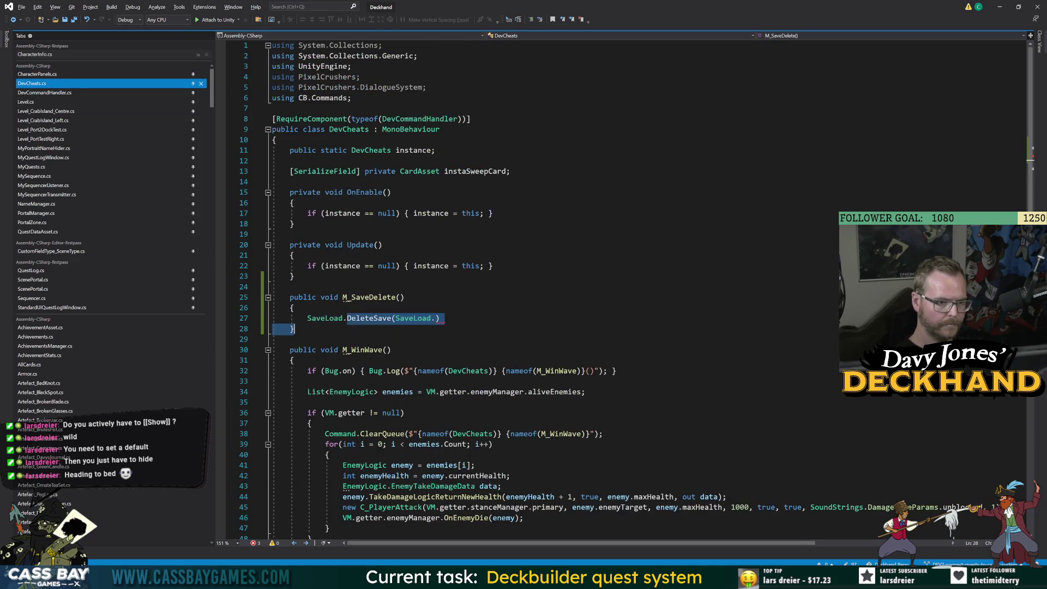
{"action": "key", "text": "shift+Down"}
{"action": "type", "text": "QuickDeleteSave();'"}
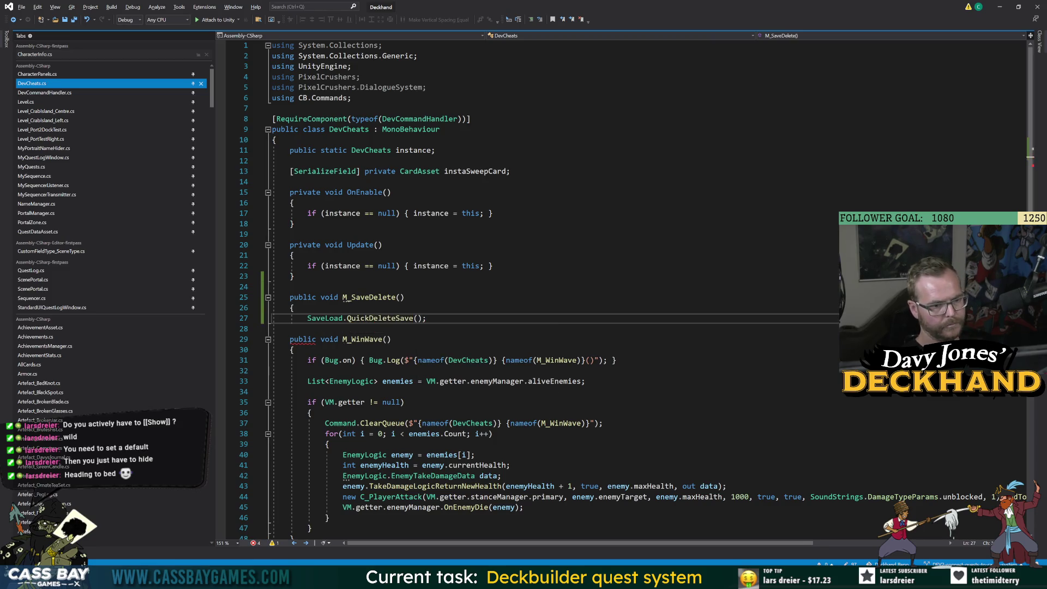
{"action": "key", "text": "Return"}
{"action": "type", "text": "}"}
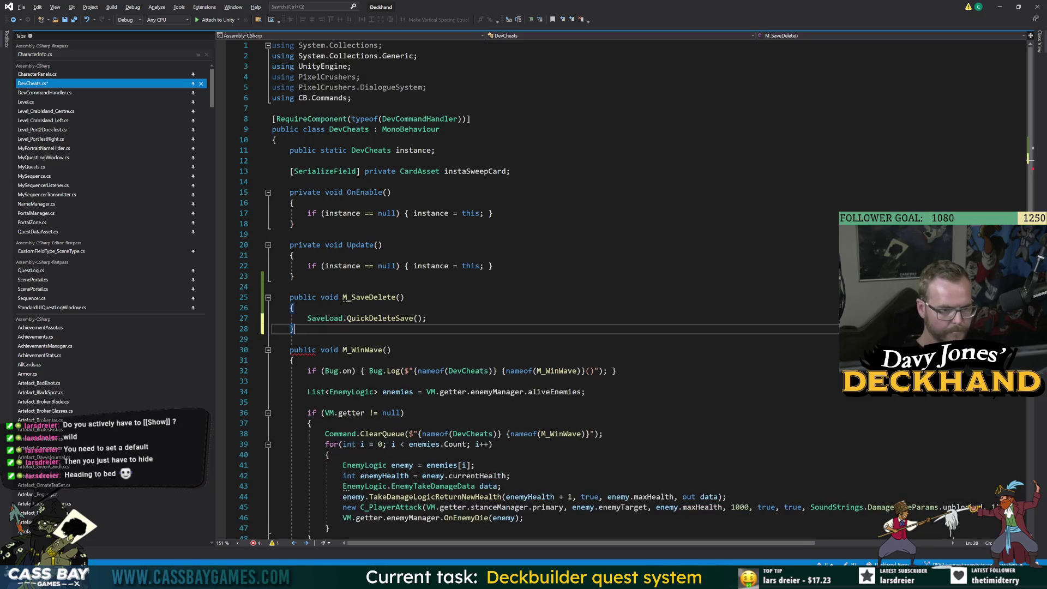
{"action": "key", "text": "ctrl+s"}
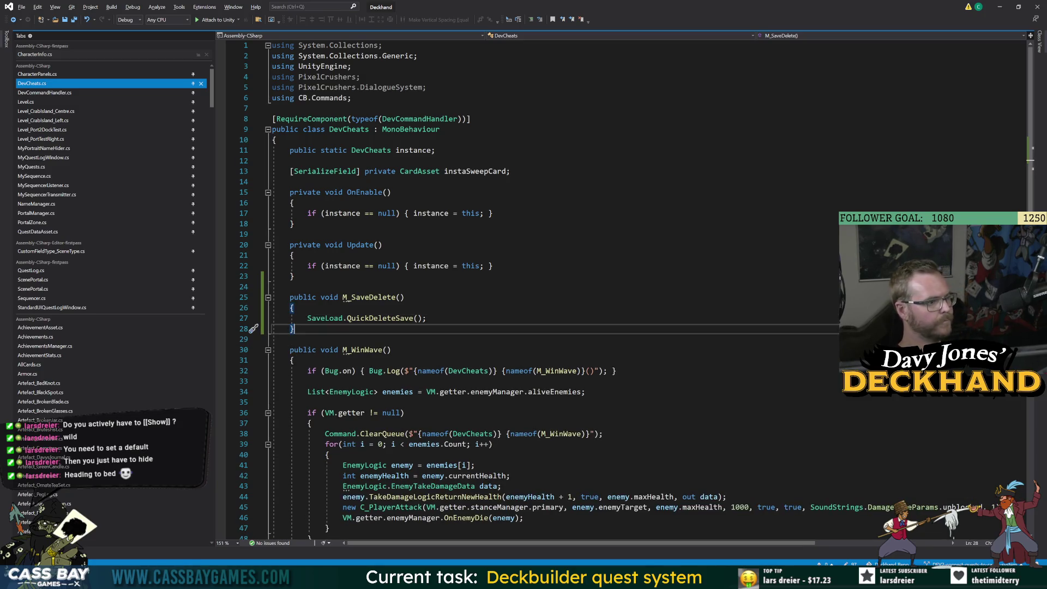
{"action": "key", "text": "alt+Tab"}
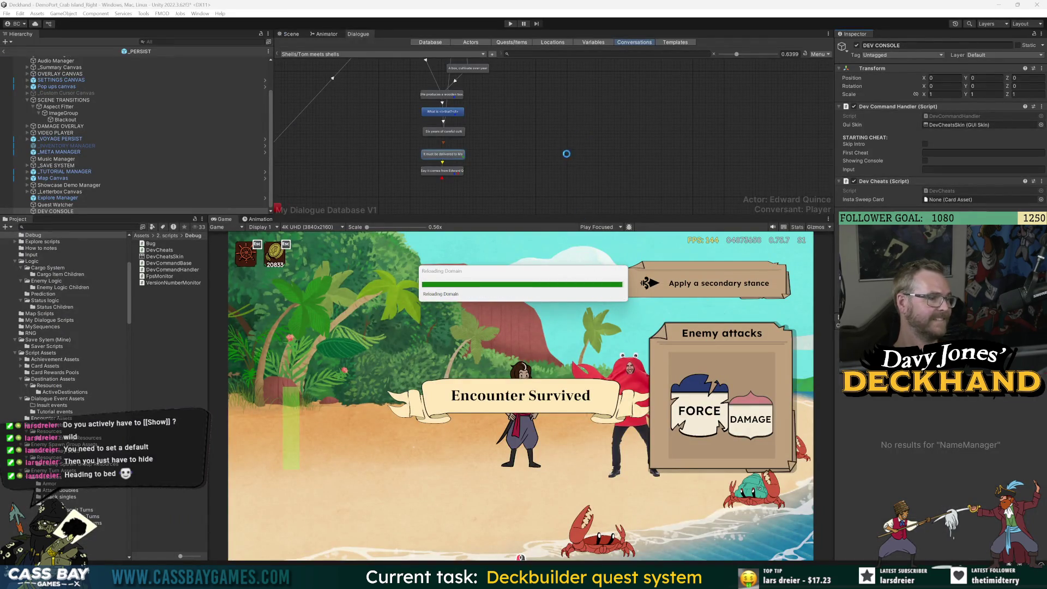
Step: Start play mode, glance at the quest log, and run the 'save delete' cheat in the dev console
{"action": "left_click", "coordinate": [510, 24]}
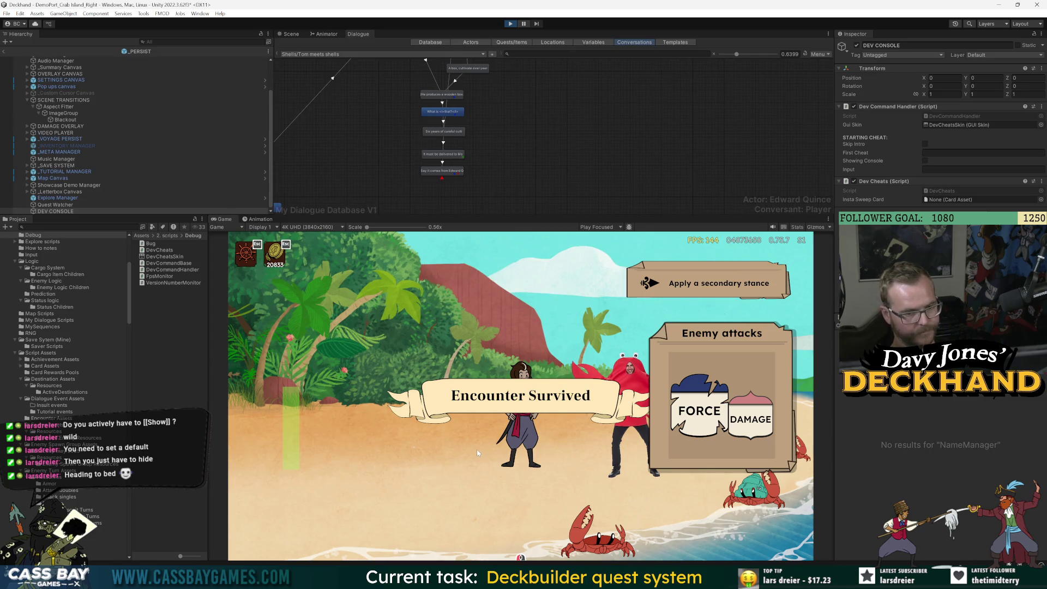
{"action": "key", "text": "j"}
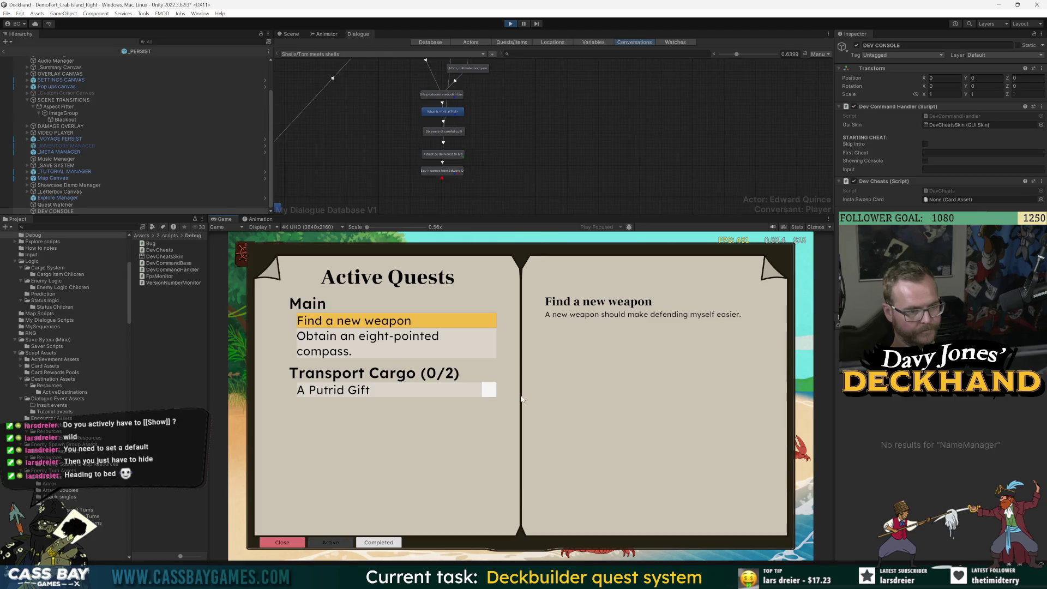
{"action": "key", "text": "j"}
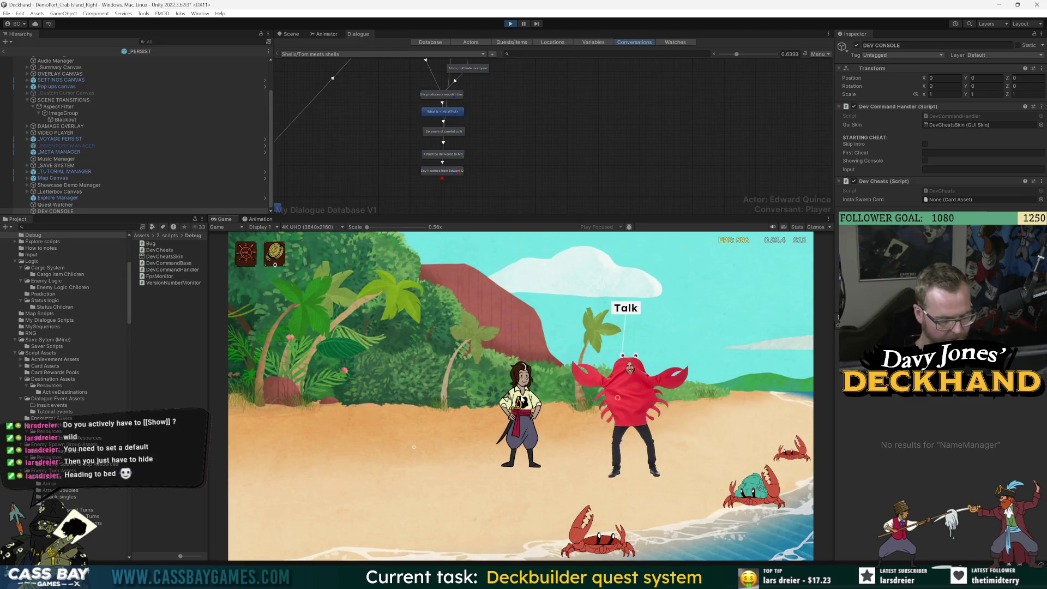
{"action": "left_click", "coordinate": [617, 397]}
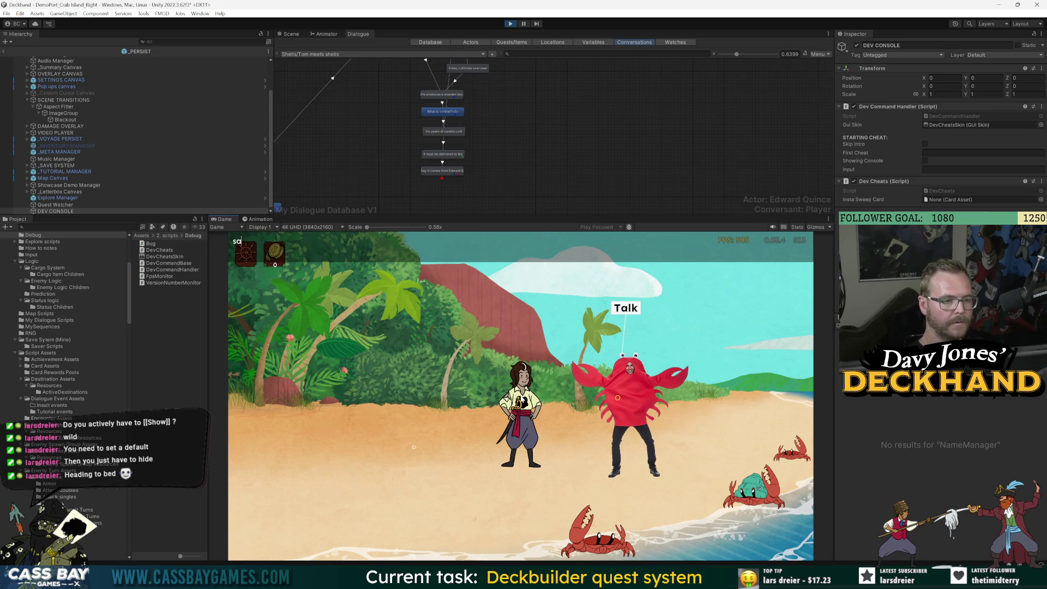
{"action": "type", "text": "e delet"}
{"action": "key", "text": "Return"}
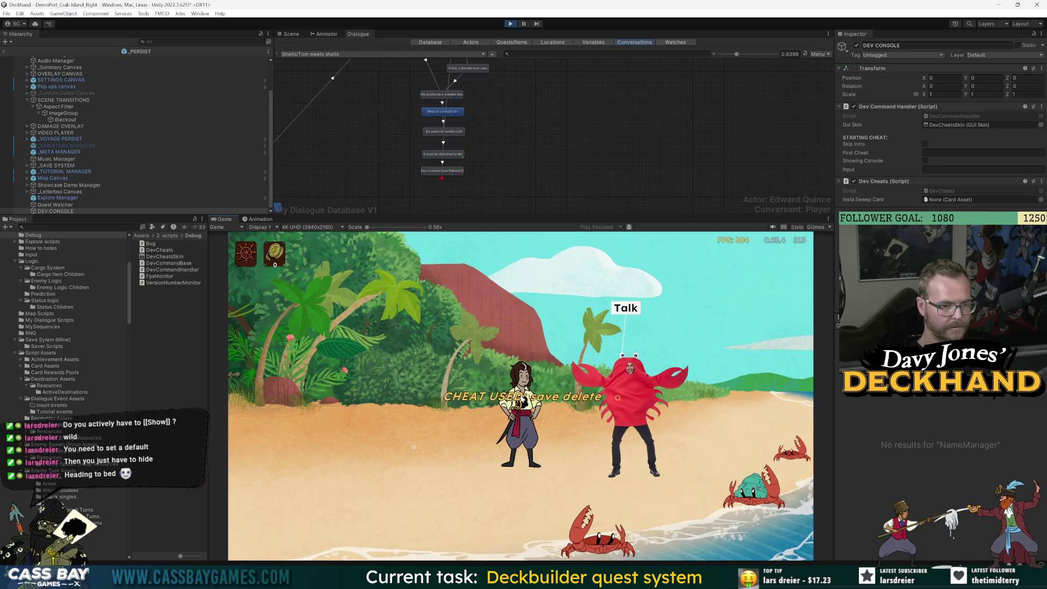
Step: Browse the reset quest log, then start the conversation with the crab
{"action": "key", "text": "j"}
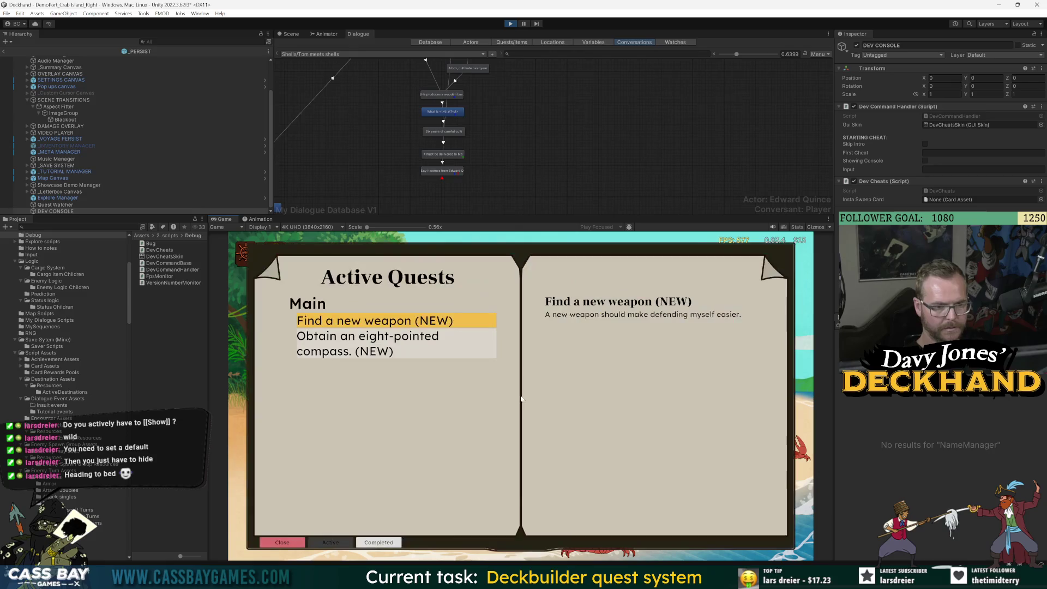
{"action": "key", "text": "j"}
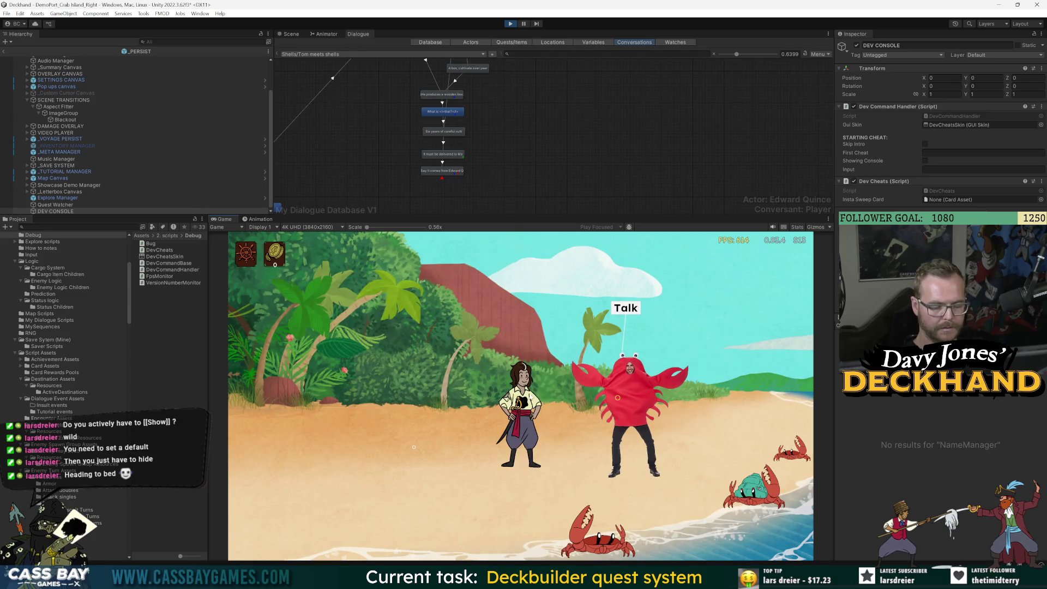
{"action": "key", "text": "j"}
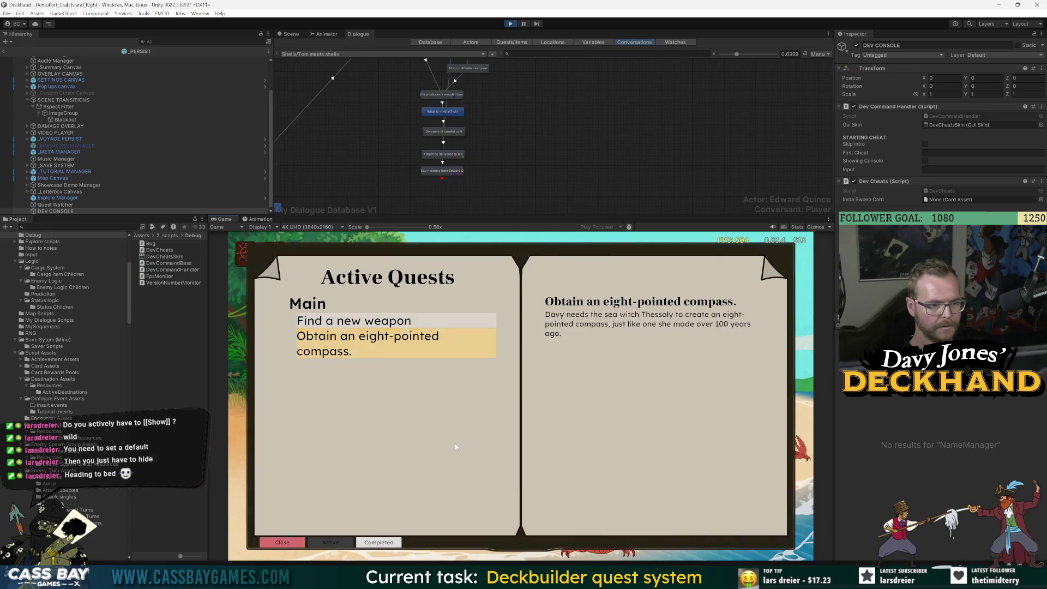
{"action": "key", "text": "j"}
{"action": "key", "text": "j"}
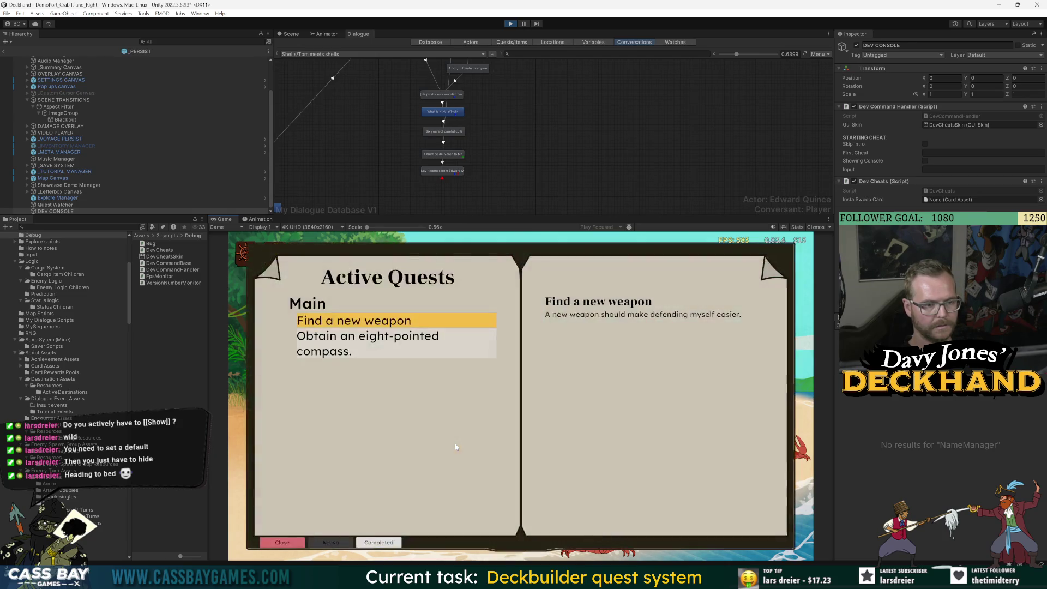
{"action": "key", "text": "j"}
{"action": "left_click", "coordinate": [627, 309]}
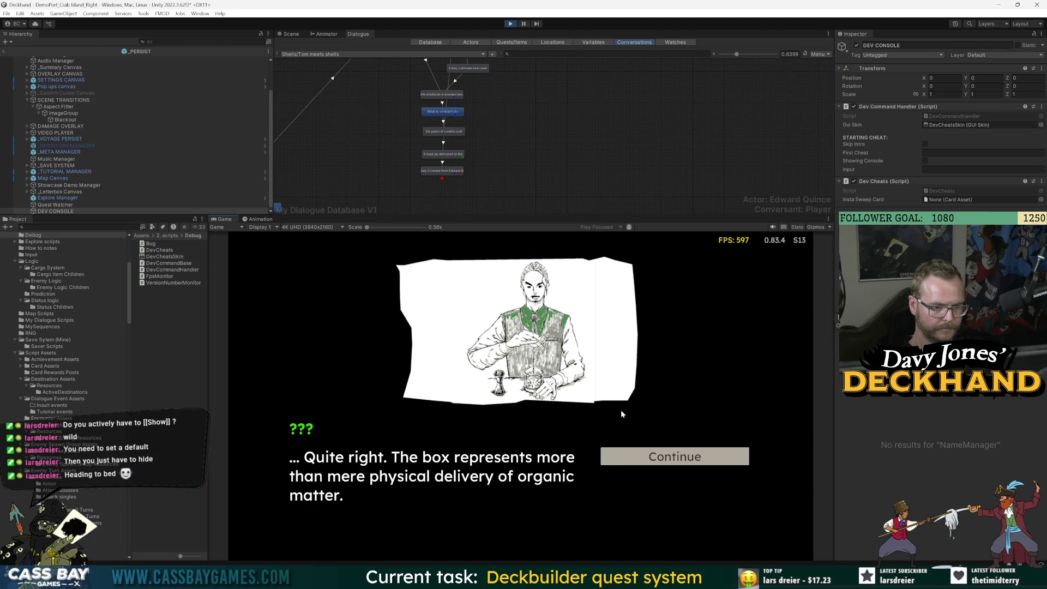
Step: Play through the Shells conversation, interrupting the strange man and agreeing to deliver the package
{"action": "left_click", "coordinate": [674, 452]}
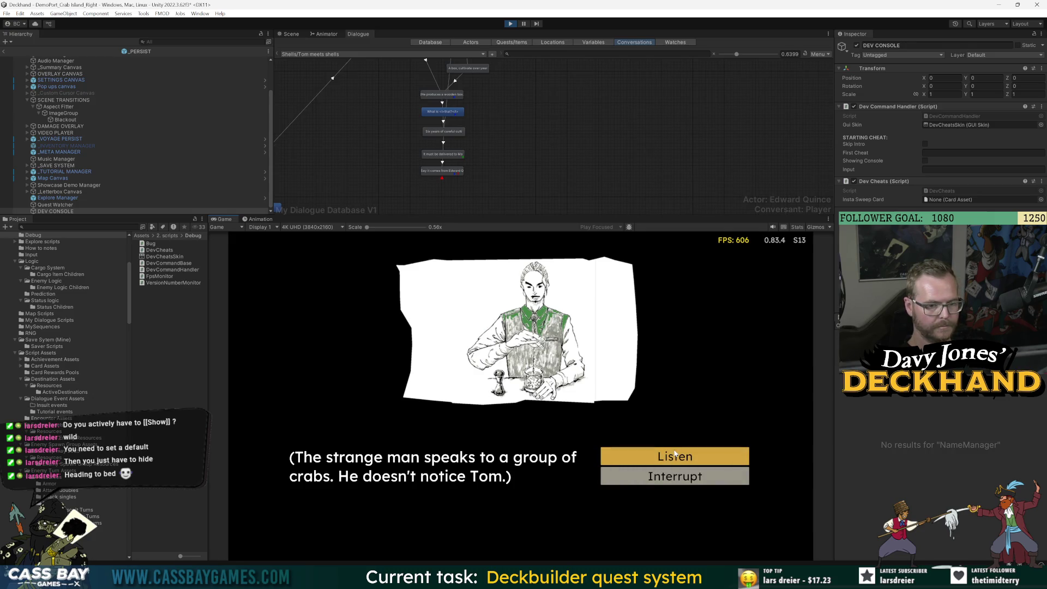
{"action": "left_click", "coordinate": [683, 481]}
{"action": "left_click", "coordinate": [695, 461]}
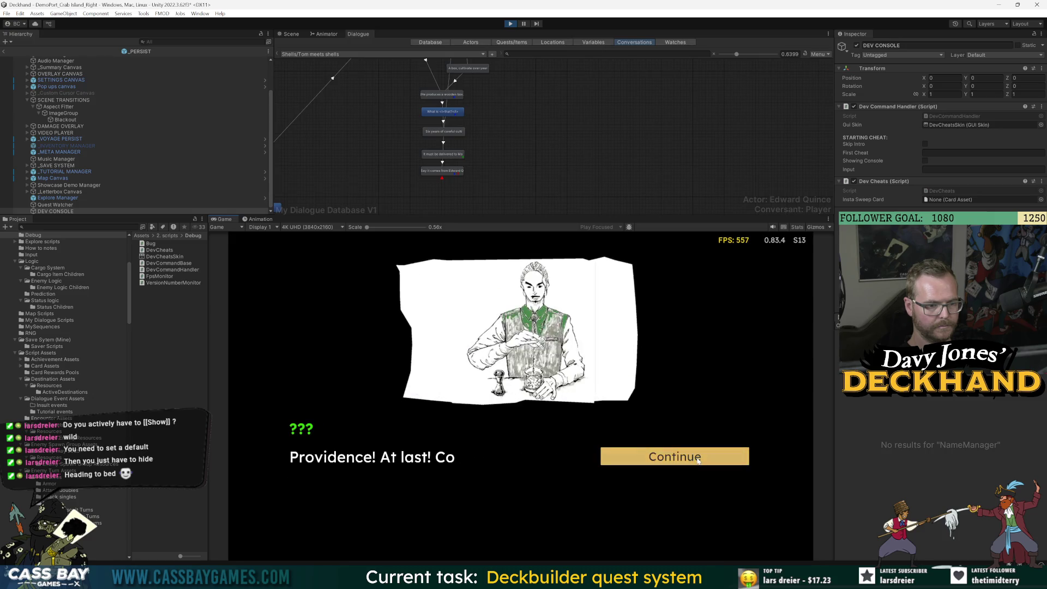
{"action": "left_click", "coordinate": [696, 461]}
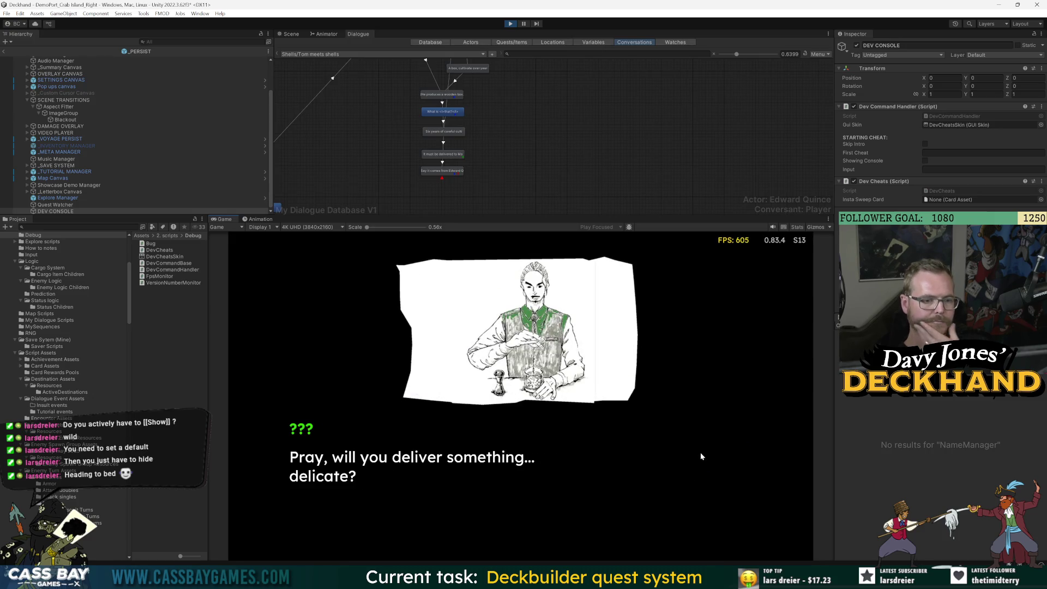
{"action": "left_click", "coordinate": [701, 456]}
{"action": "left_click", "coordinate": [701, 456]}
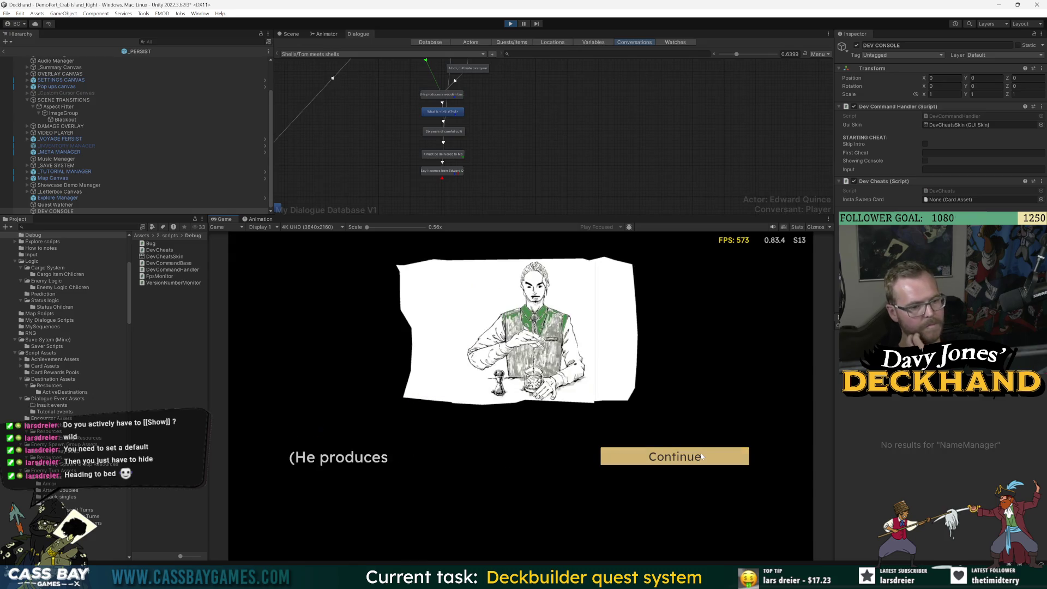
{"action": "left_click", "coordinate": [701, 456]}
{"action": "left_click", "coordinate": [702, 456]}
{"action": "left_click", "coordinate": [701, 456]}
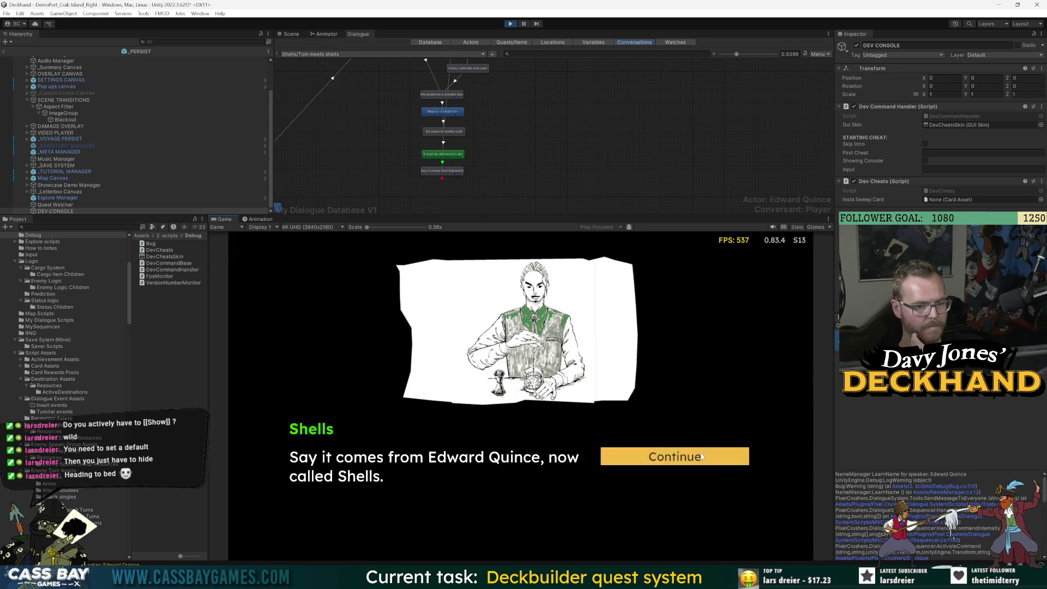
{"action": "left_click", "coordinate": [701, 456]}
Step: Run the 'save delete' cheat, confirm the quest log shows only two Main quests, then stop play mode
{"action": "key", "text": "j"}
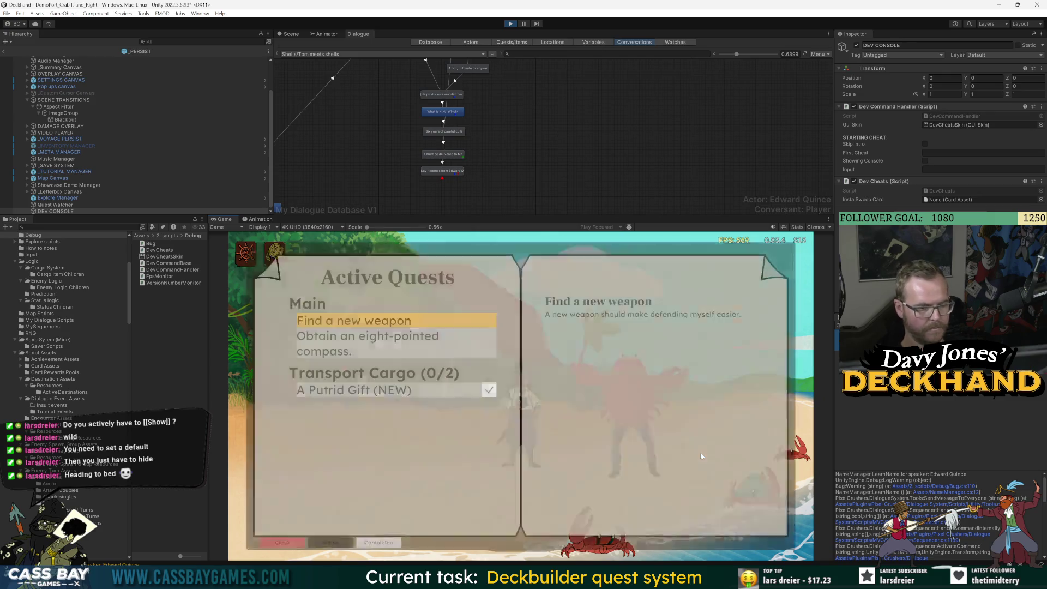
{"action": "key", "text": "j"}
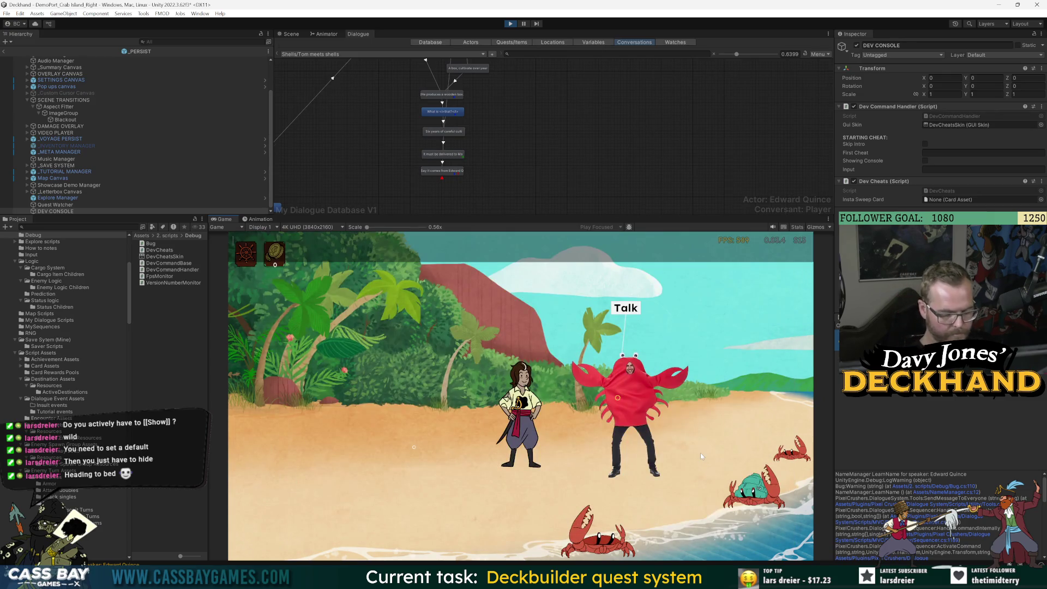
{"action": "type", "text": "save delete"}
{"action": "key", "text": "Return"}
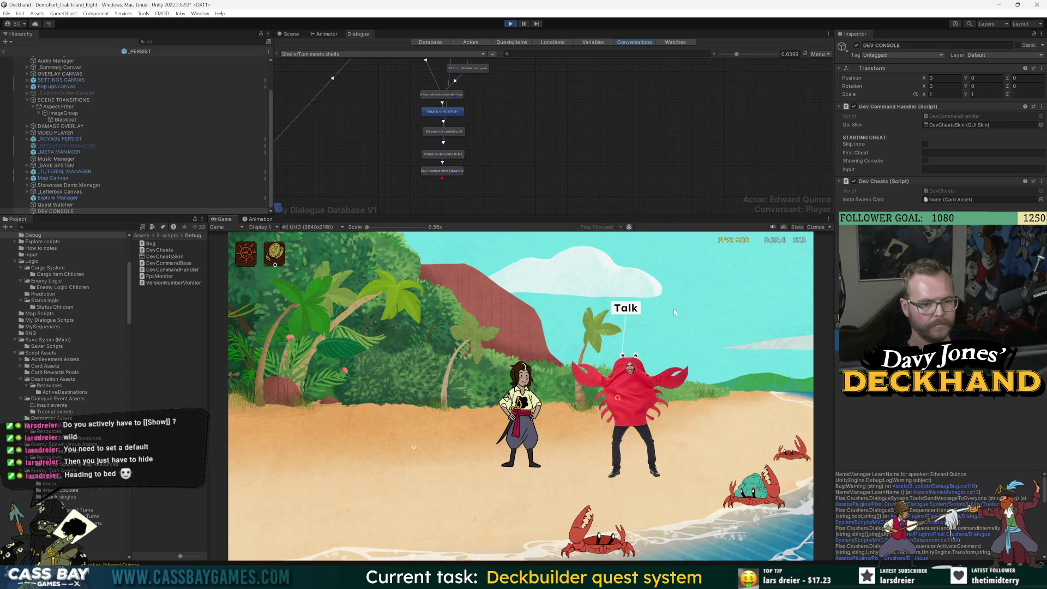
{"action": "key", "text": "j"}
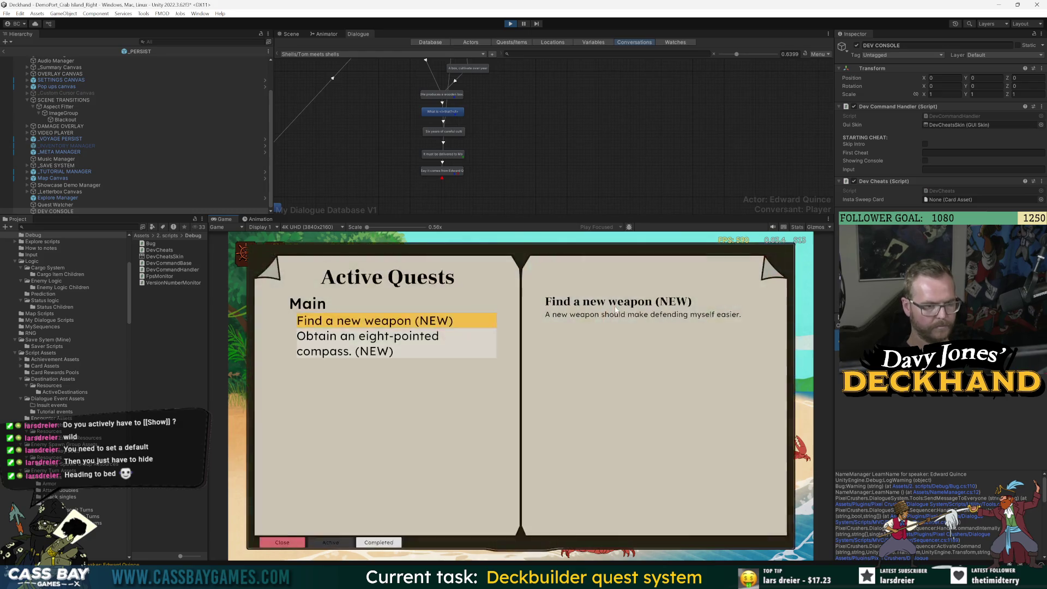
{"action": "key", "text": "j"}
{"action": "left_click", "coordinate": [510, 24]}
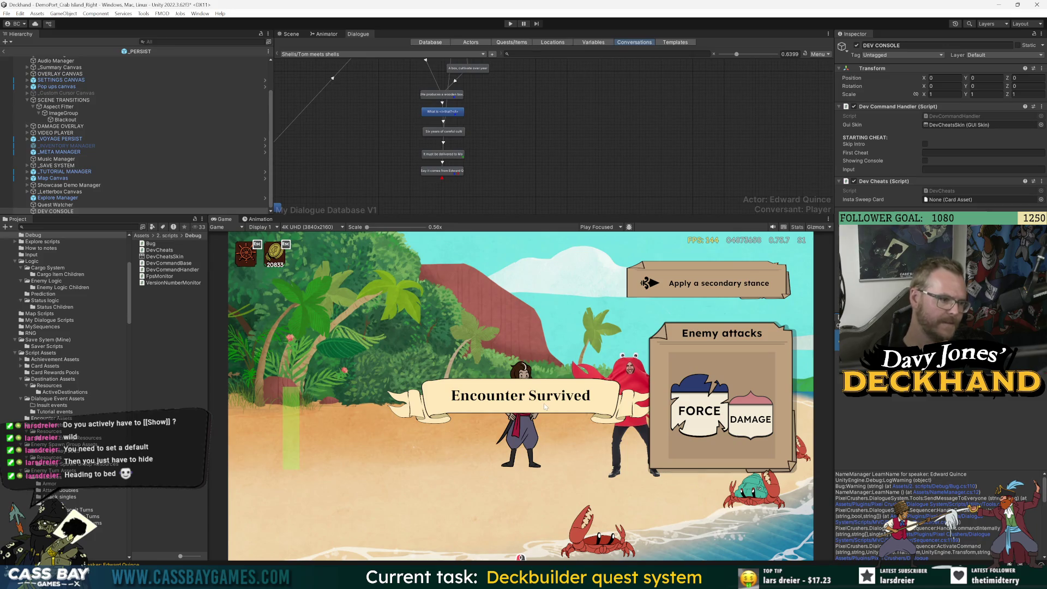
Step: Enlarge and zoom out the Shells/Tom meets shells graph, then bring the browser forward
{"action": "left_click_drag", "start_coordinate": [566, 215], "coordinate": [577, 285]}
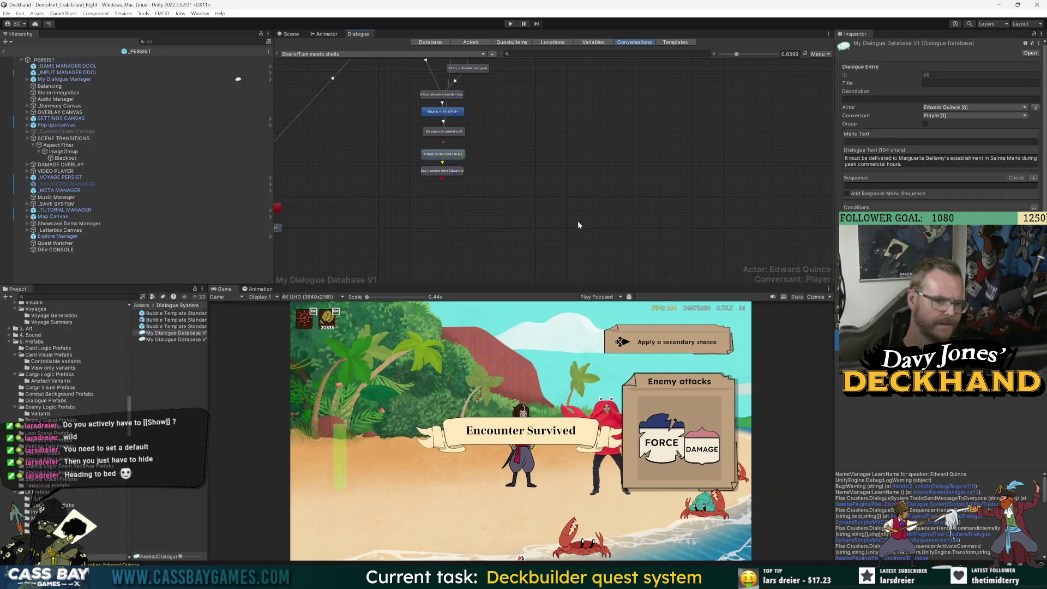
{"action": "scroll", "coordinate": [548, 207], "scroll_direction": "down", "scroll_amount": 3}
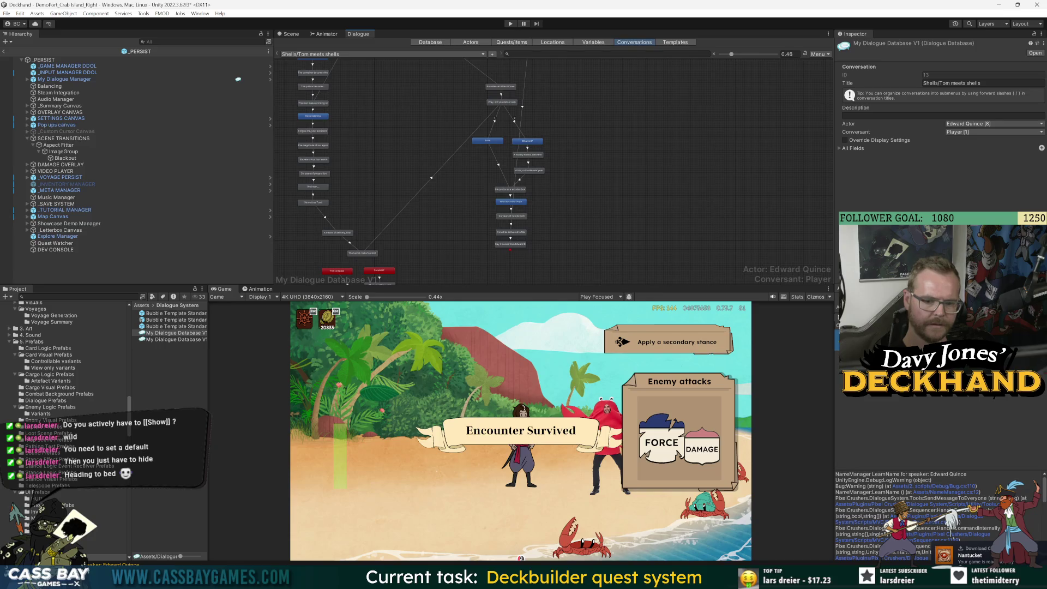
{"action": "key", "text": "alt+Tab"}
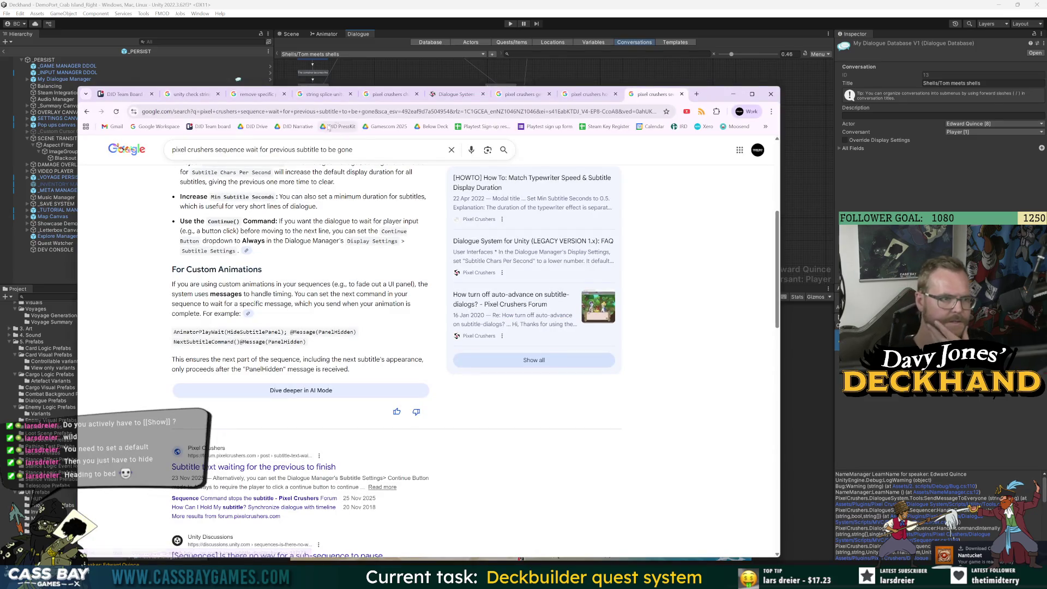
Step: Create a new folder inside the Narrative Drive folder and open DJD_Narrative_Demo 1
{"action": "left_click", "coordinate": [294, 133]}
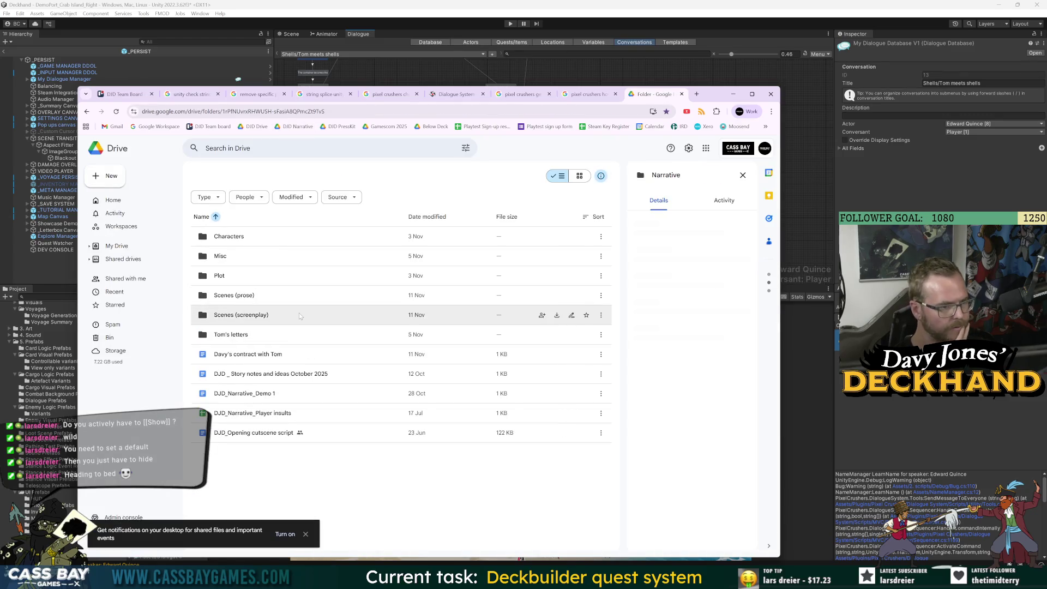
{"action": "right_click", "coordinate": [267, 324]}
{"action": "left_click", "coordinate": [310, 356]}
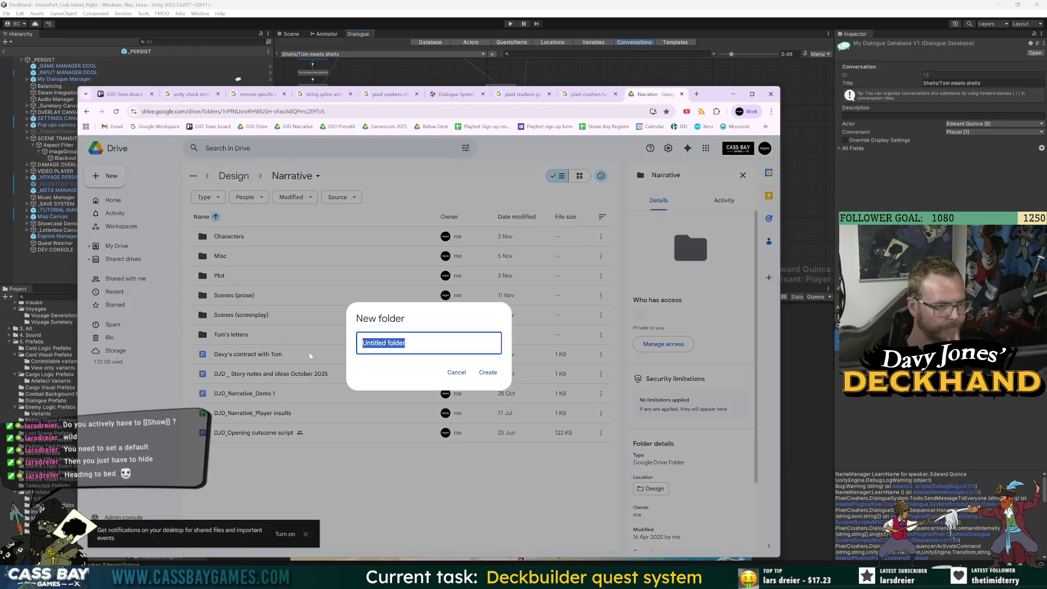
{"action": "type", "text": "Dialogue"}
{"action": "key", "text": "Return"}
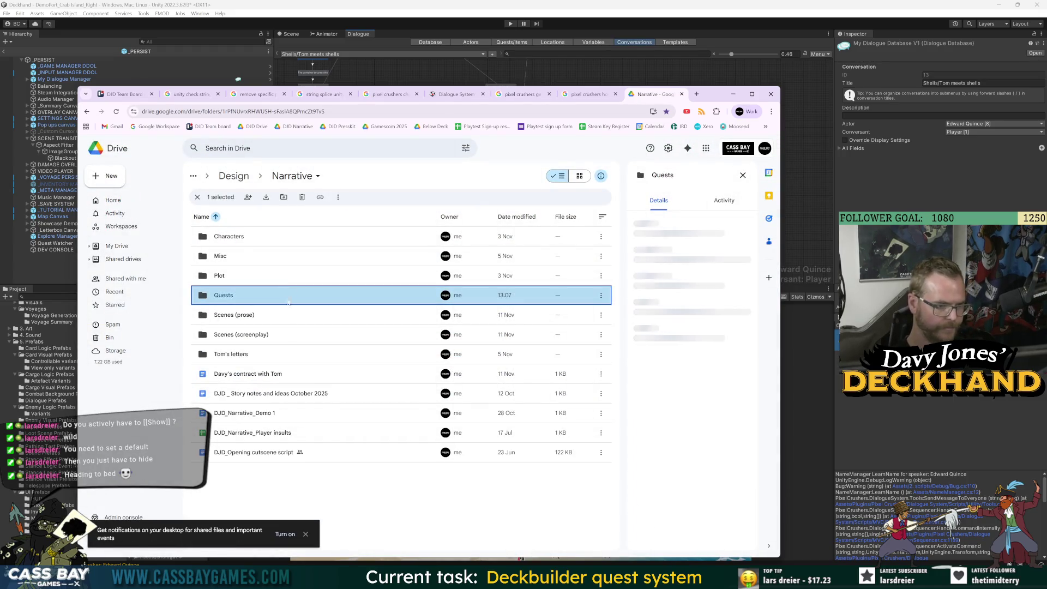
{"action": "double_click", "coordinate": [327, 412]}
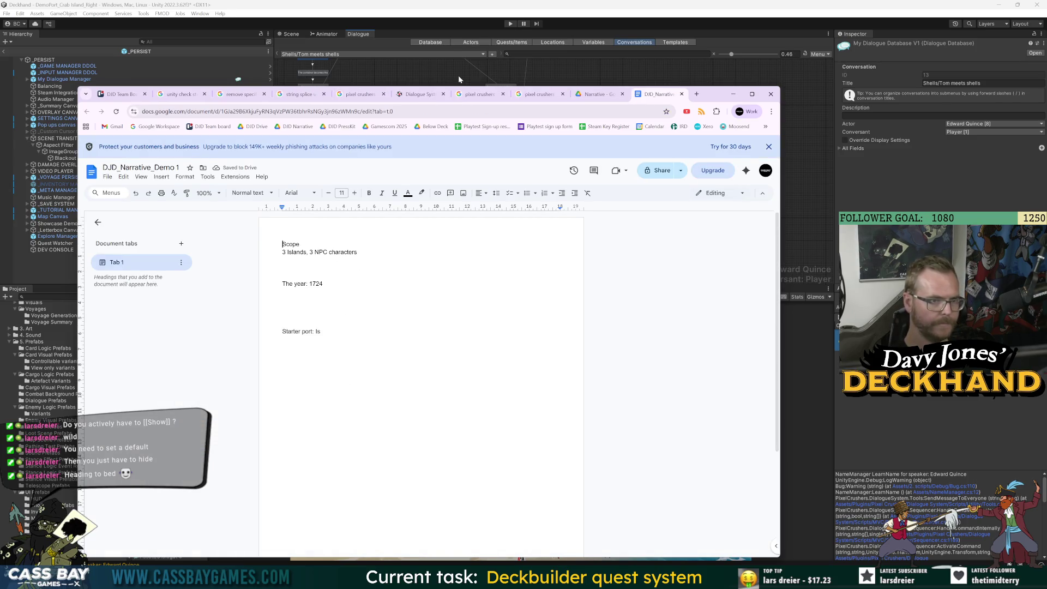
Step: Remove the blank lines and add 'Quests:' formatted as Heading 1
{"action": "left_click_drag", "start_coordinate": [283, 337], "coordinate": [283, 366]}
{"action": "key", "text": "ctrl+a"}
{"action": "left_click", "coordinate": [283, 314]}
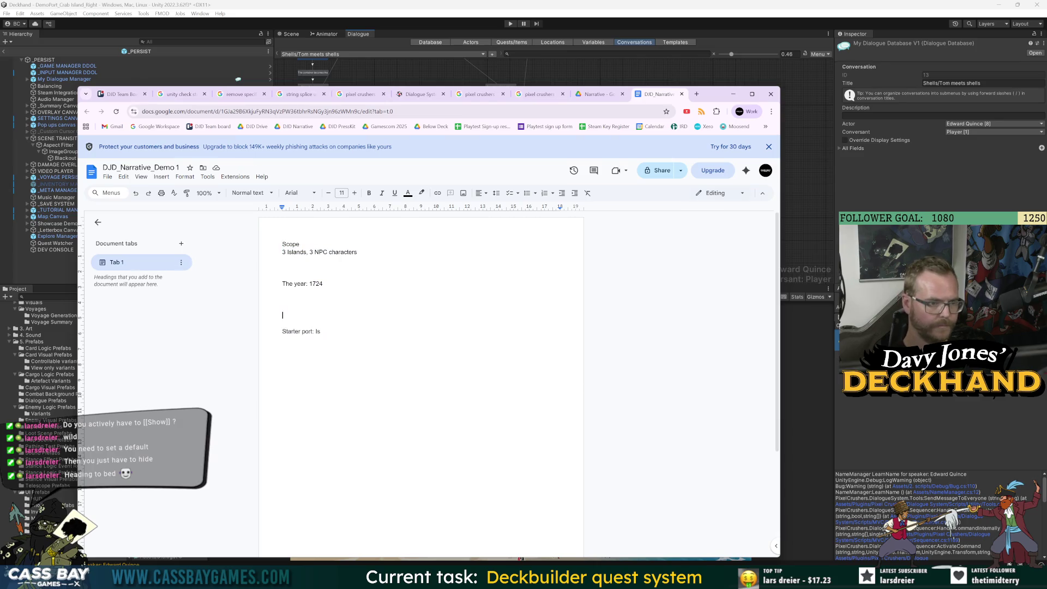
{"action": "key", "text": "BackSpace"}
{"action": "key", "text": "BackSpace"}
{"action": "key", "text": "BackSpace"}
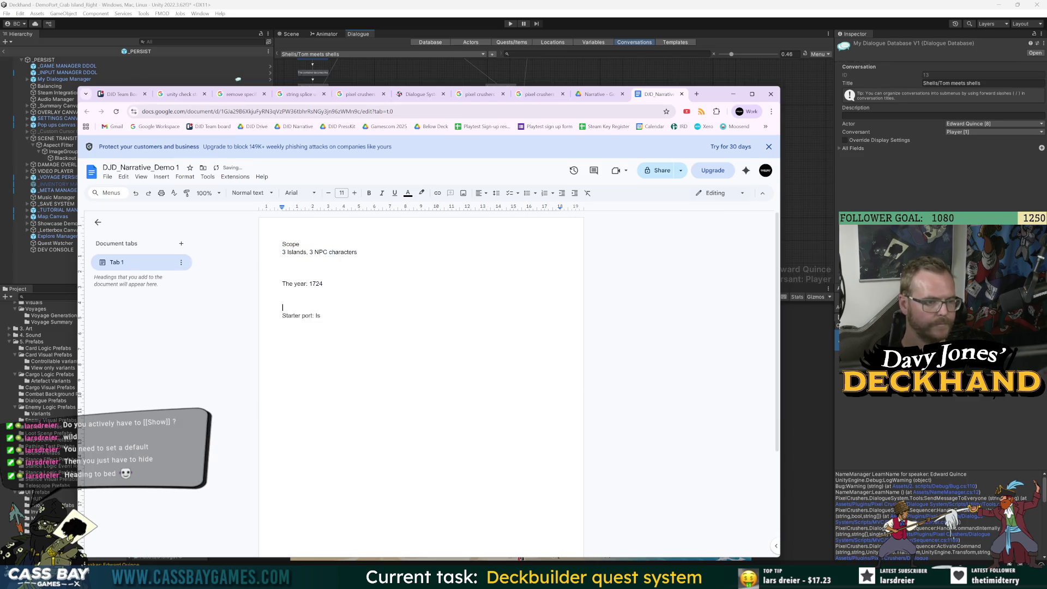
{"action": "type", "text": "Quests:"}
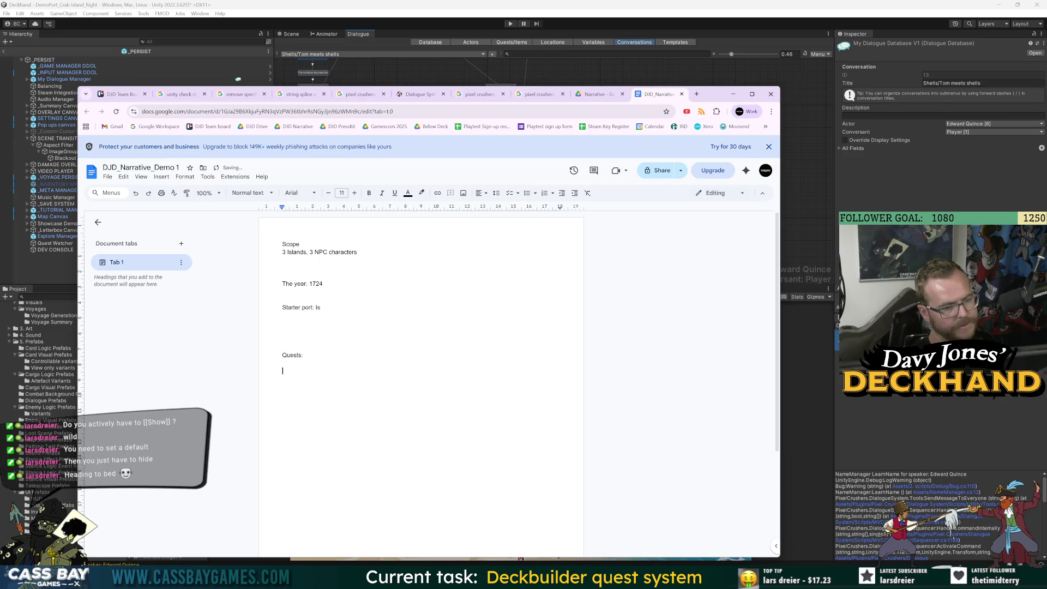
{"action": "key", "text": "shift+Up"}
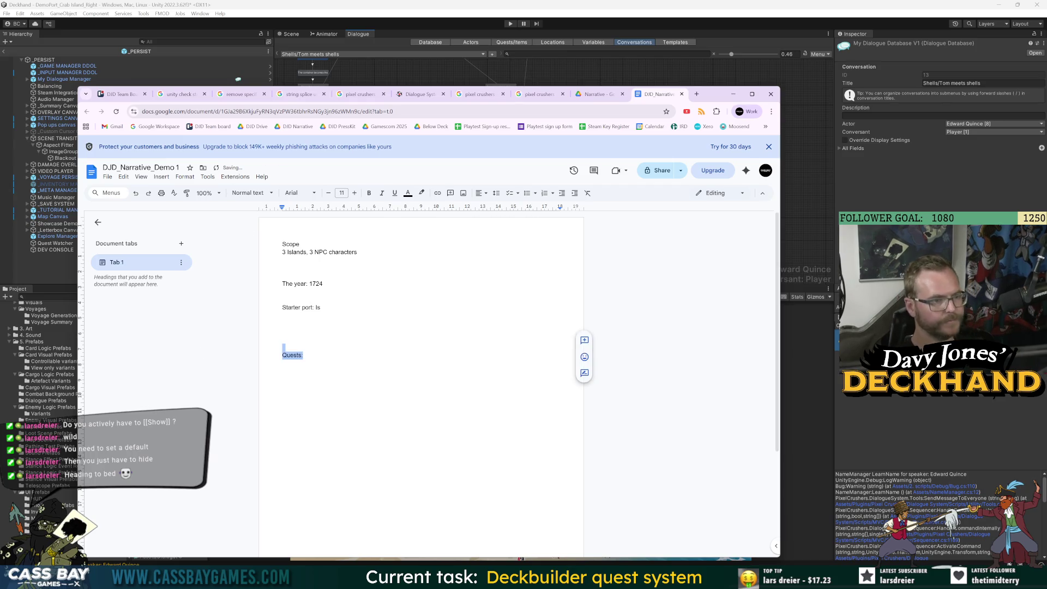
{"action": "left_click", "coordinate": [248, 192]}
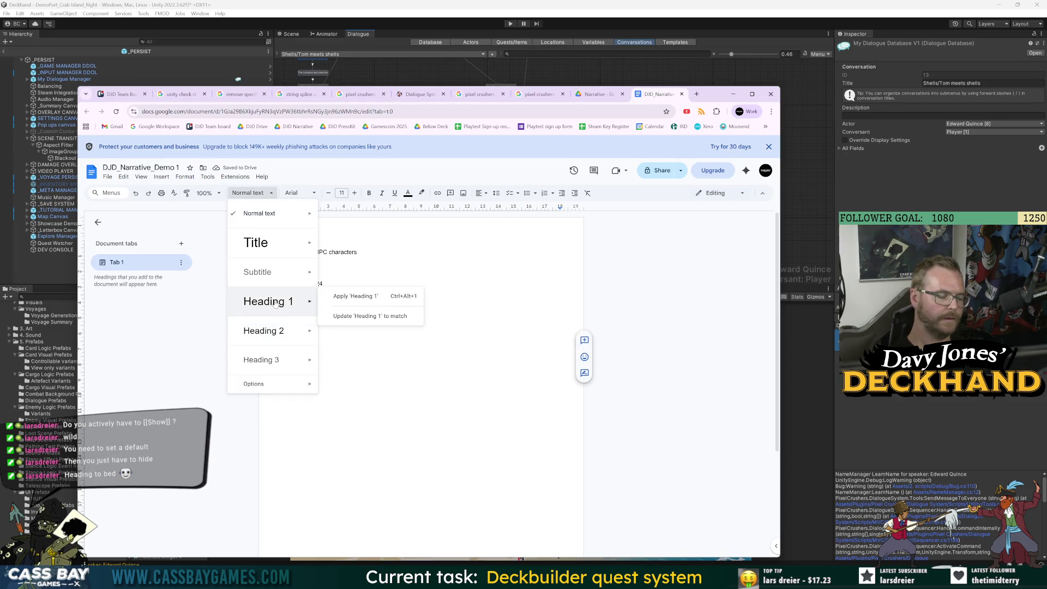
{"action": "left_click", "coordinate": [276, 304]}
Step: Add 'Shells' as a Heading 2 beneath Quests:, checking the Unity dialogue graph for reference
{"action": "key", "text": "Down"}
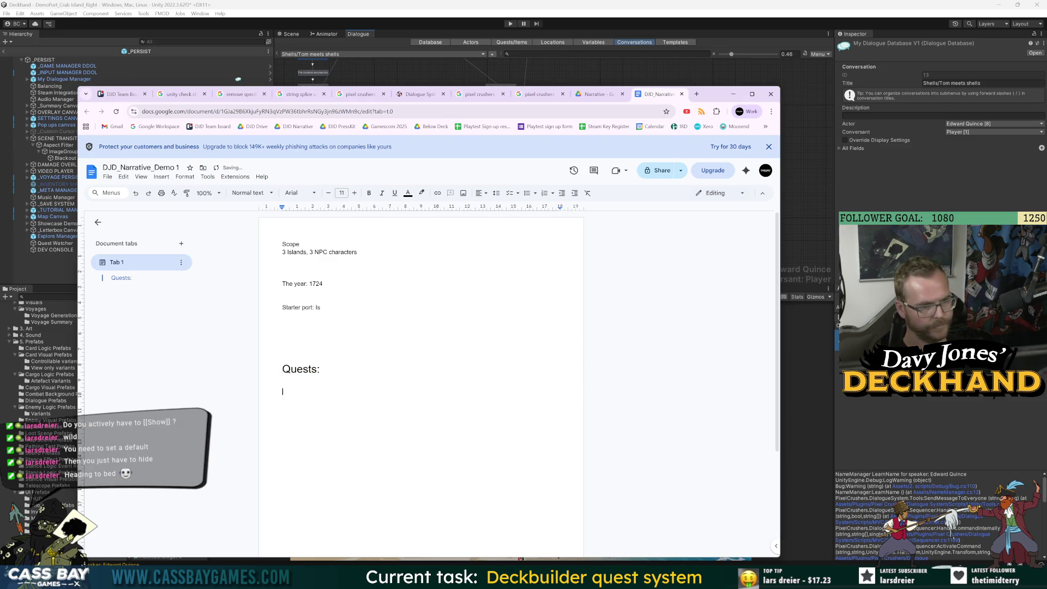
{"action": "left_click", "coordinate": [249, 192]}
{"action": "left_click", "coordinate": [276, 330]}
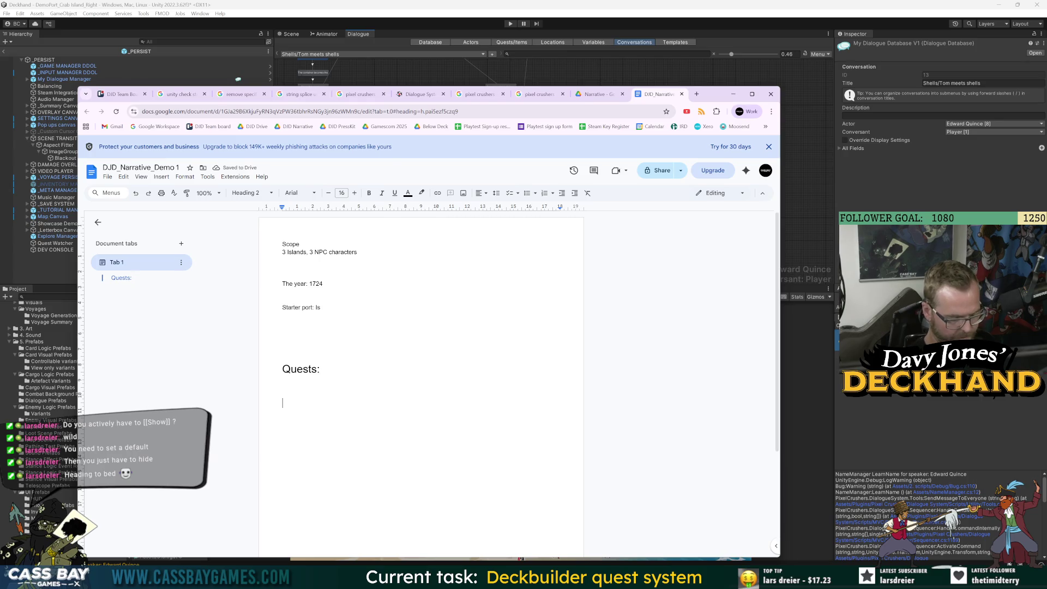
{"action": "type", "text": "Shells"}
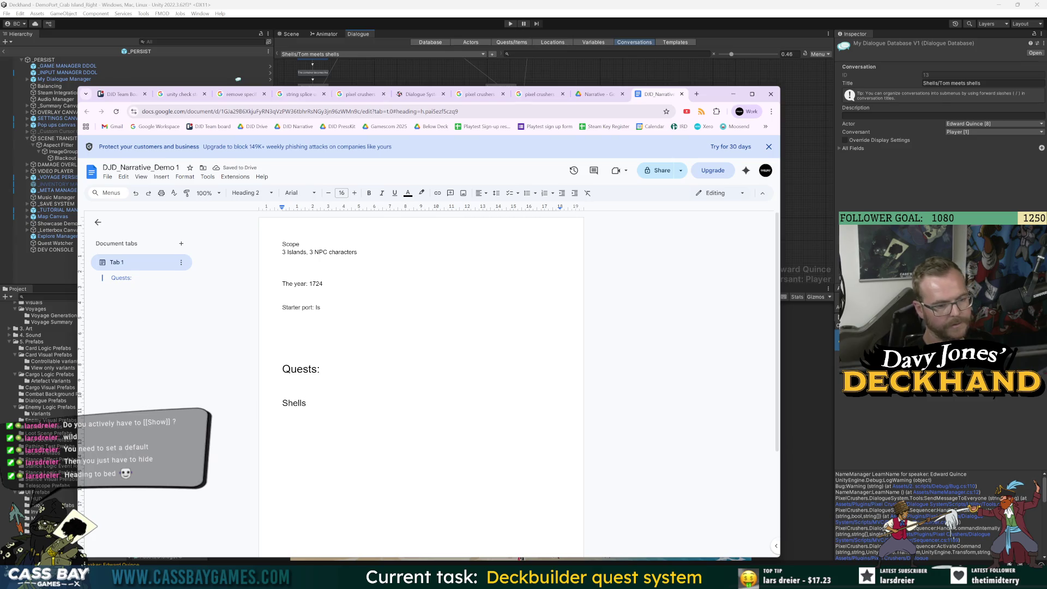
{"action": "left_click", "coordinate": [834, 275]}
{"action": "scroll", "coordinate": [436, 194], "scroll_direction": "down", "scroll_amount": 3}
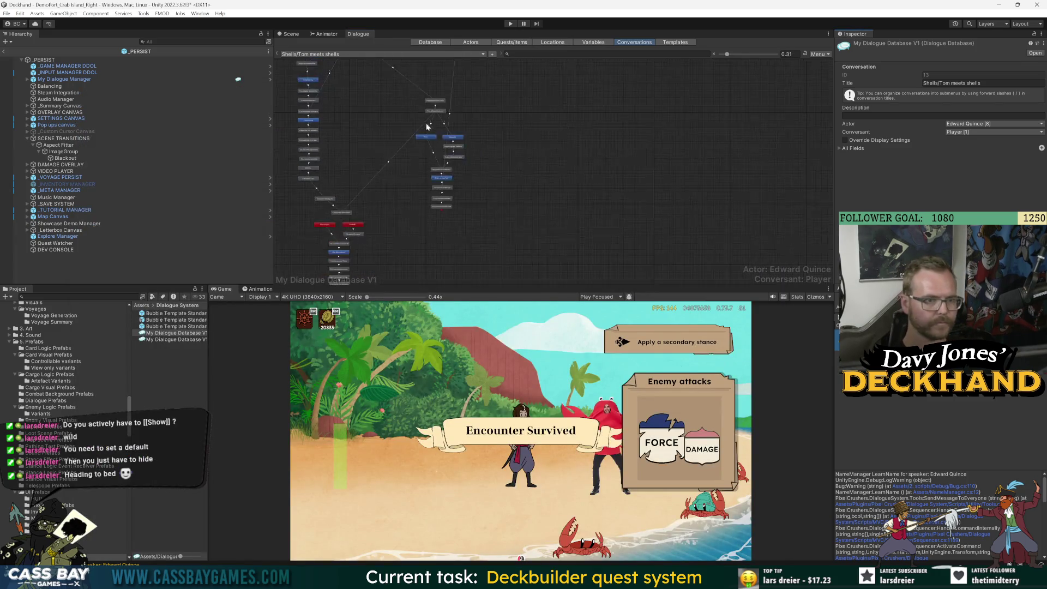
{"action": "scroll", "coordinate": [436, 195], "scroll_direction": "up", "scroll_amount": 3}
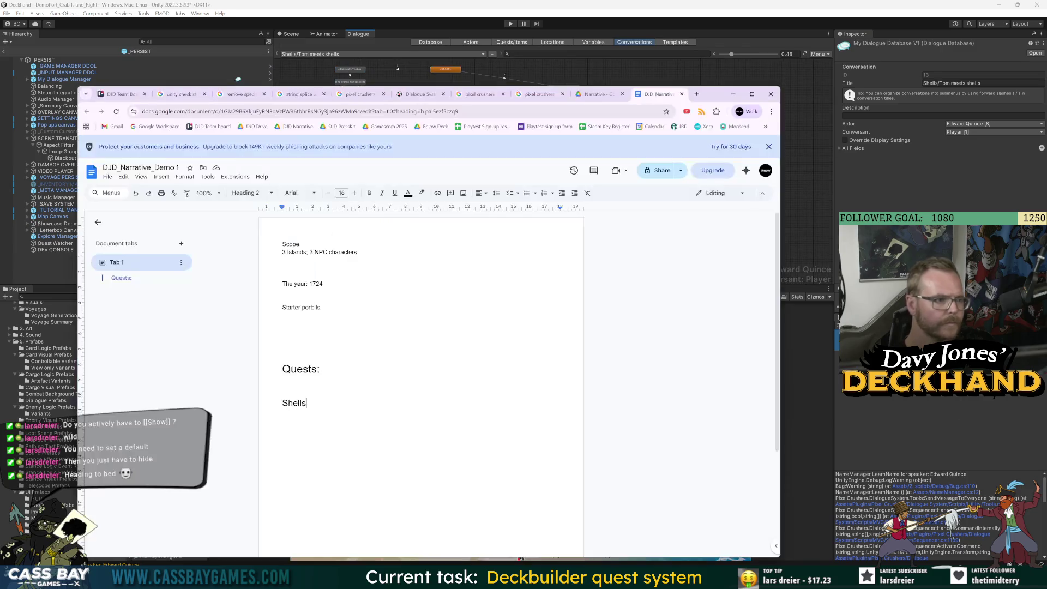
{"action": "key", "text": "alt+Tab"}
{"action": "key", "text": "Down"}
{"action": "key", "text": "Up"}
{"action": "key", "text": "Up"}
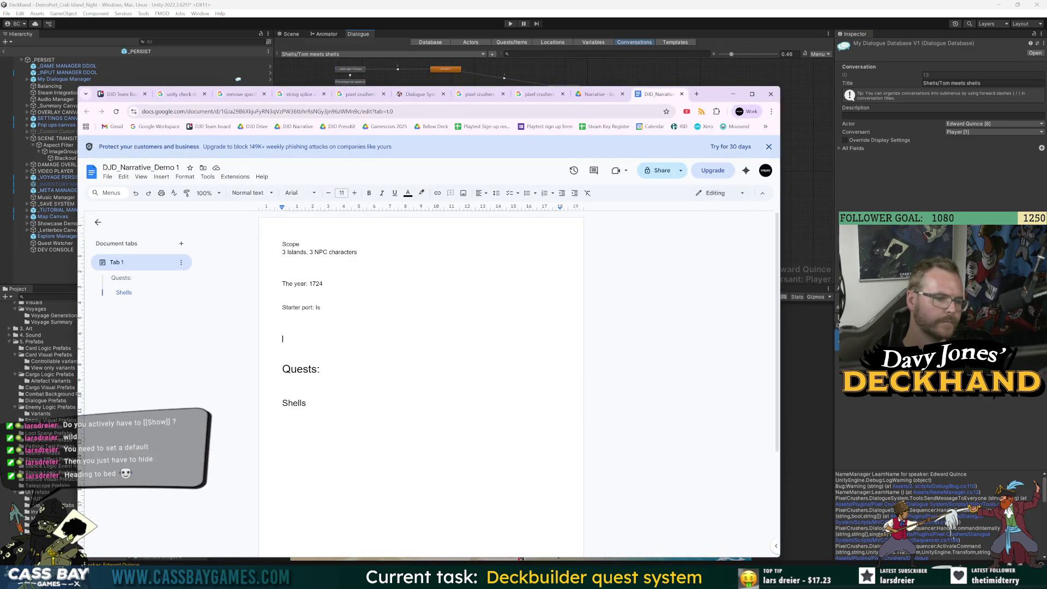
Step: Add a Ports label with a Nosy Bugle bullet below 'The year: 1724'
{"action": "key", "text": "ctrl+alt+0"}
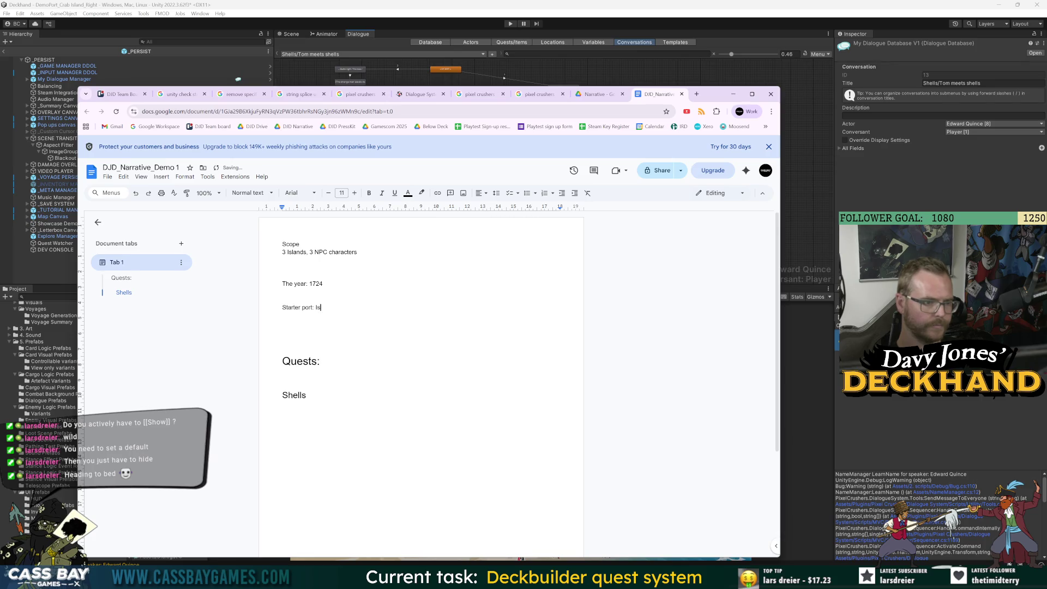
{"action": "key", "text": "BackSpace"}
{"action": "key", "text": "BackSpace"}
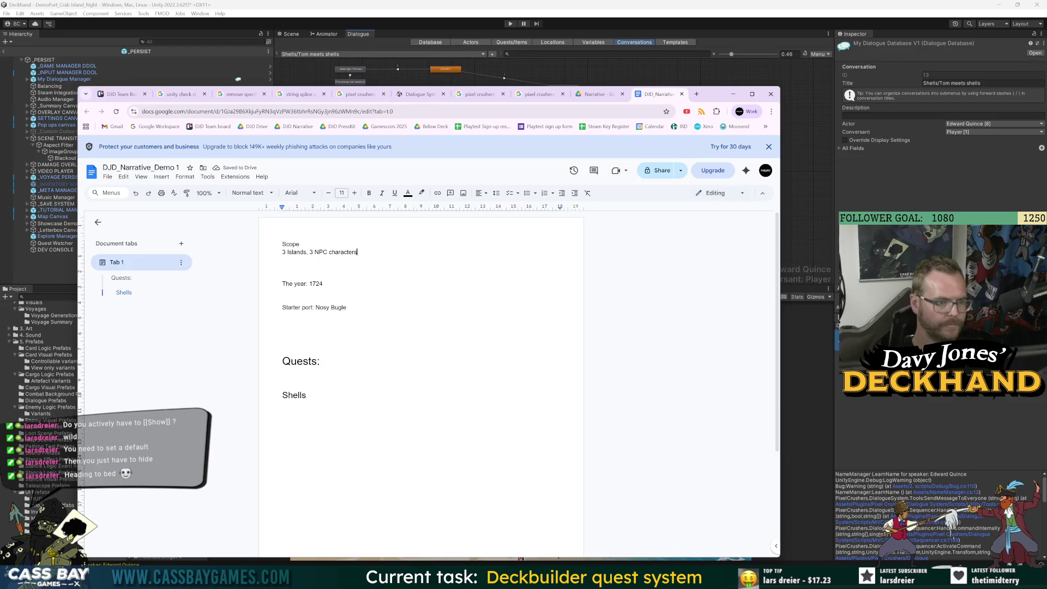
{"action": "key", "text": "Return"}
{"action": "type", "text": "Por"}
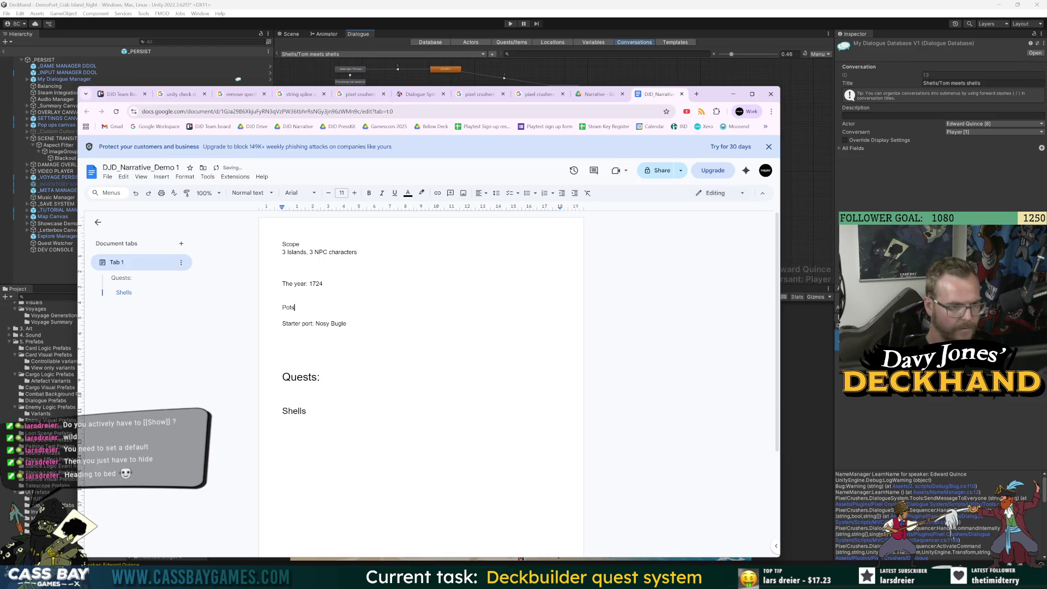
{"action": "type", "text": "ts"}
{"action": "key", "text": "Return"}
{"action": "type", "text": "- N"}
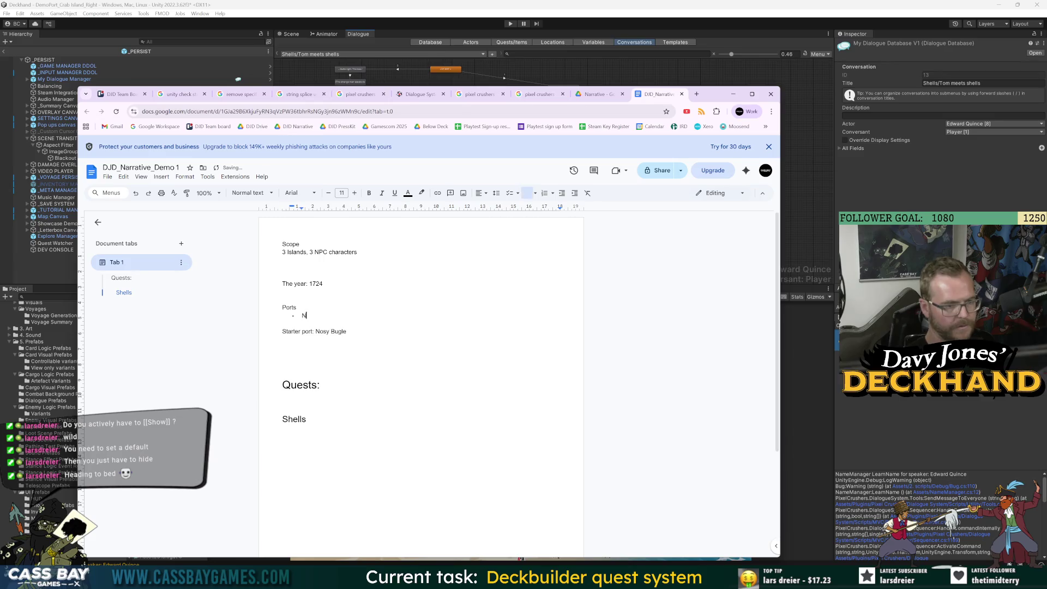
{"action": "type", "text": "osy Bugle"}
Step: Add Crab Island and Sainte Marie bullets to the Ports list and remove the empty bullet
{"action": "key", "text": "Return"}
{"action": "type", "text": "Sainte Marie"}
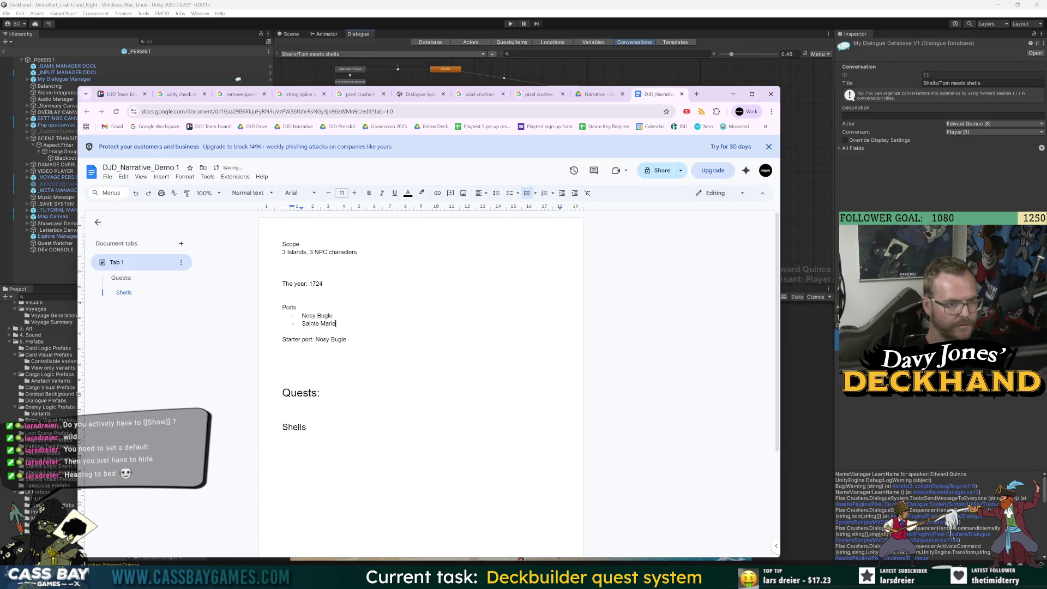
{"action": "key", "text": "Return"}
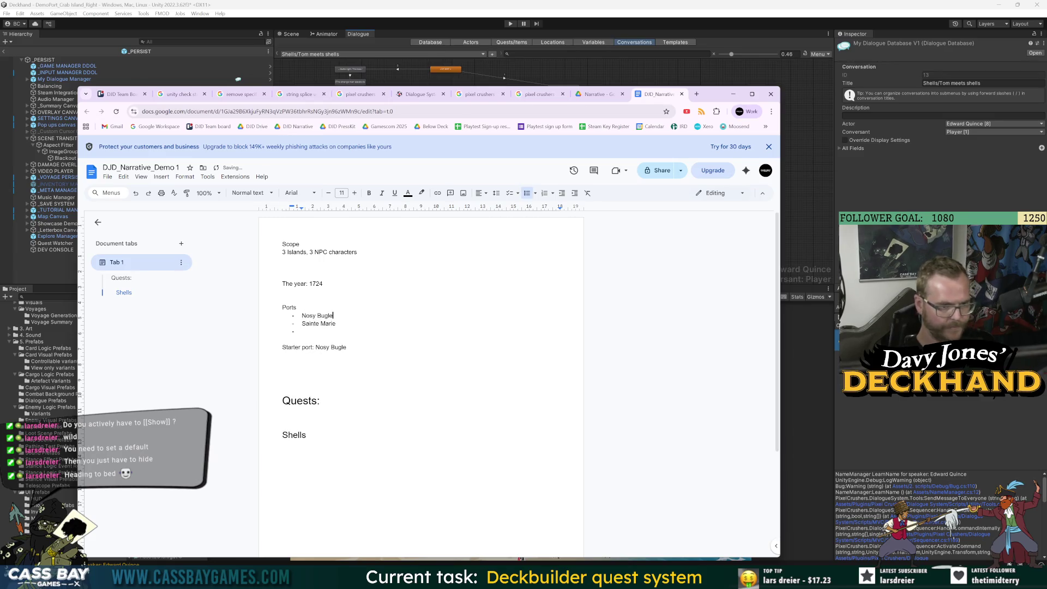
{"action": "key", "text": "Return"}
{"action": "type", "text": "Crab Island"}
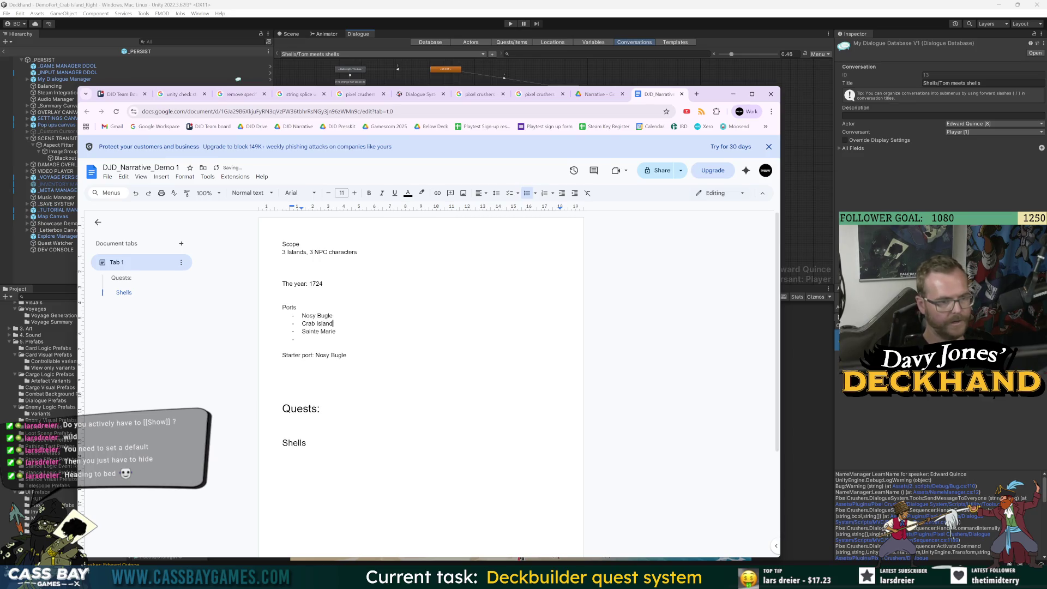
{"action": "key", "text": "Down"}
{"action": "key", "text": "Down"}
{"action": "key", "text": "BackSpace"}
{"action": "key", "text": "BackSpace"}
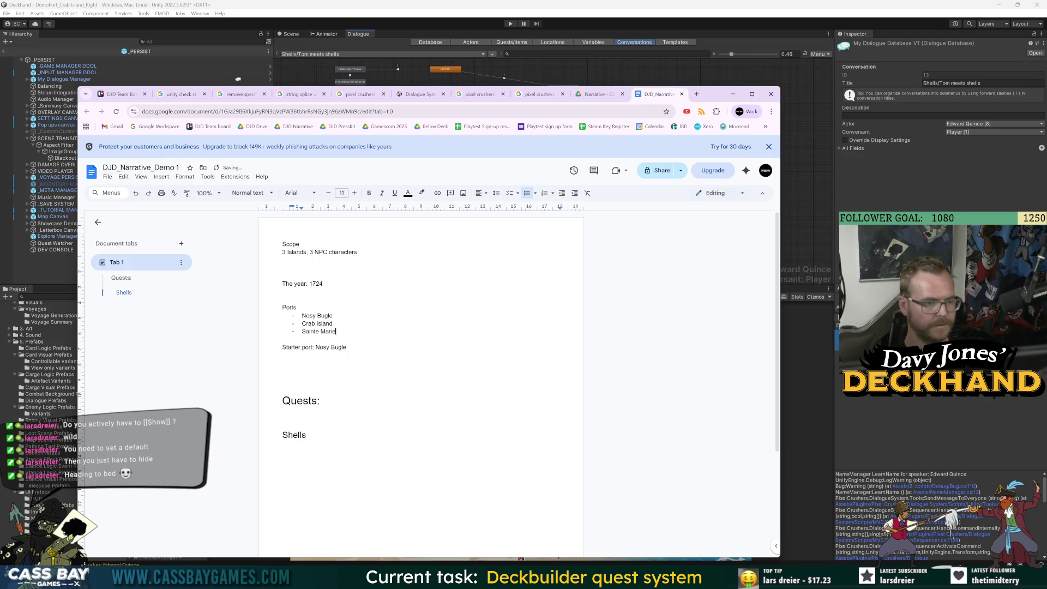
Step: Delete the 'Starter port: Nosy Bugle' line
{"action": "key", "text": "Down"}
{"action": "key", "text": "Down"}
{"action": "key", "text": "Down"}
{"action": "key", "text": "shift+Up"}
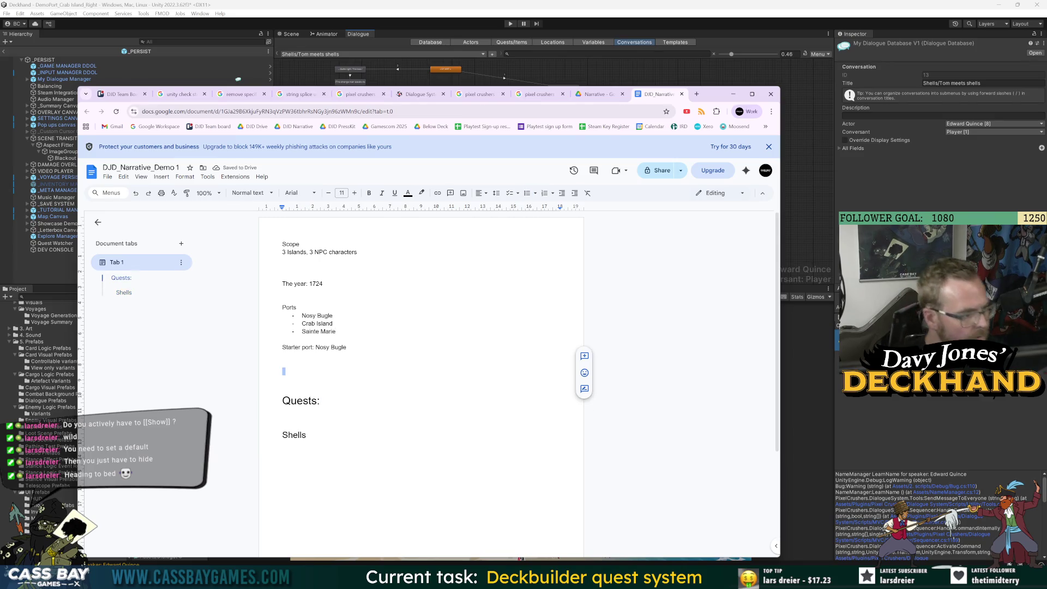
{"action": "left_click", "coordinate": [308, 435]}
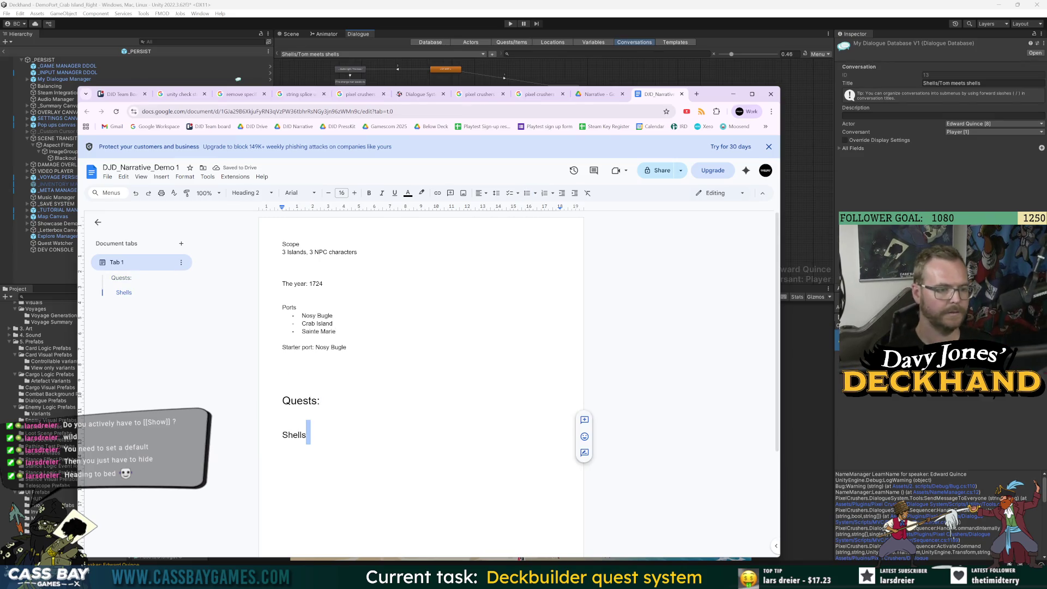
{"action": "left_click", "coordinate": [282, 355]}
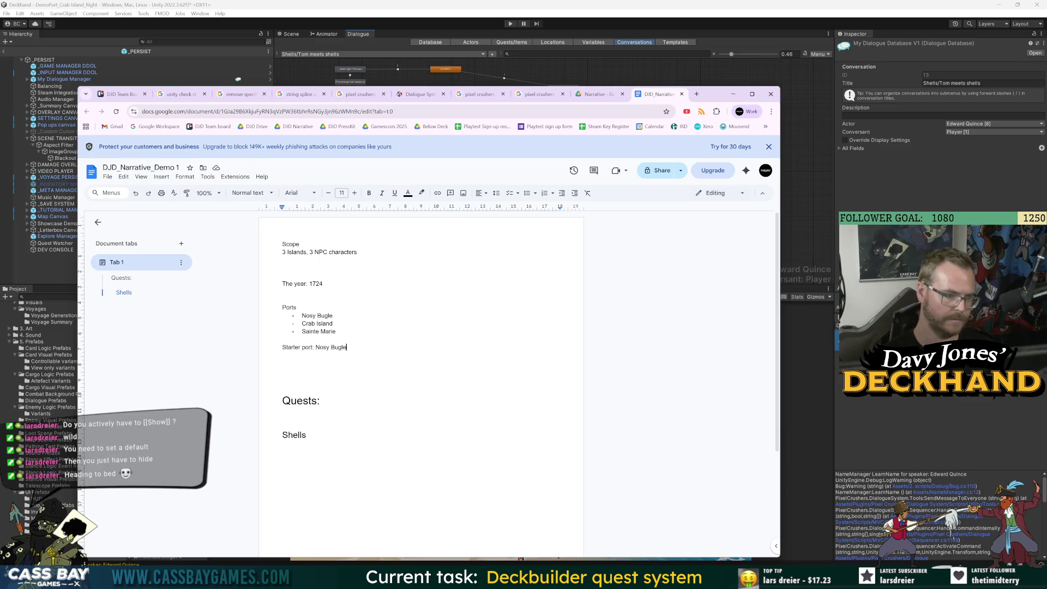
{"action": "key", "text": "shift+Home"}
{"action": "key", "text": "BackSpace"}
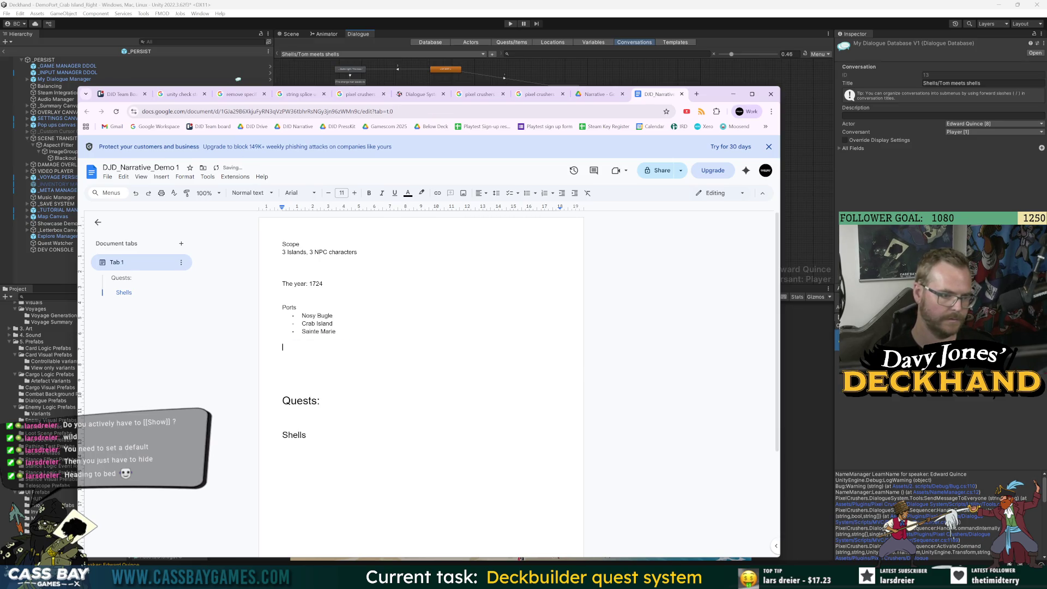
Step: Add a Flow label with step 1 'Tutorial > Death > Locker > Wash up at Nosy Bugle'
{"action": "key", "text": "Return"}
{"action": "type", "text": "Fi"}
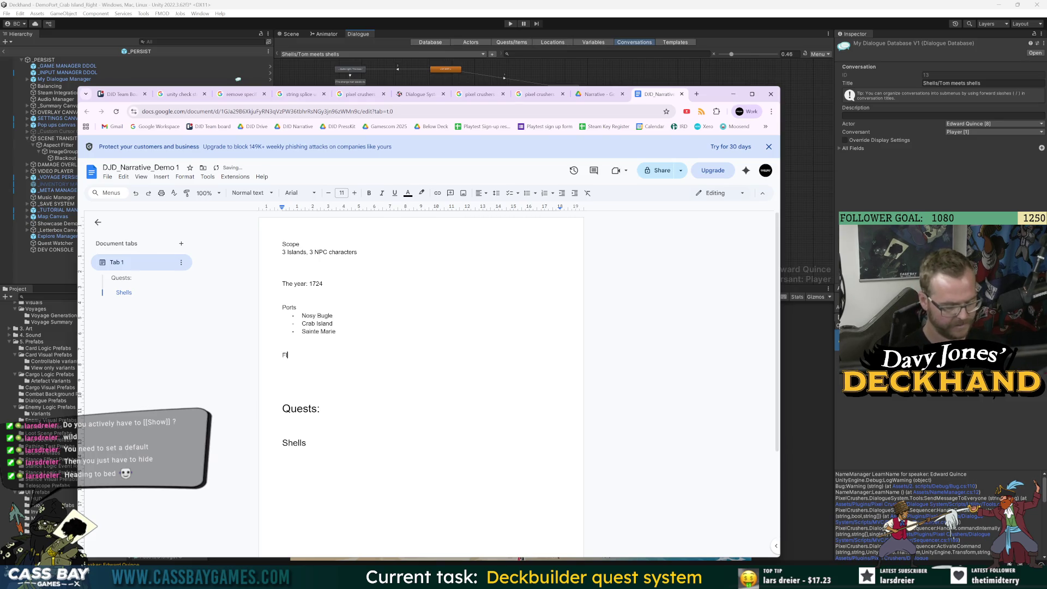
{"action": "key", "text": "Return"}
{"action": "type", "text": "-"}
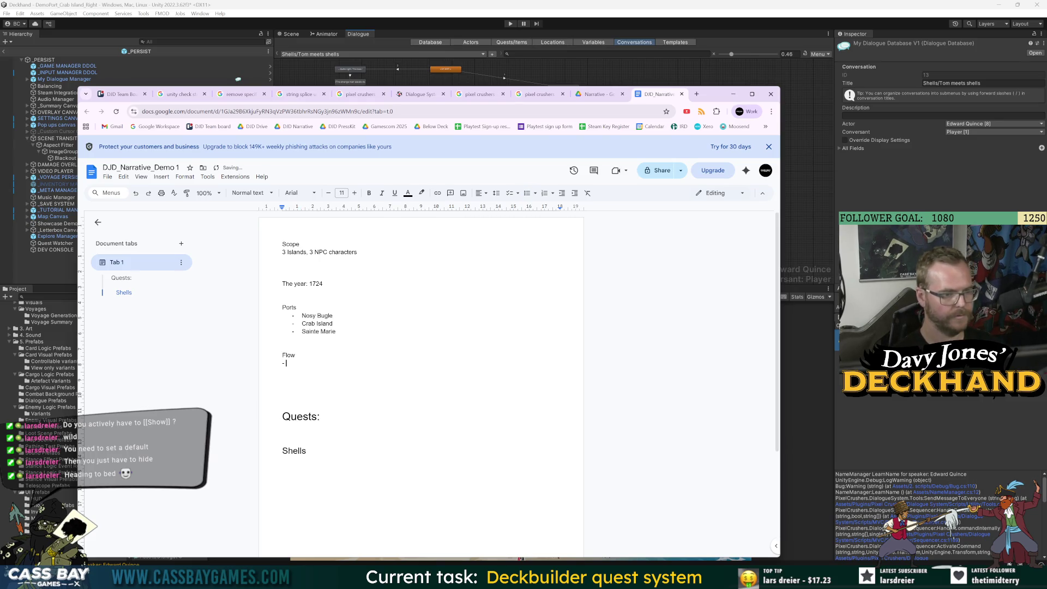
{"action": "type", "text": ") "}
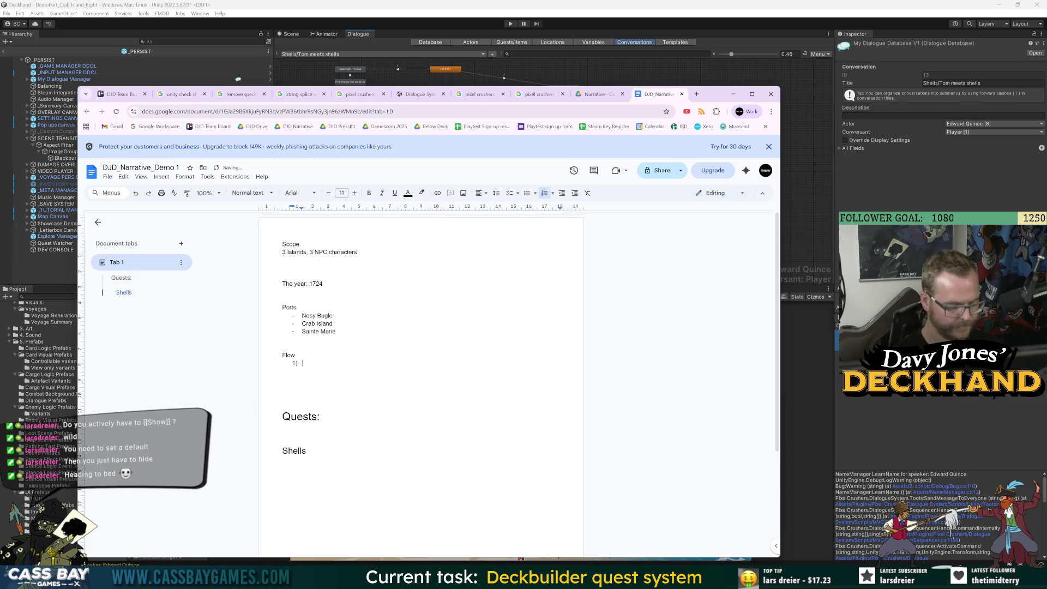
{"action": "type", "text": "Die > Tuto"}
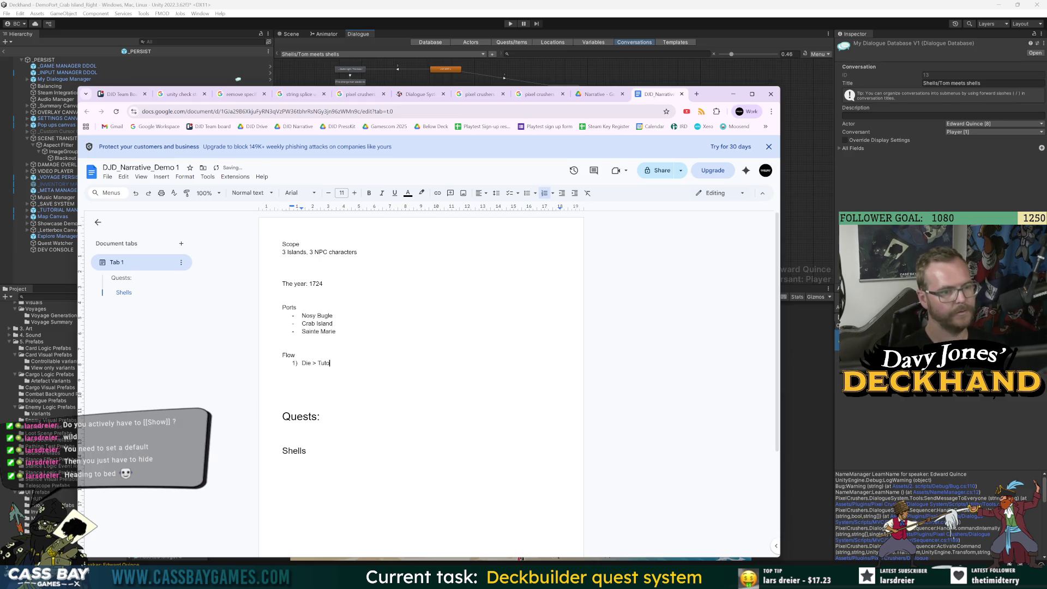
{"action": "key", "text": "BackSpace"}
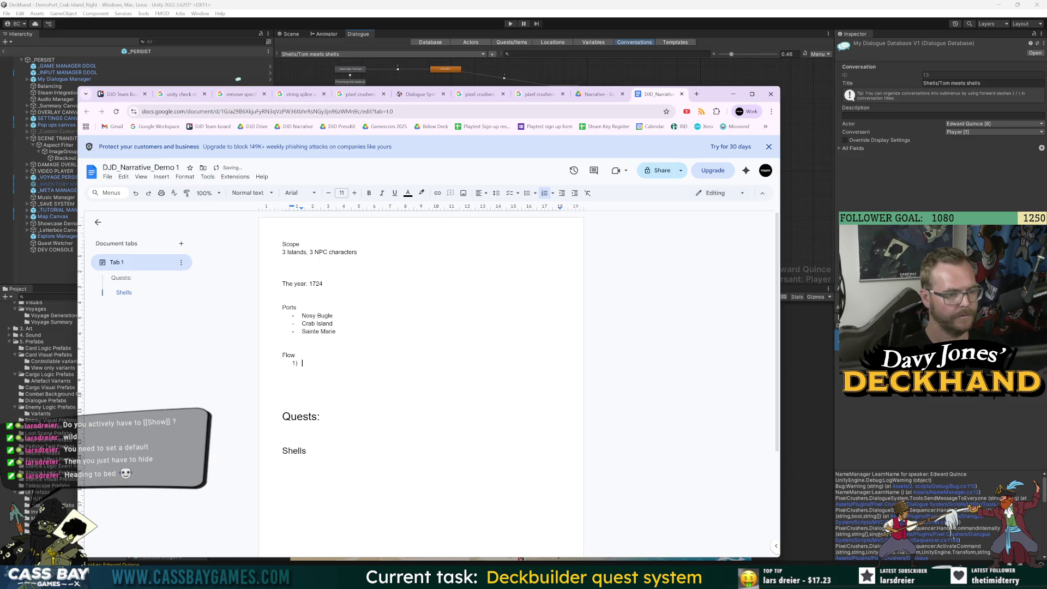
{"action": "type", "text": "Tutorial > Death > Locker >"}
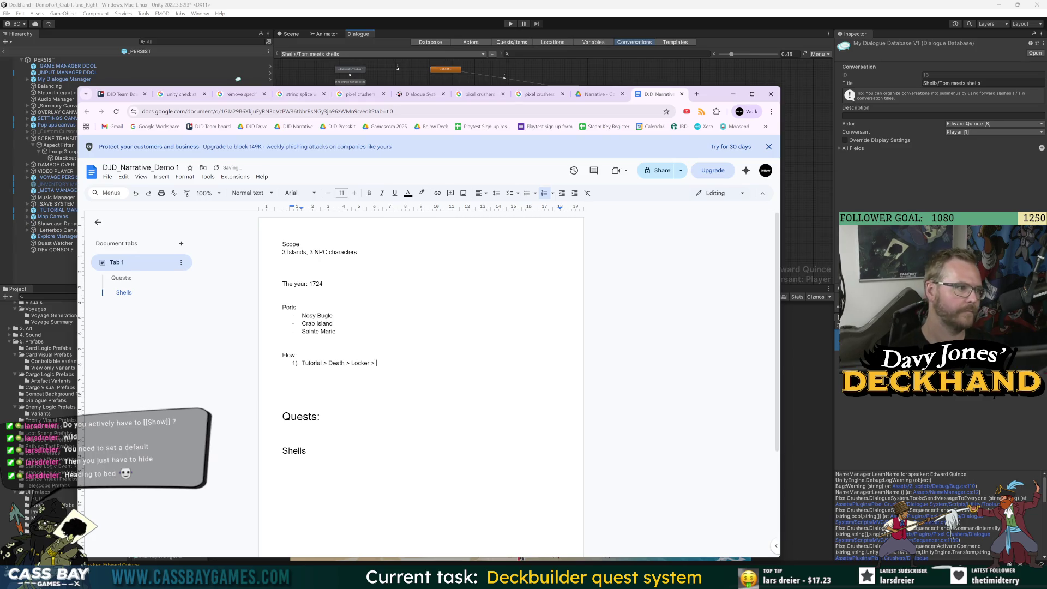
{"action": "type", "text": "Wake up"}
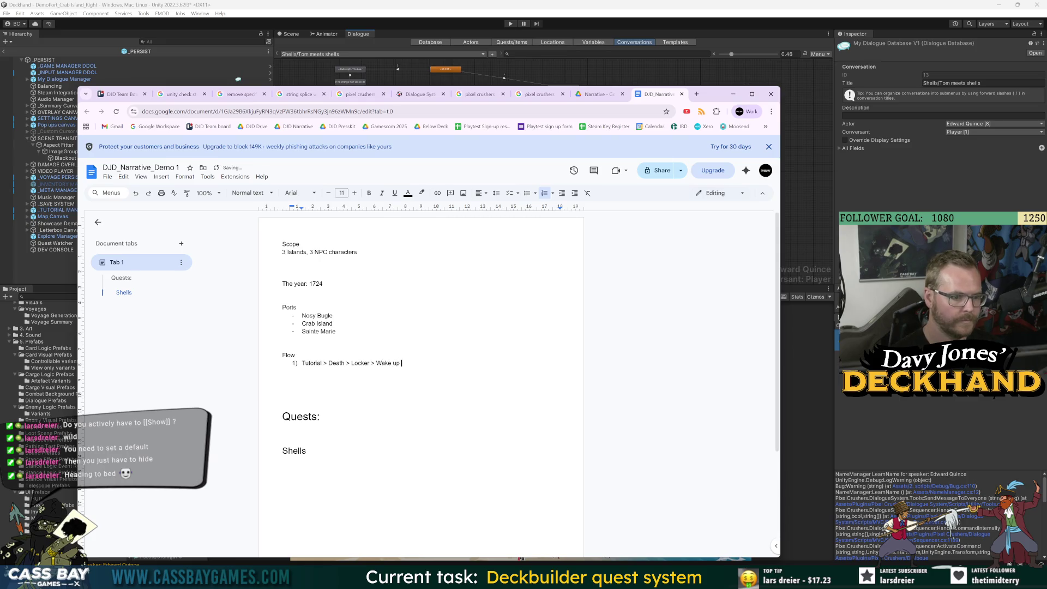
{"action": "type", "text": "on"}
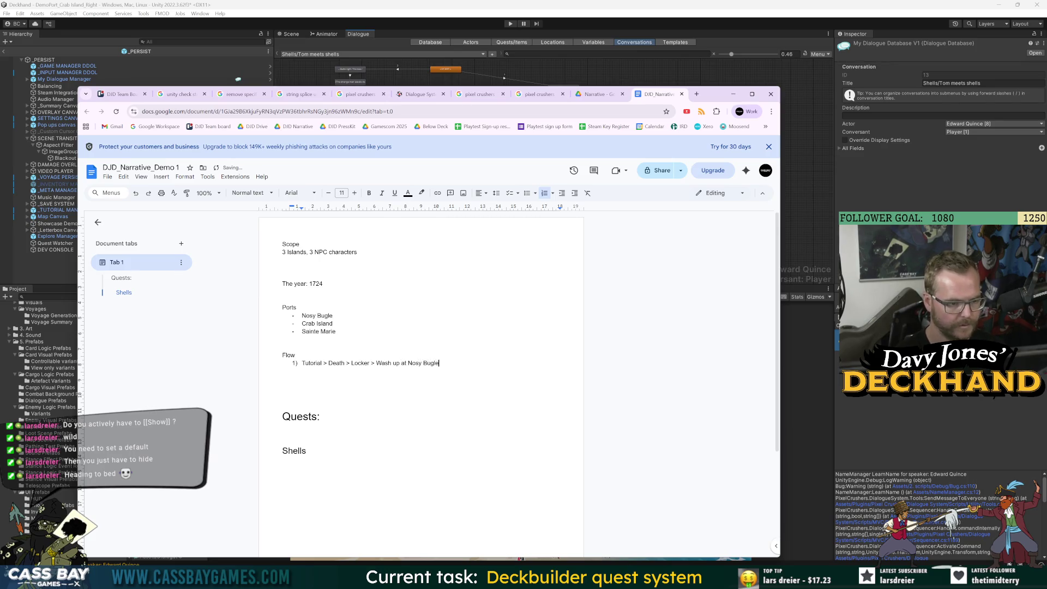
Step: Add step 2 'Nosy Bugle:' with an indented sub-point 'Meet Brig'
{"action": "key", "text": "Return"}
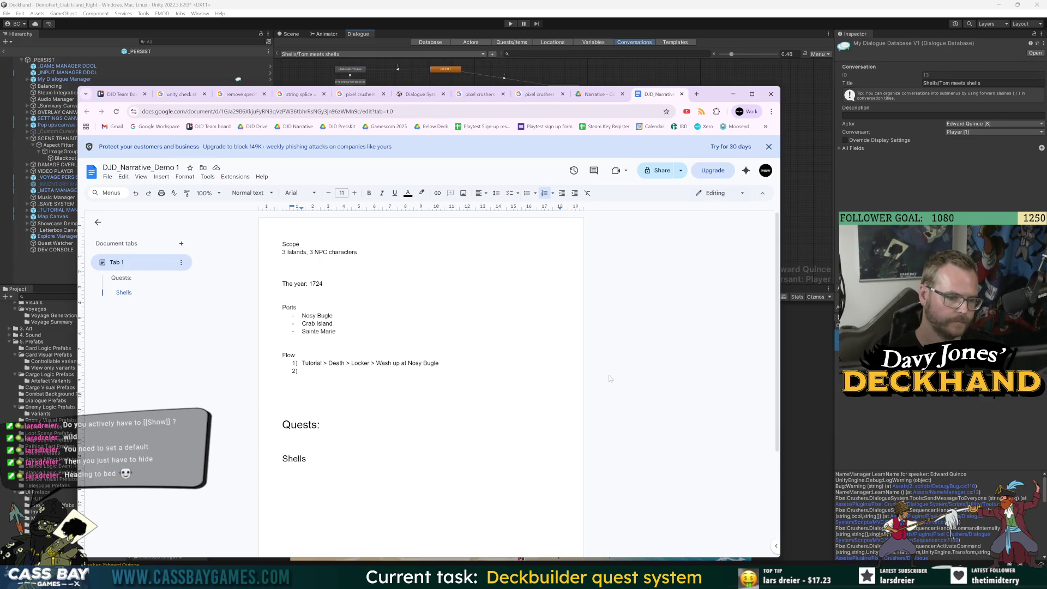
{"action": "type", "text": "@ "}
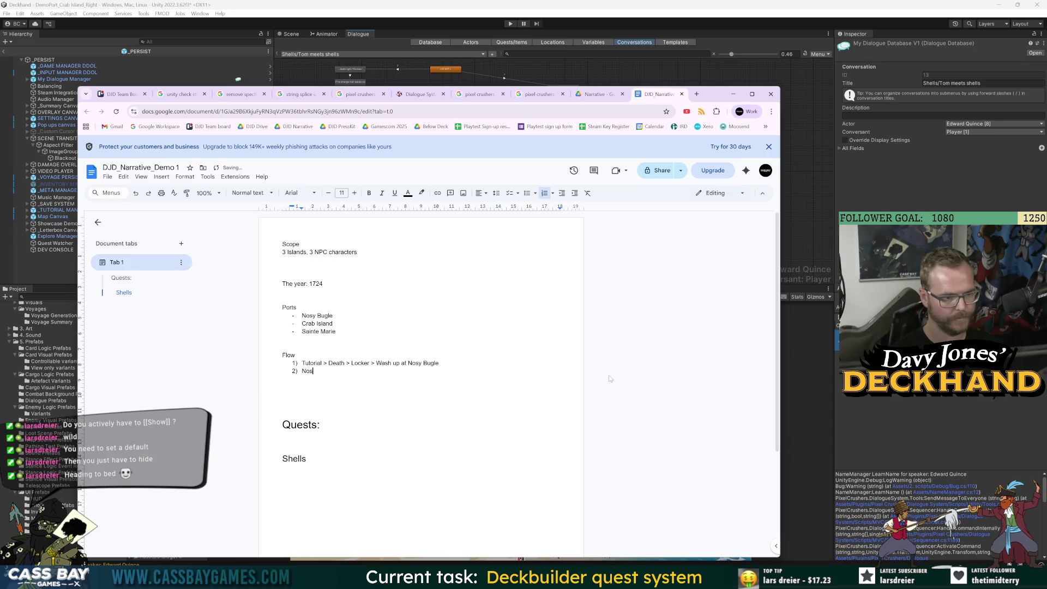
{"action": "type", "text": "N"}
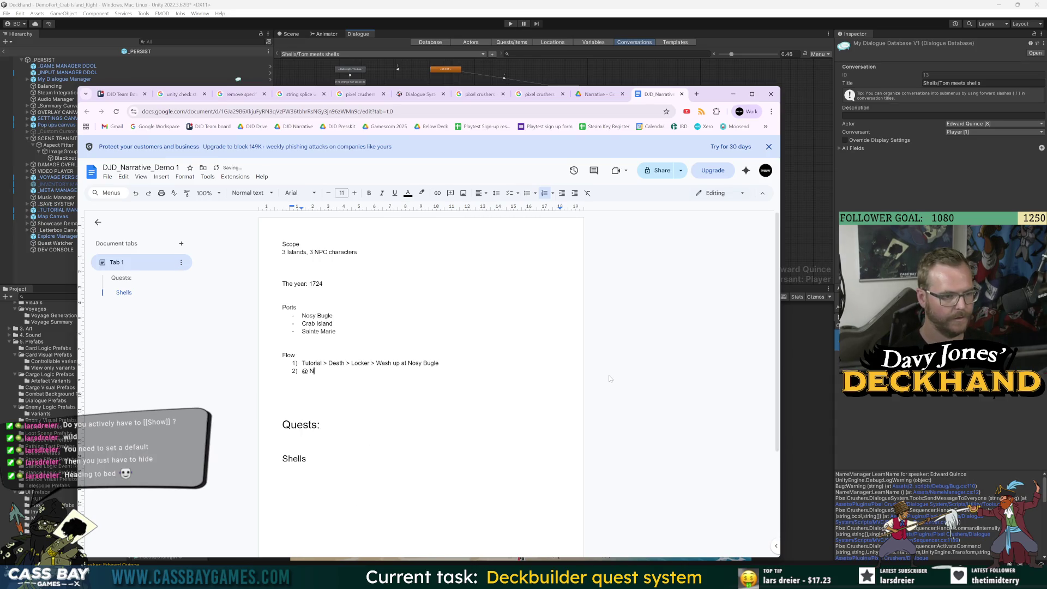
{"action": "type", "text": "osy Bugle"}
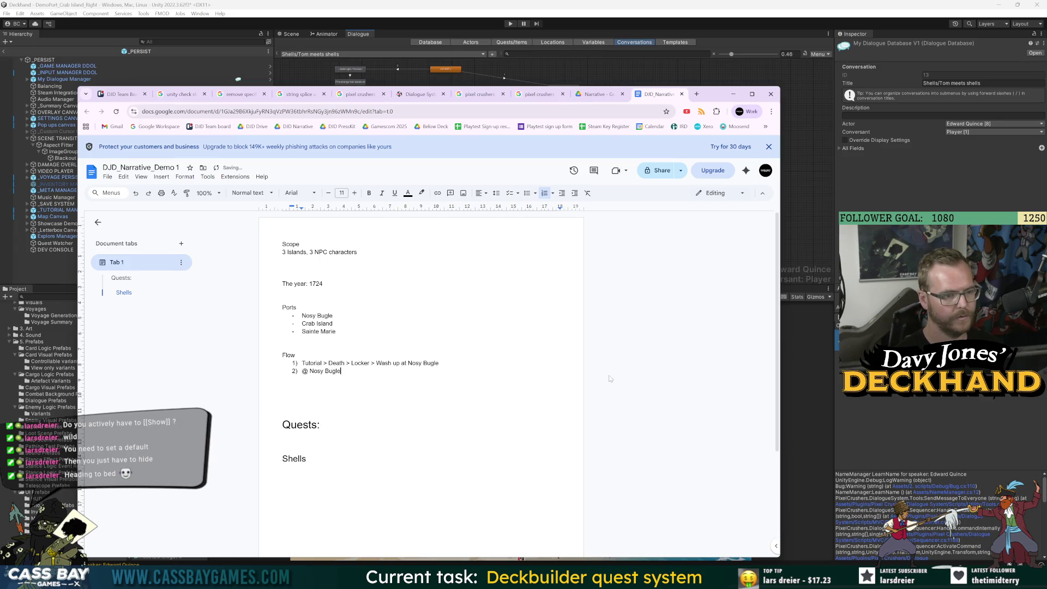
{"action": "key", "text": "BackSpace"}
{"action": "key", "text": "BackSpace"}
{"action": "key", "text": "BackSpace"}
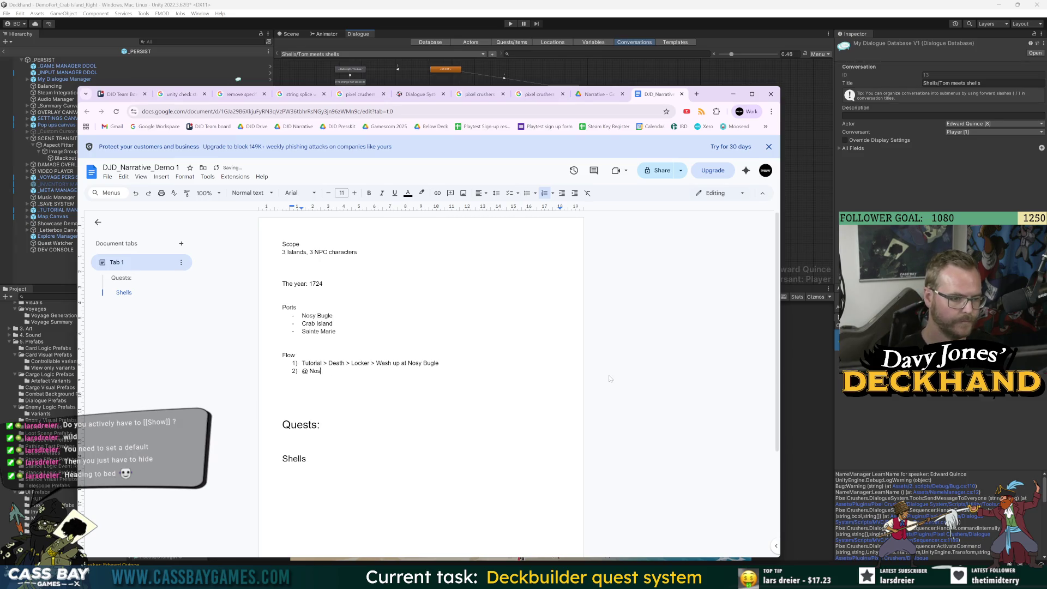
{"action": "type", "text": "Nosy Bugle:"}
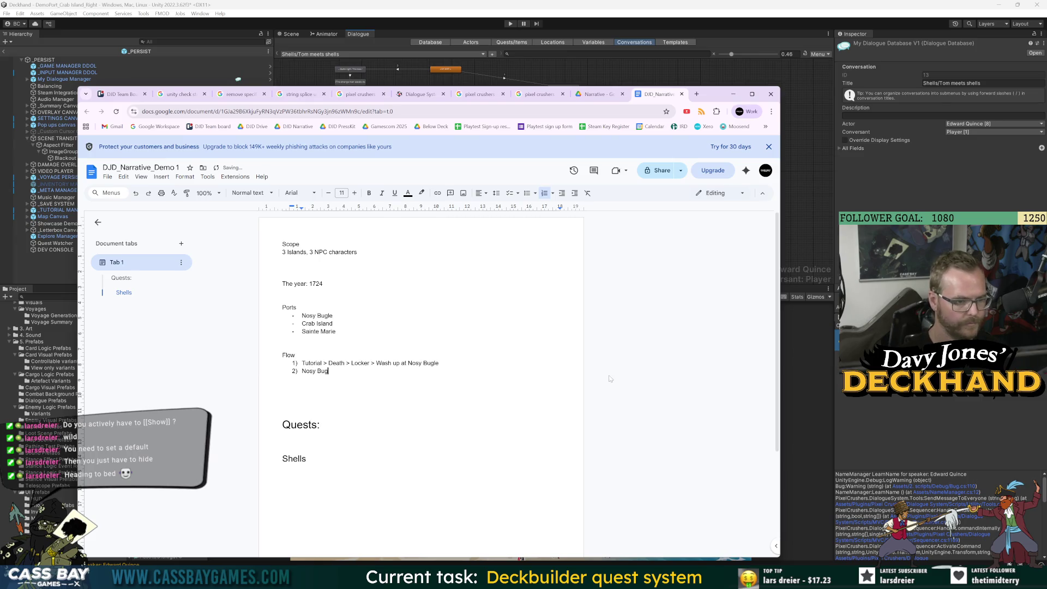
{"action": "key", "text": "Return"}
{"action": "key", "text": "Tab"}
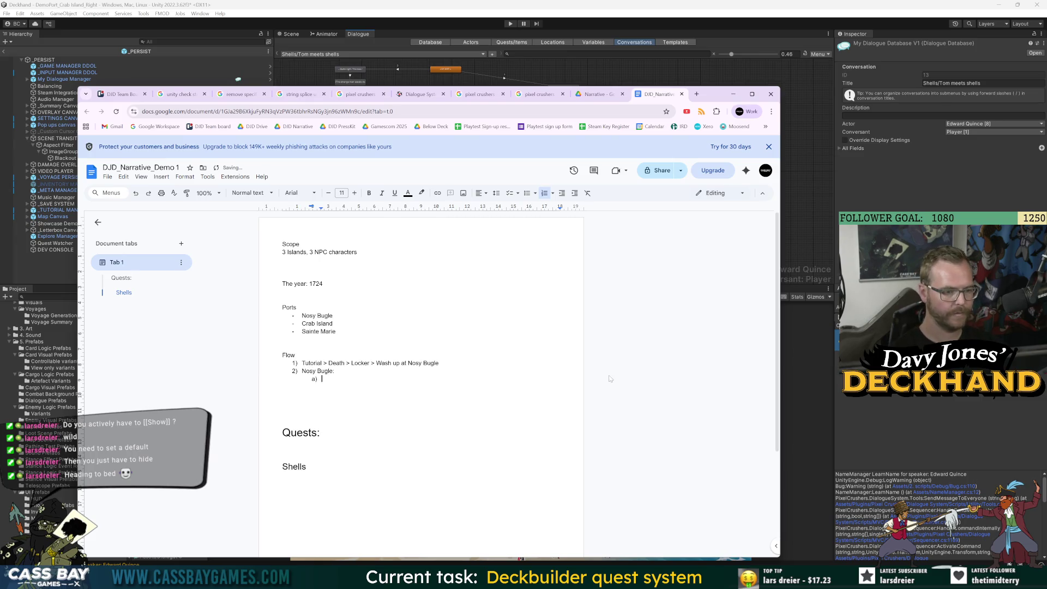
{"action": "type", "text": "Meet "}
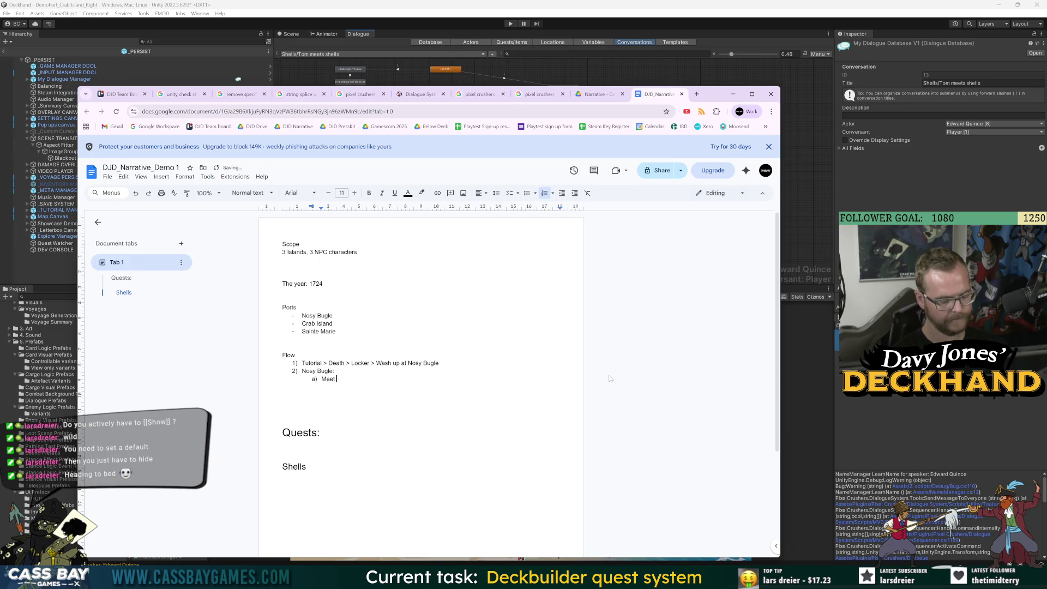
{"action": "type", "text": "Brig, old sword for sale but it's expensive"}
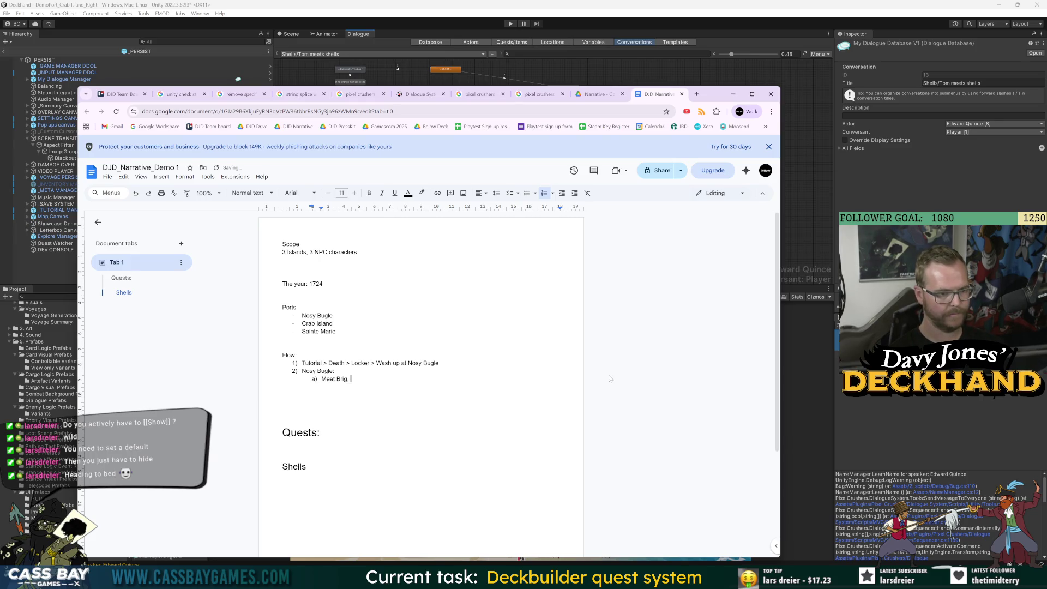
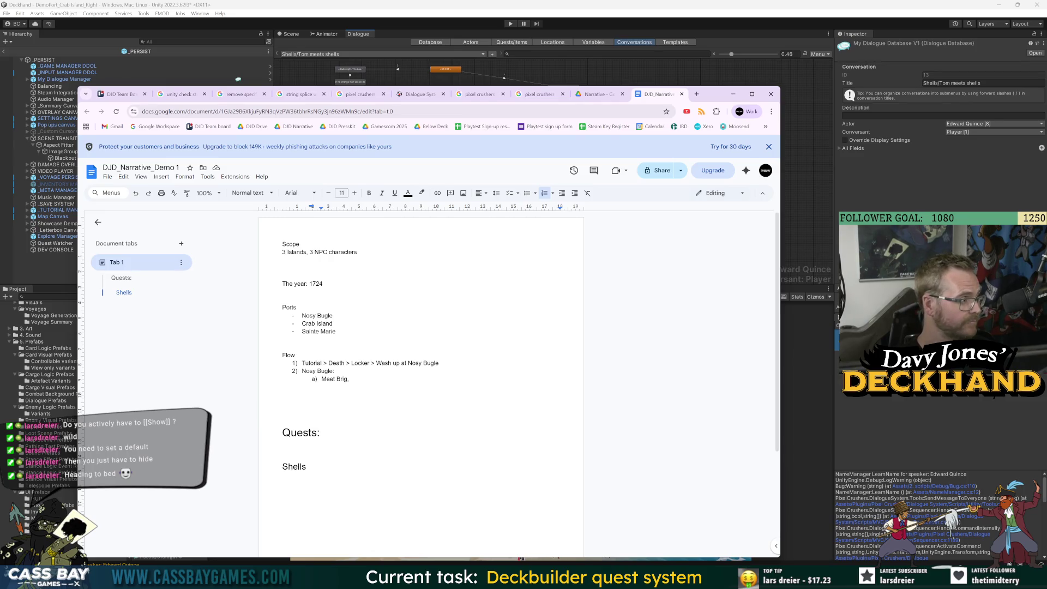
Step: Finish Nosy Bugle's sub-item a) as 'Meet Brig, old sword for sale but it's expensive' and start an empty b)
{"action": "type", "text": "old sword"}
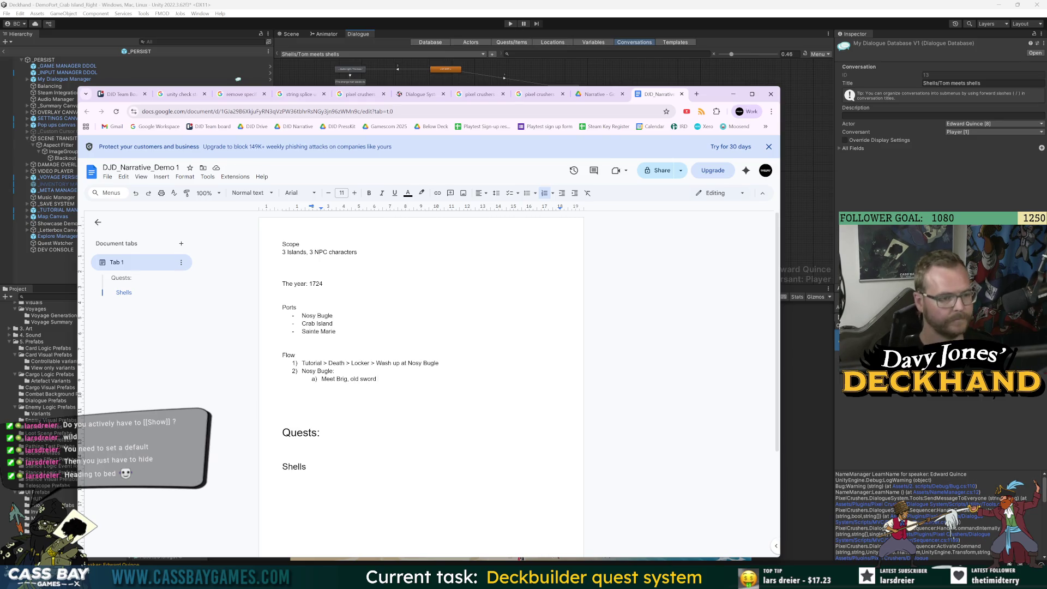
{"action": "type", "text": " for sale"}
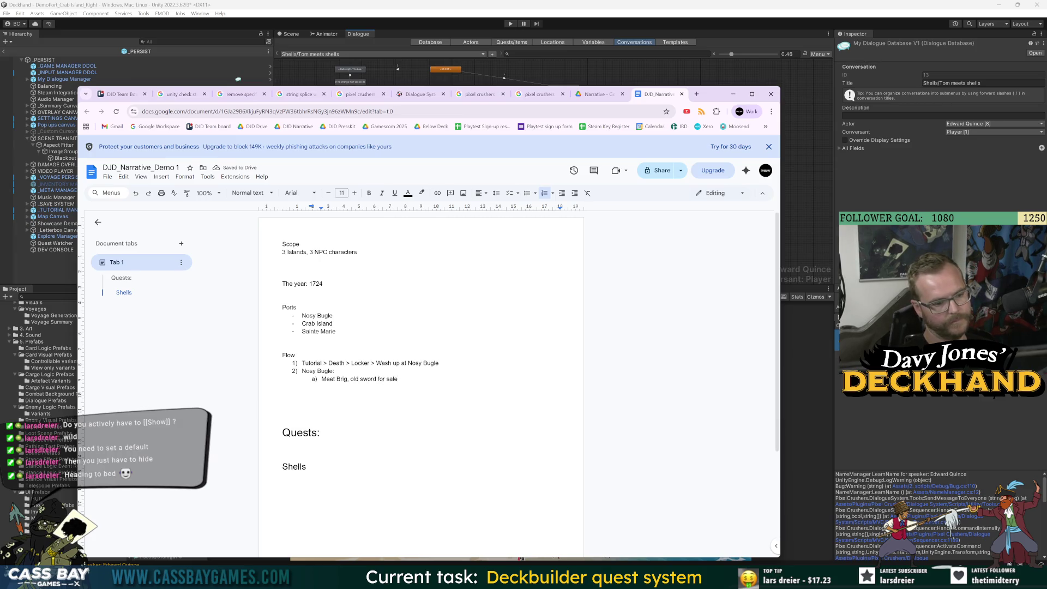
{"action": "type", "text": " but "}
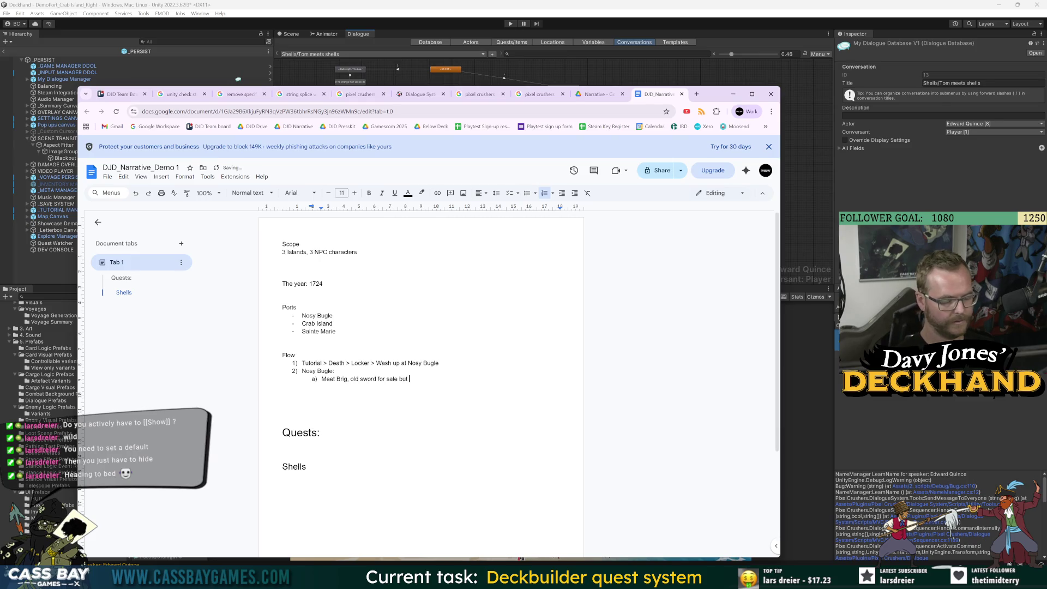
{"action": "type", "text": "it's expensive"}
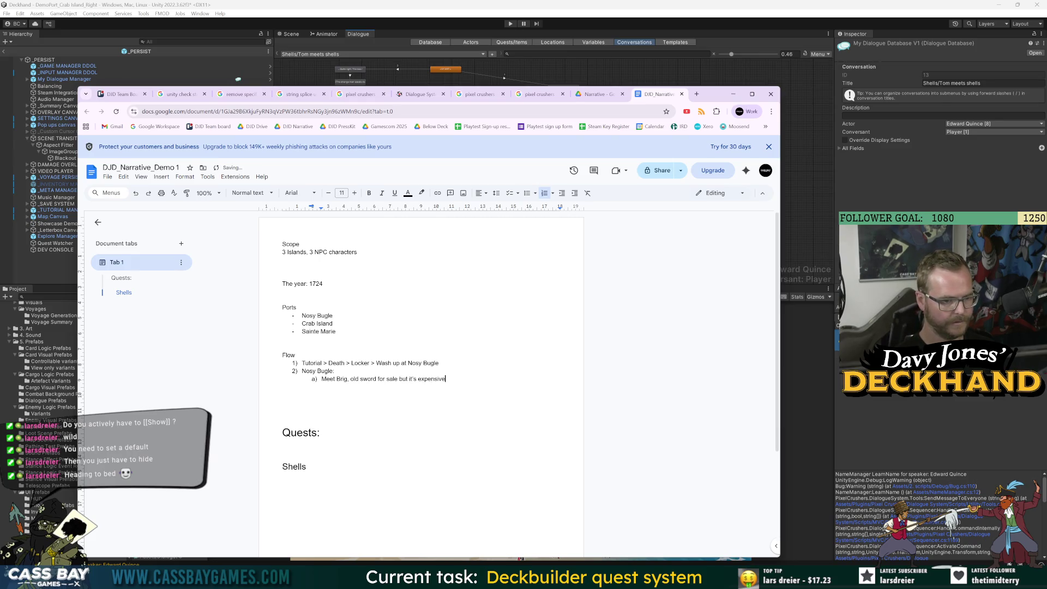
{"action": "key", "text": "Return"}
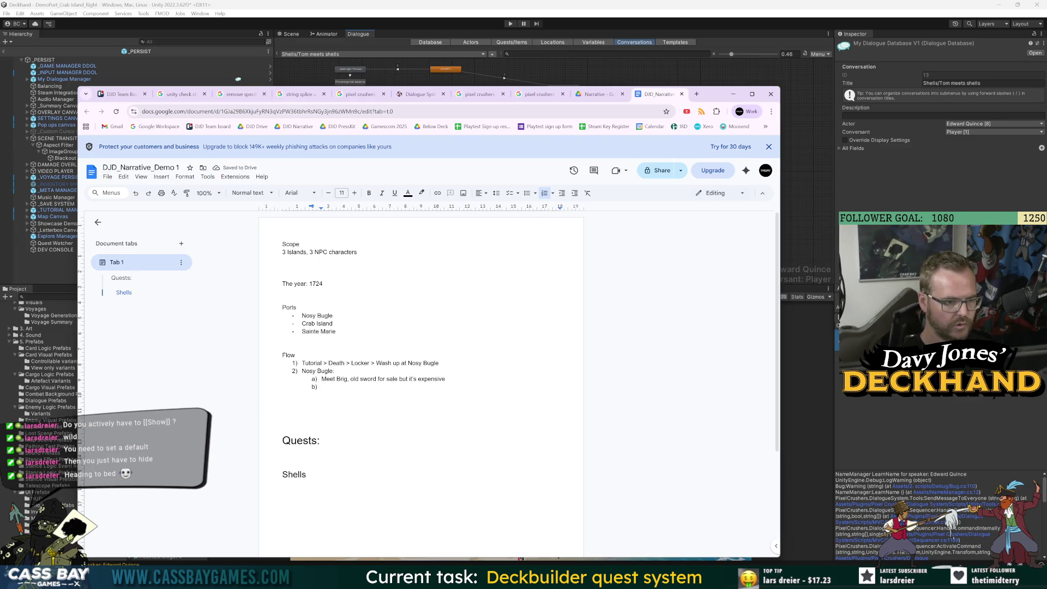
{"action": "left_click", "coordinate": [438, 363]}
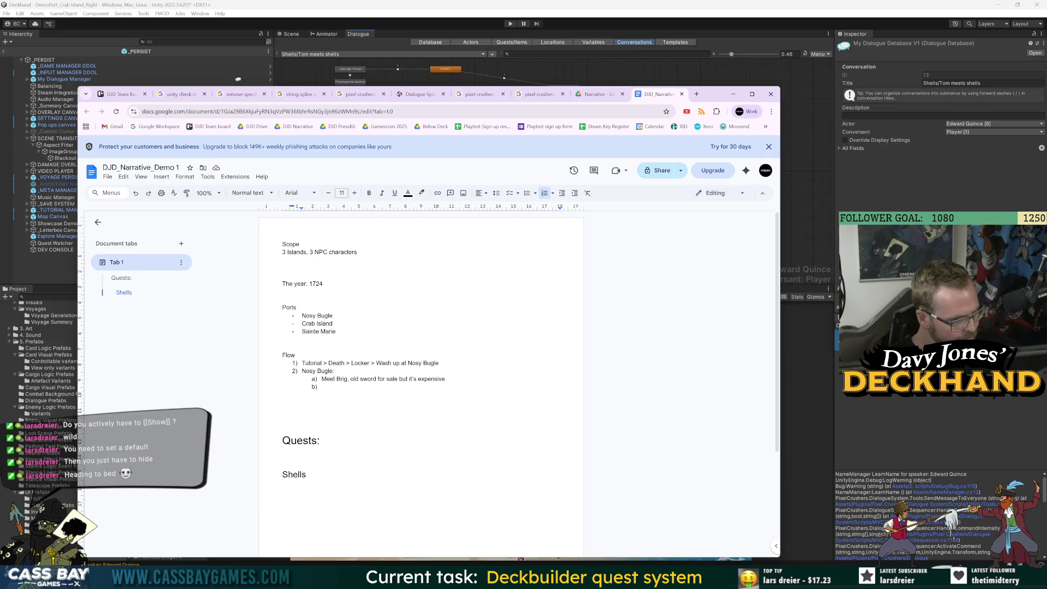
{"action": "left_click", "coordinate": [322, 386]}
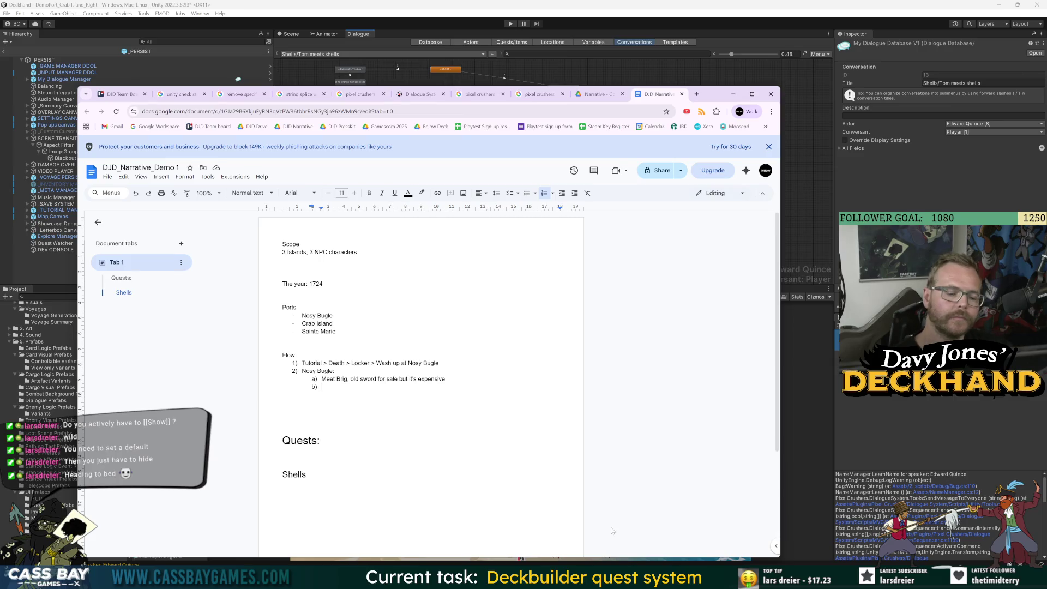
{"action": "left_click", "coordinate": [840, 440]}
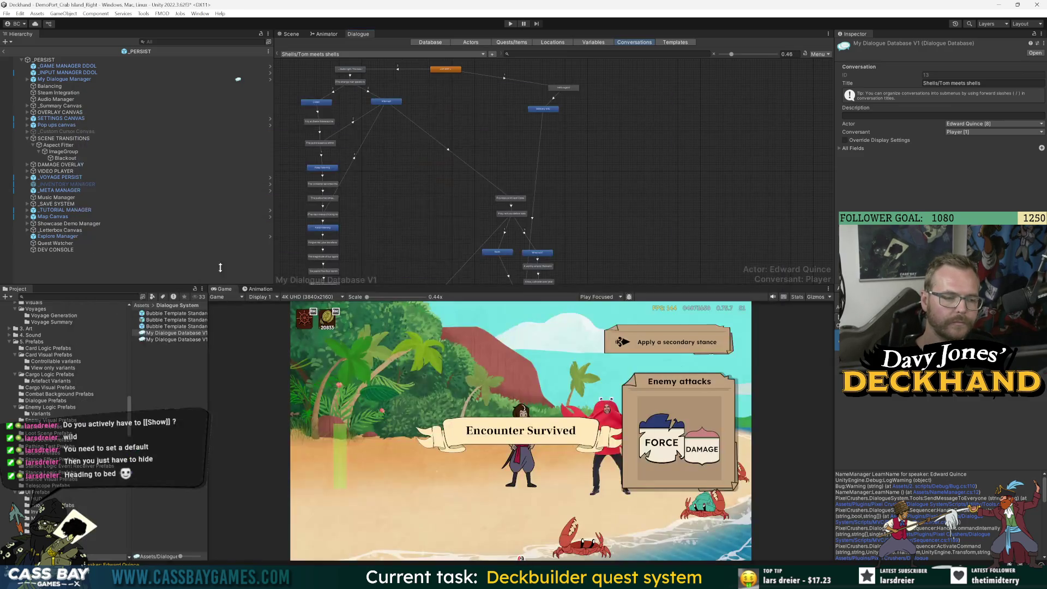
Step: Load the DemoPort_Crab Island_Left scene from Favourites > 1. Scenes, answering the unsaved-scene prompt
{"action": "key", "text": "ctrl+k"}
{"action": "type", "text": "map"}
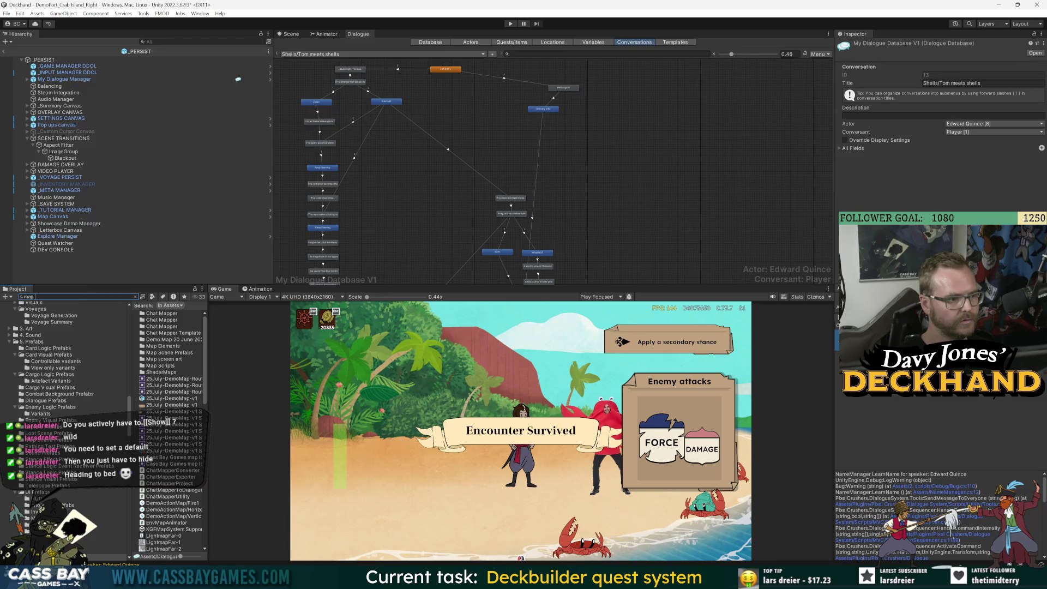
{"action": "key", "text": "ctrl+a"}
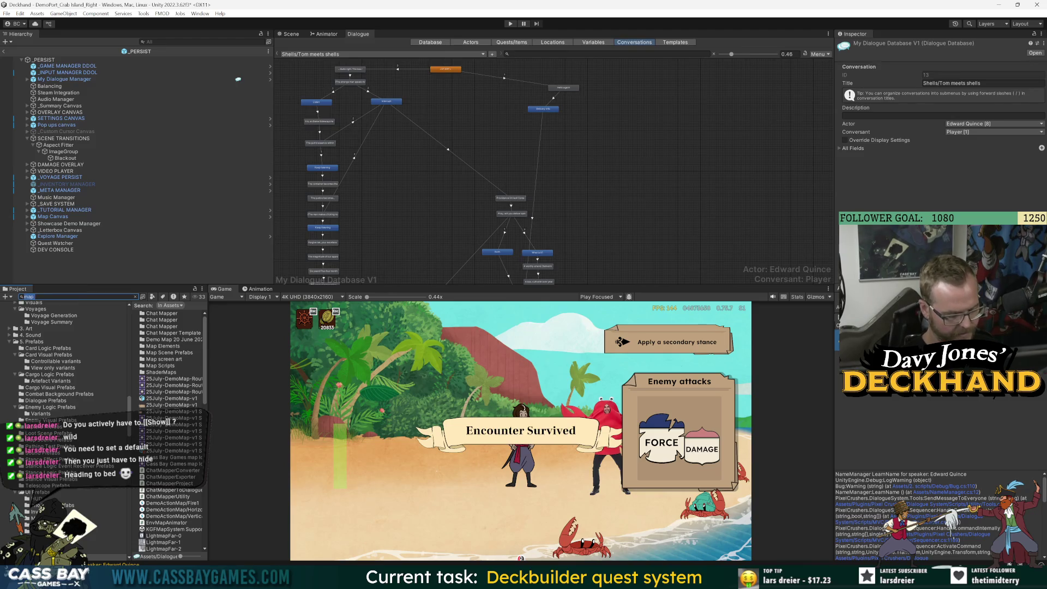
{"action": "key", "text": "BackSpace"}
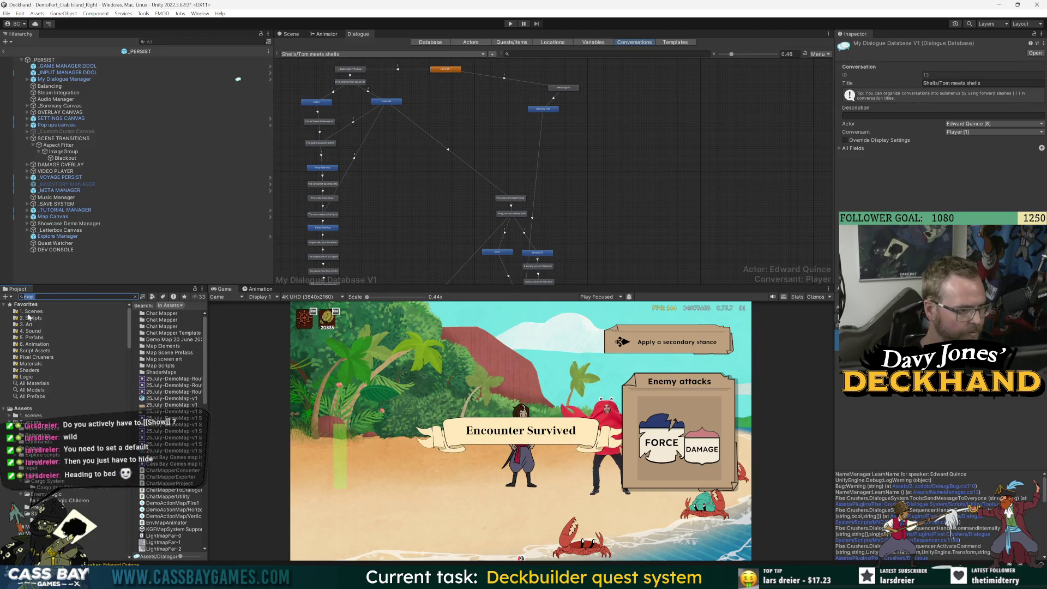
{"action": "left_click", "coordinate": [30, 318]}
{"action": "left_click", "coordinate": [31, 311]}
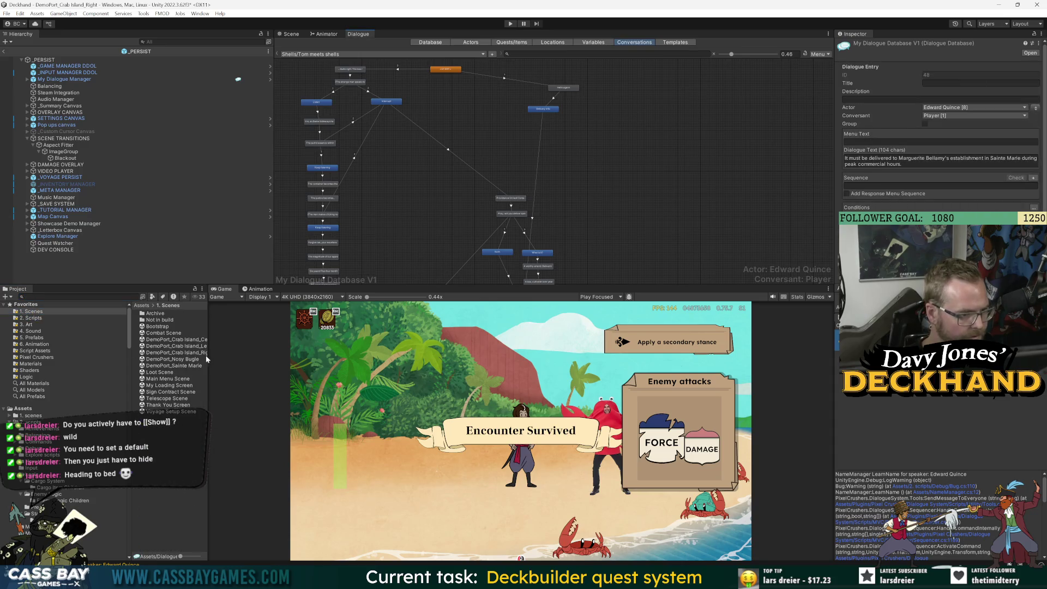
{"action": "left_click_drag", "start_coordinate": [207, 358], "coordinate": [299, 355]}
{"action": "double_click", "coordinate": [212, 345]}
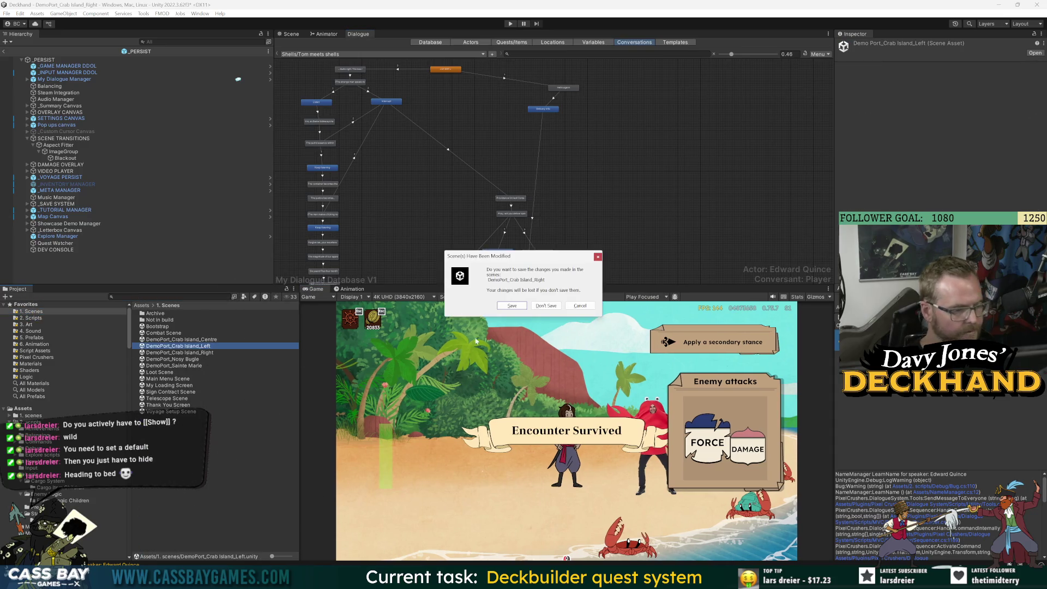
{"action": "left_click", "coordinate": [512, 305]}
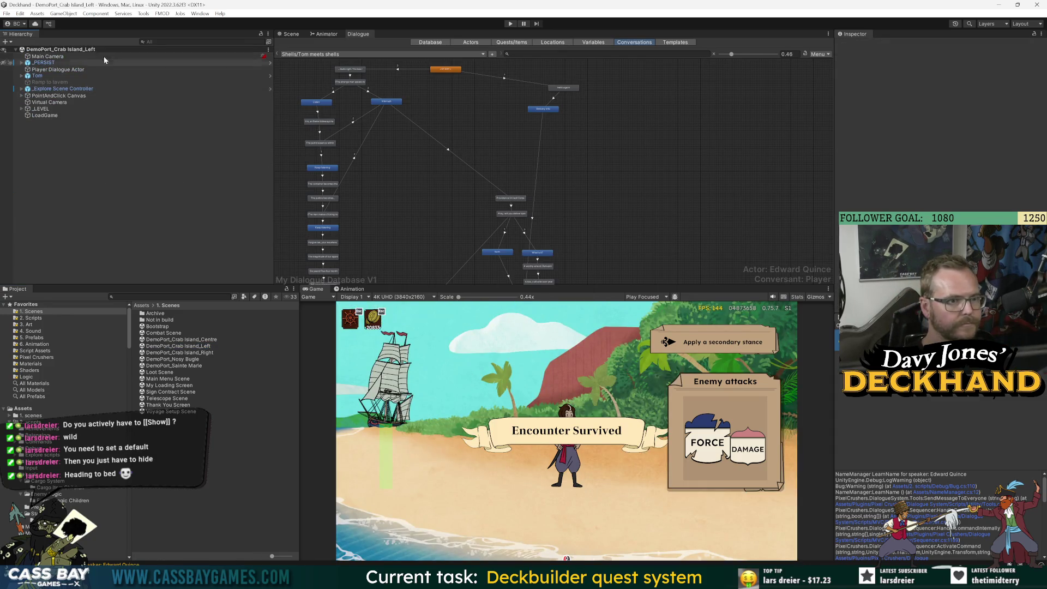
Step: Play the game and view the compass and Find a new weapon quests in the journal
{"action": "left_click", "coordinate": [510, 24]}
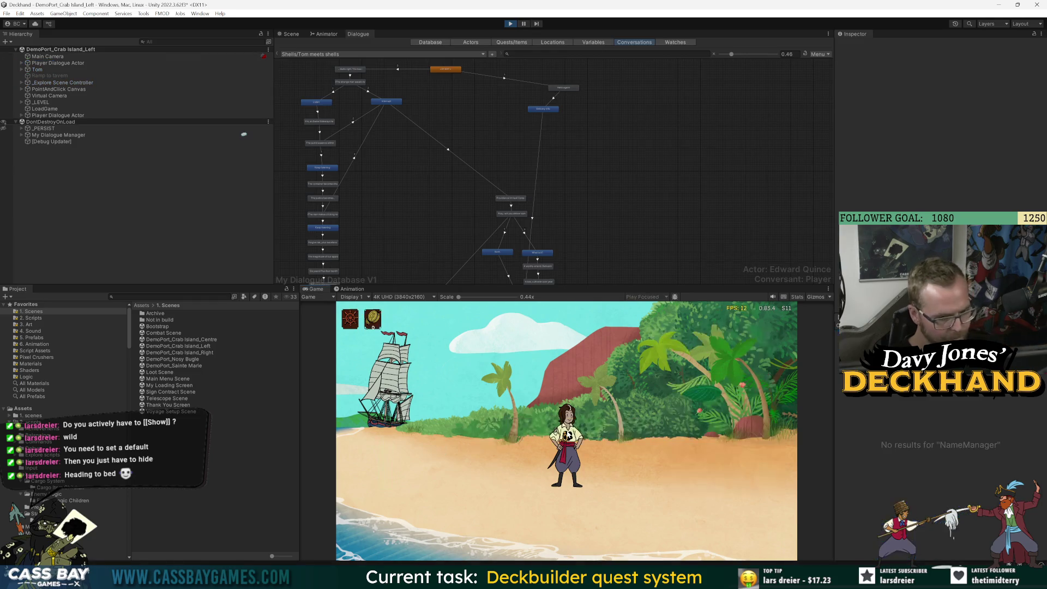
{"action": "key", "text": "j"}
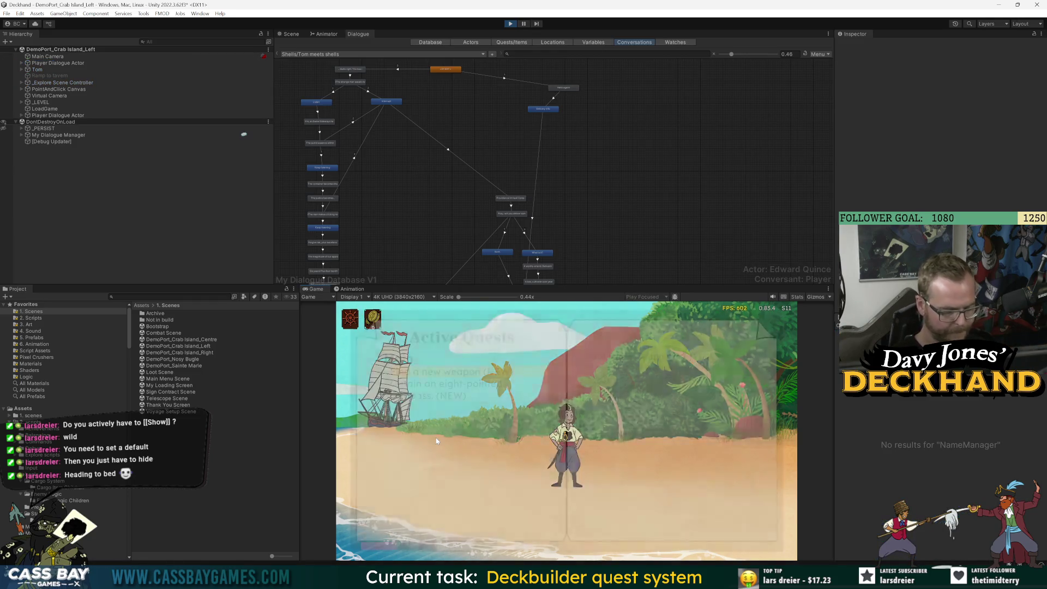
{"action": "left_click", "coordinate": [449, 394]}
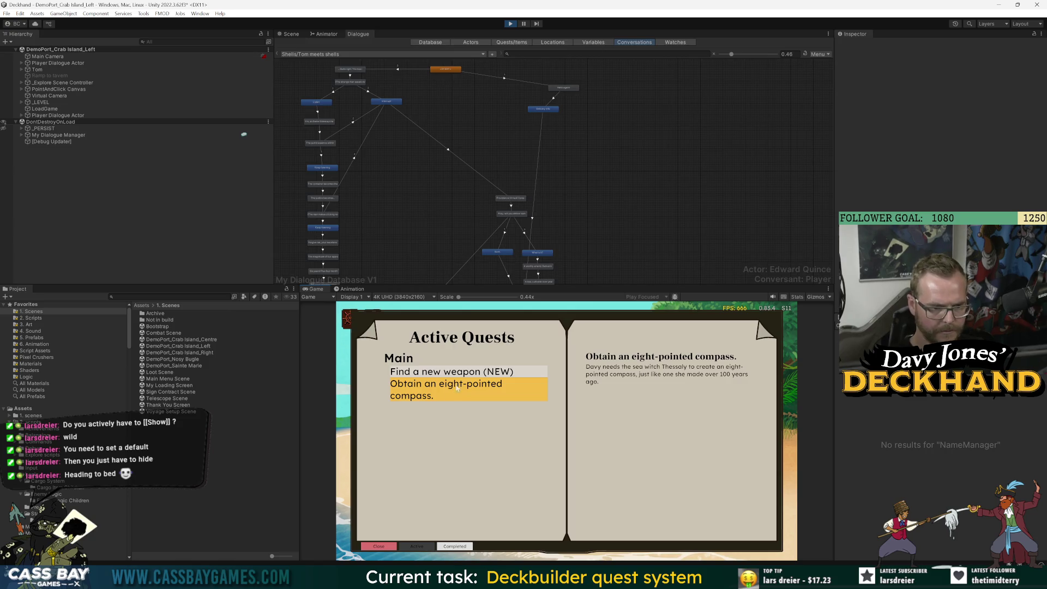
{"action": "left_click", "coordinate": [476, 375]}
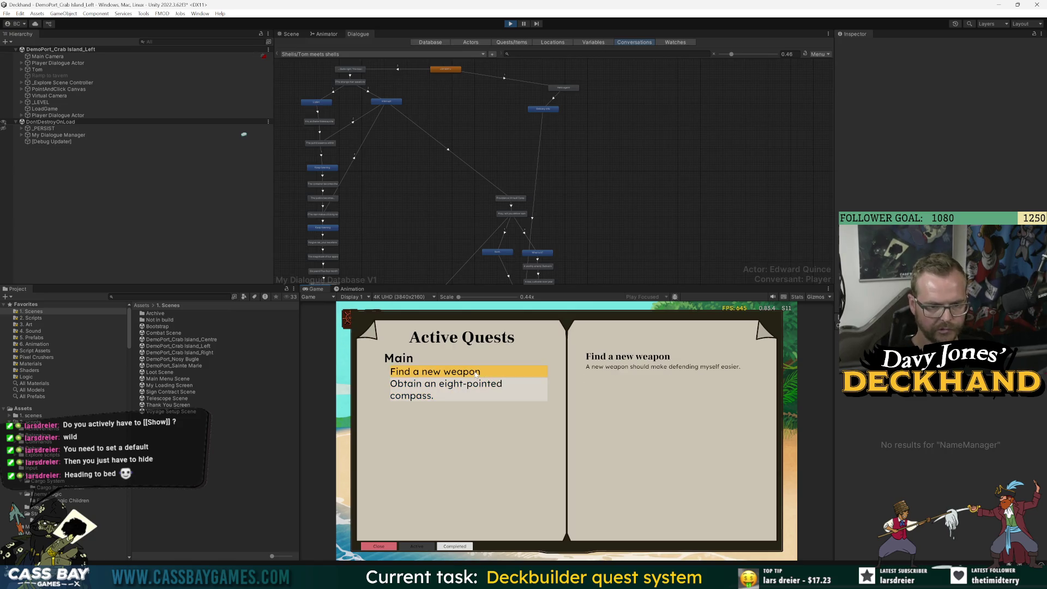
{"action": "key", "text": "Escape"}
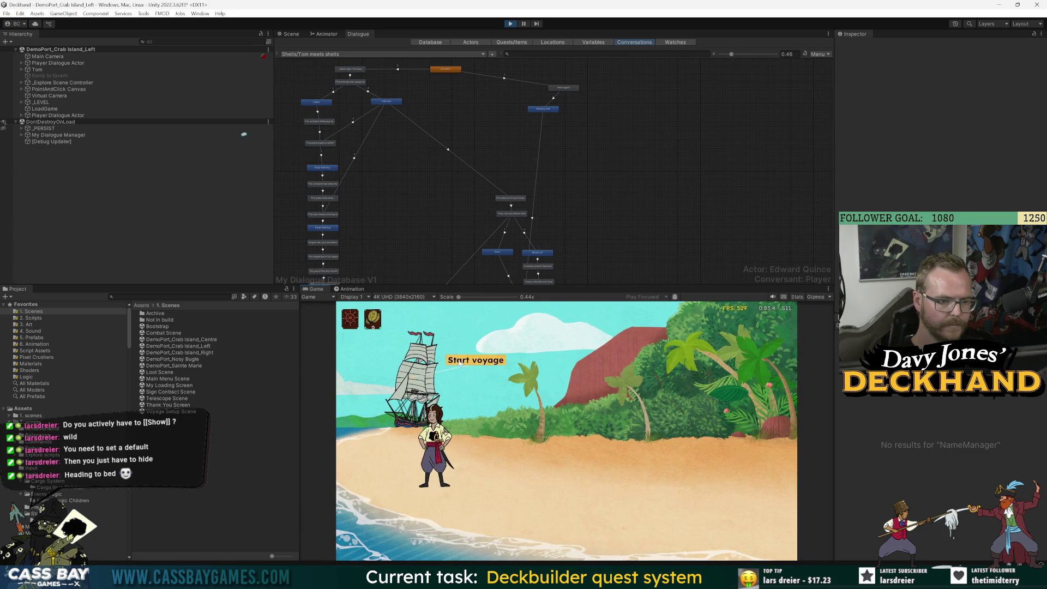
{"action": "key", "text": "alt+Tab"}
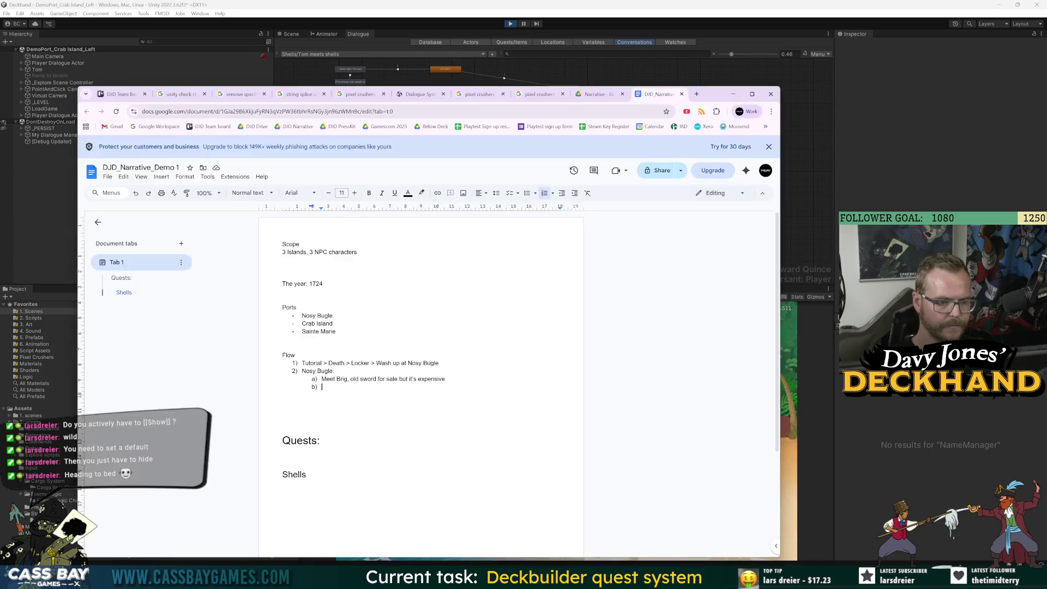
Step: Add a 'The Locker / locations' bullet above the Nosy Bugle port entry
{"action": "left_click", "coordinate": [333, 315]}
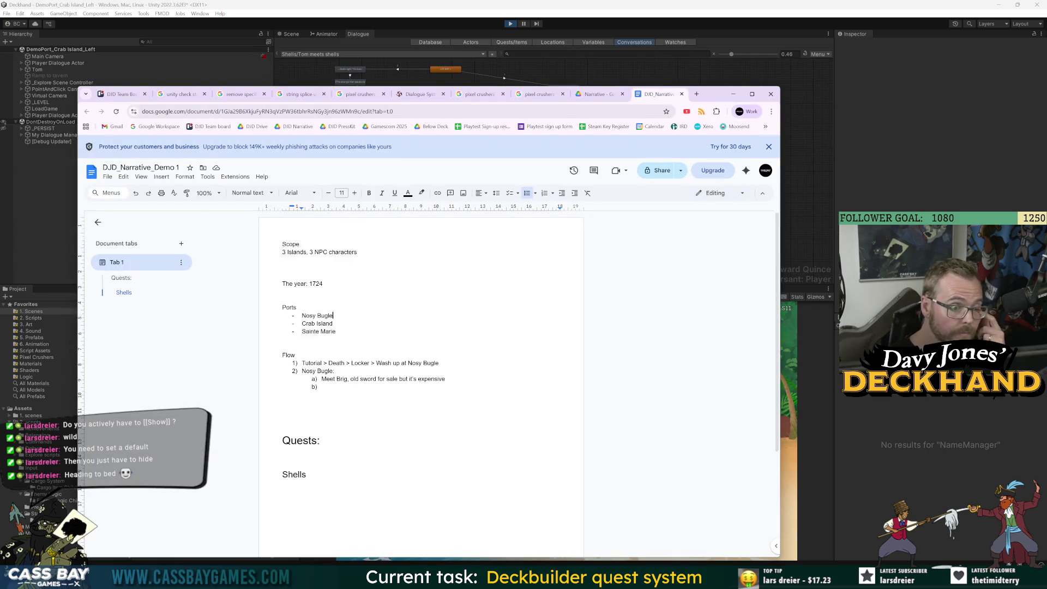
{"action": "key", "text": "Home"}
{"action": "key", "text": "Return"}
{"action": "key", "text": "Up"}
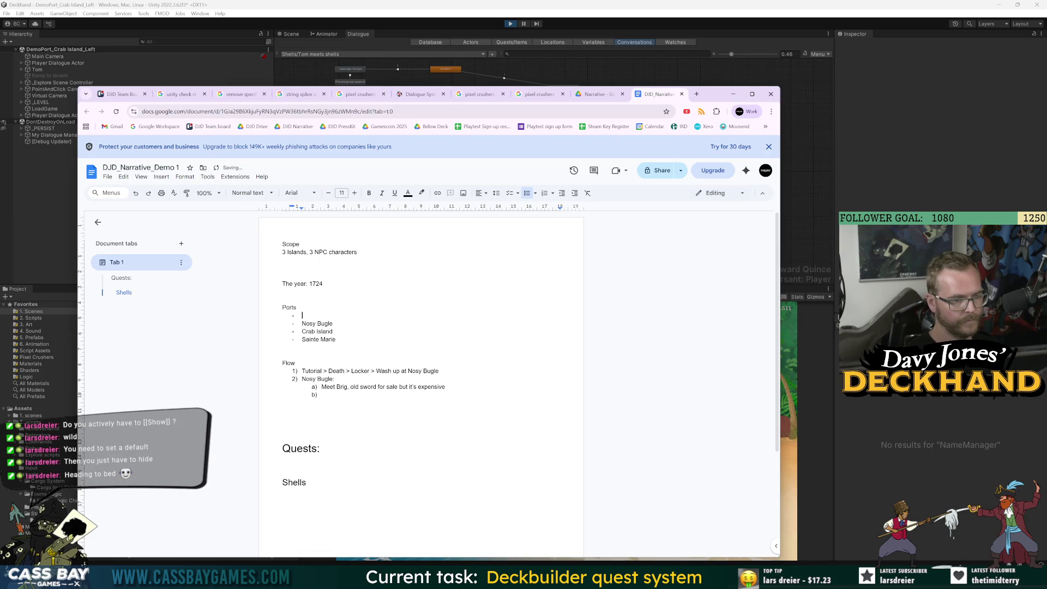
{"action": "type", "text": "The Locker"}
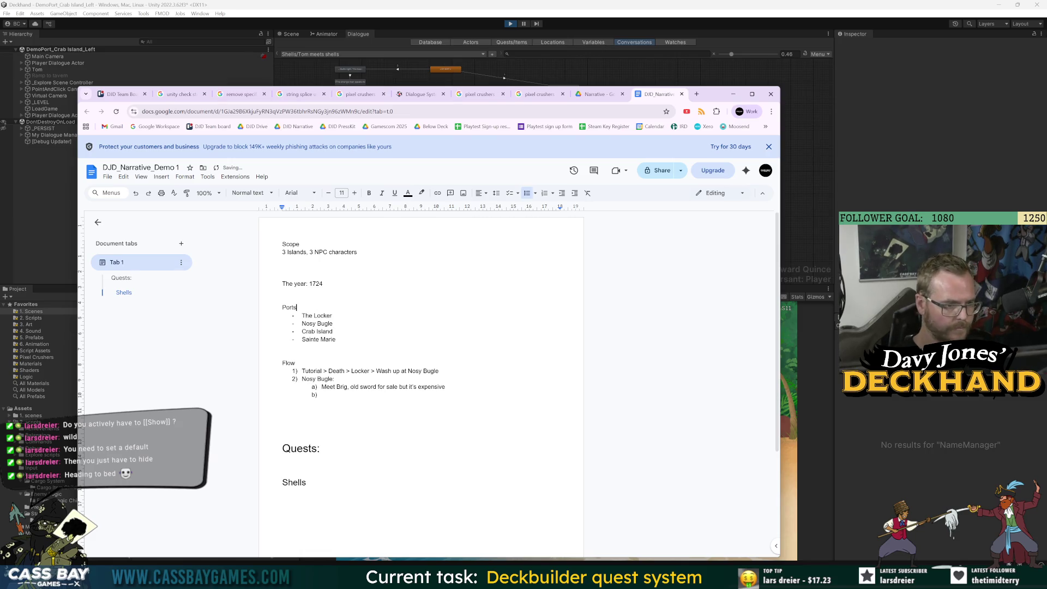
{"action": "type", "text": " / locations"}
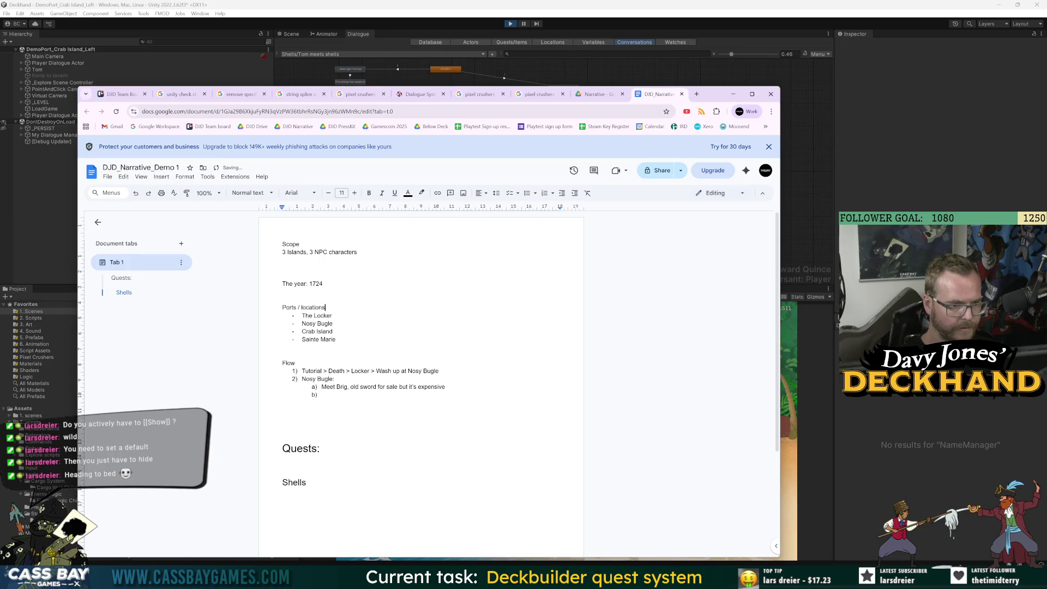
{"action": "left_click", "coordinate": [282, 346]}
Step: Remove '> Wash up at Nosy Bugle' from step 1 and add step 'The Locker' with sub-item 'Meet Davy'
{"action": "mouse_move", "coordinate": [438, 371]}
{"action": "left_mouse_down"}
{"action": "mouse_move", "coordinate": [357, 371]}
{"action": "mouse_move", "coordinate": [368, 372]}
{"action": "left_mouse_up"}
{"action": "key", "text": "BackSpace"}
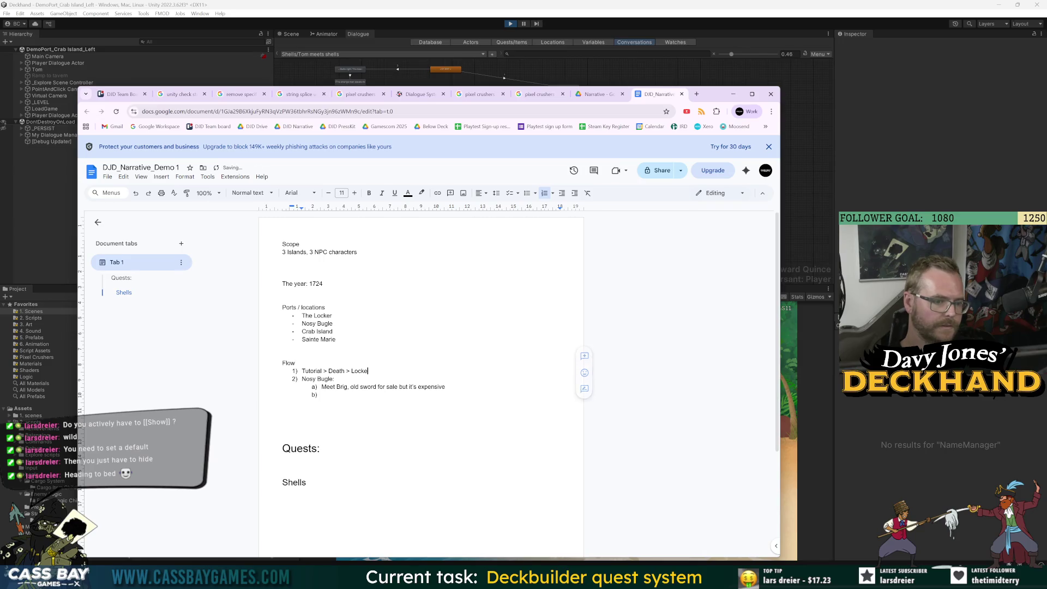
{"action": "key", "text": "Return"}
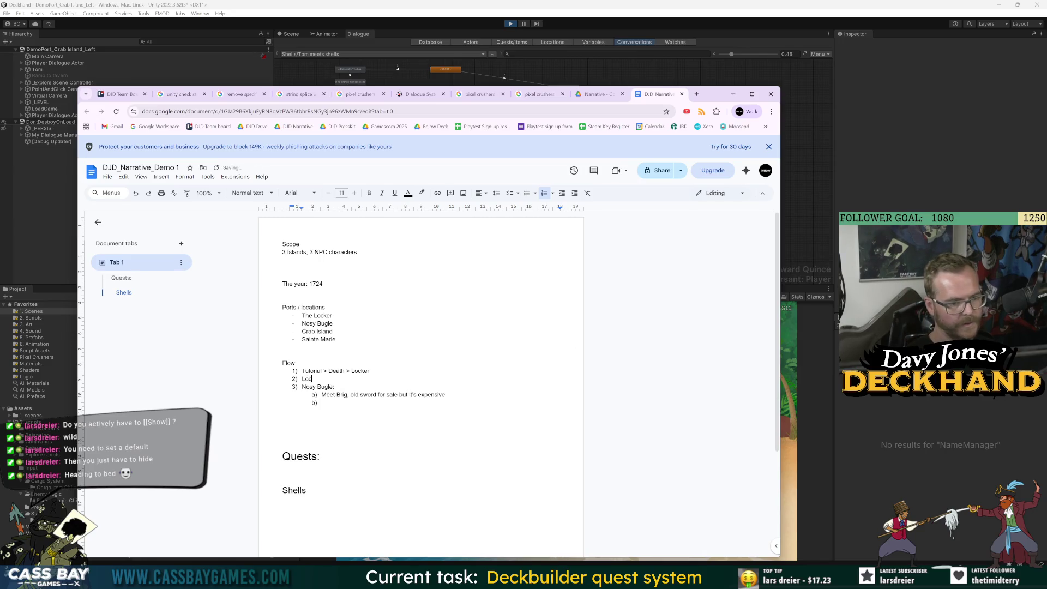
{"action": "type", "text": "The Locker"}
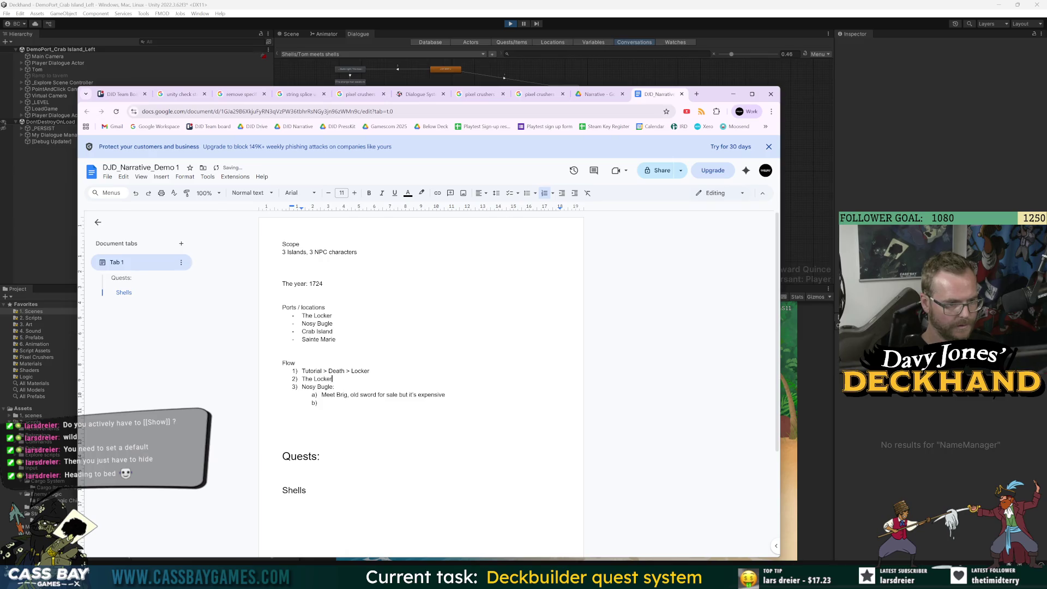
{"action": "key", "text": "Return"}
{"action": "key", "text": "Tab"}
{"action": "type", "text": "Meet Davy"}
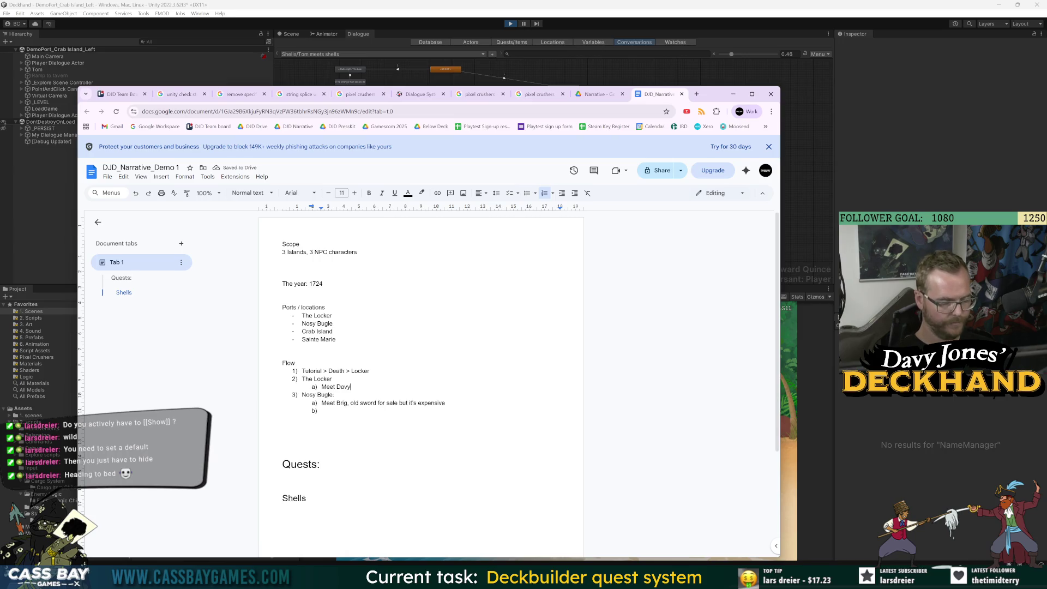
Step: Reword The Locker's sub-item a) to 'Meet Davy, learn quest for', discarding 'Escaped'
{"action": "key", "text": "BackSpace"}
{"action": "key", "text": "BackSpace"}
{"action": "key", "text": "BackSpace"}
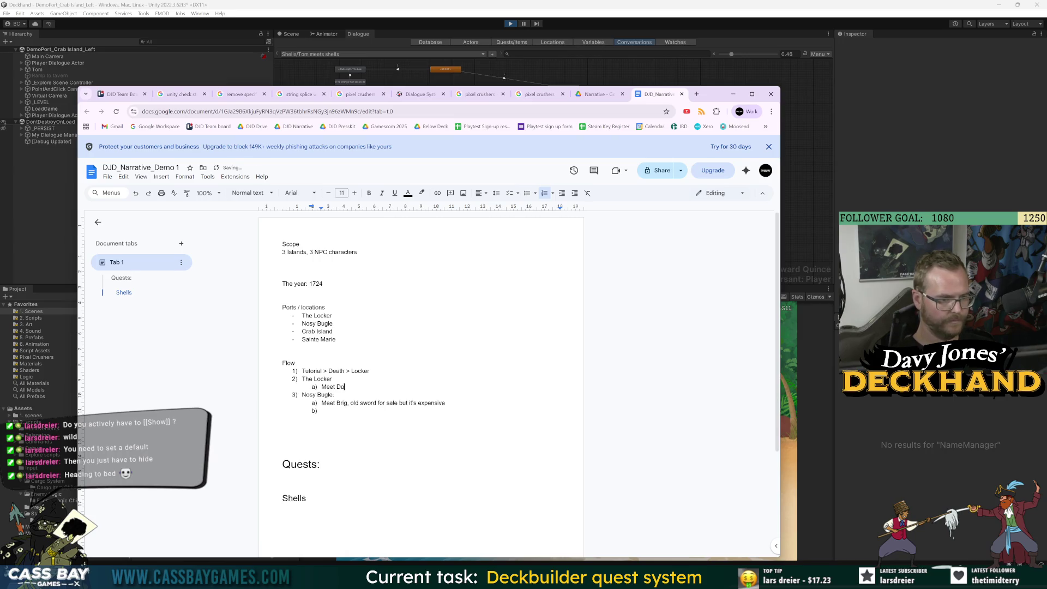
{"action": "type", "text": "Es"}
{"action": "key", "text": "BackSpace"}
{"action": "key", "text": "BackSpace"}
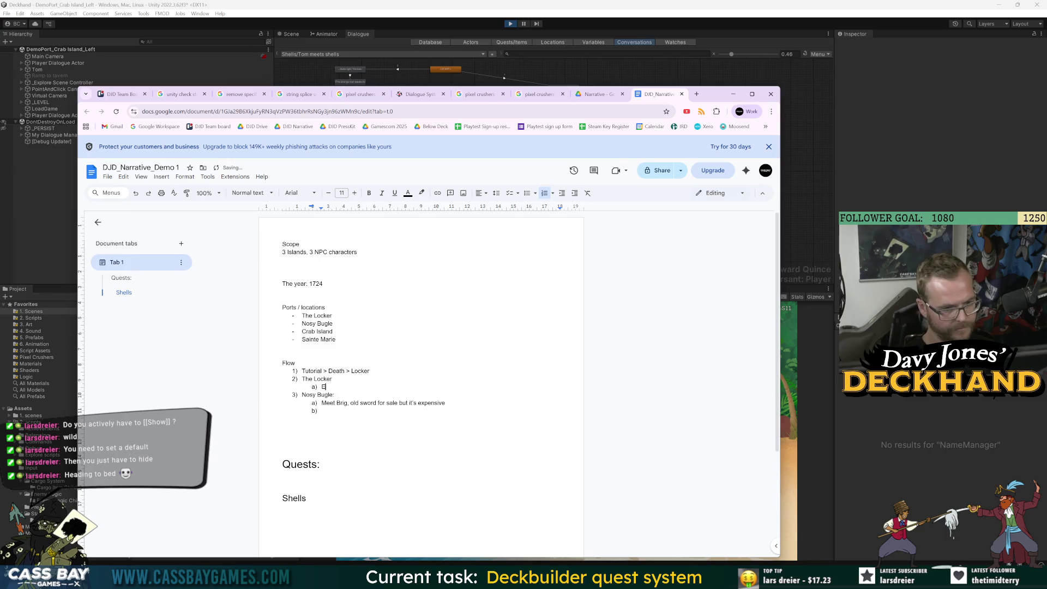
{"action": "type", "text": "Escaped"}
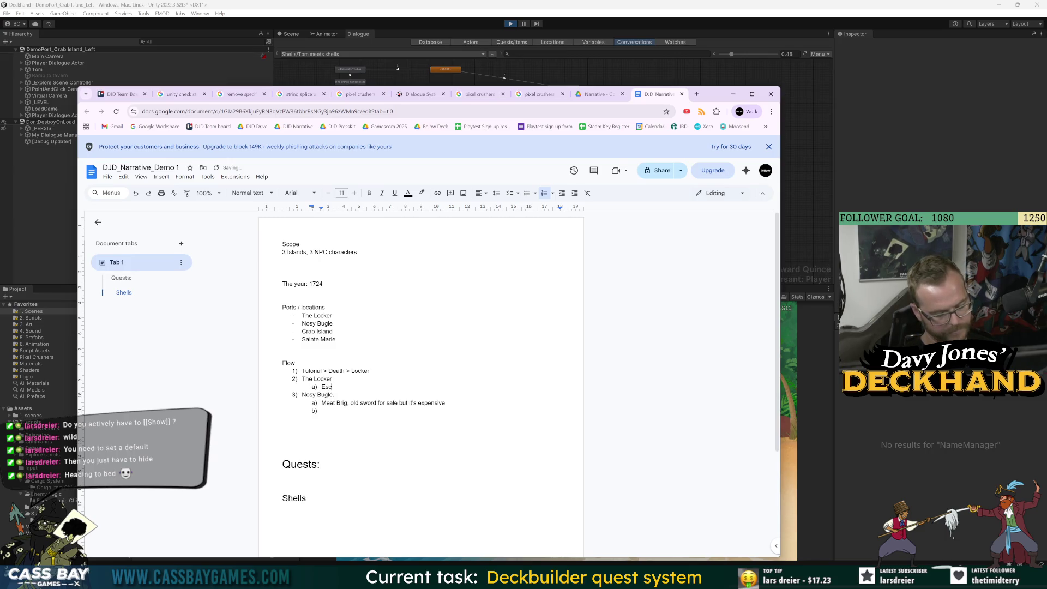
{"action": "key", "text": "BackSpace"}
{"action": "key", "text": "BackSpace"}
{"action": "key", "text": "BackSpace"}
{"action": "key", "text": "BackSpace"}
{"action": "key", "text": "BackSpace"}
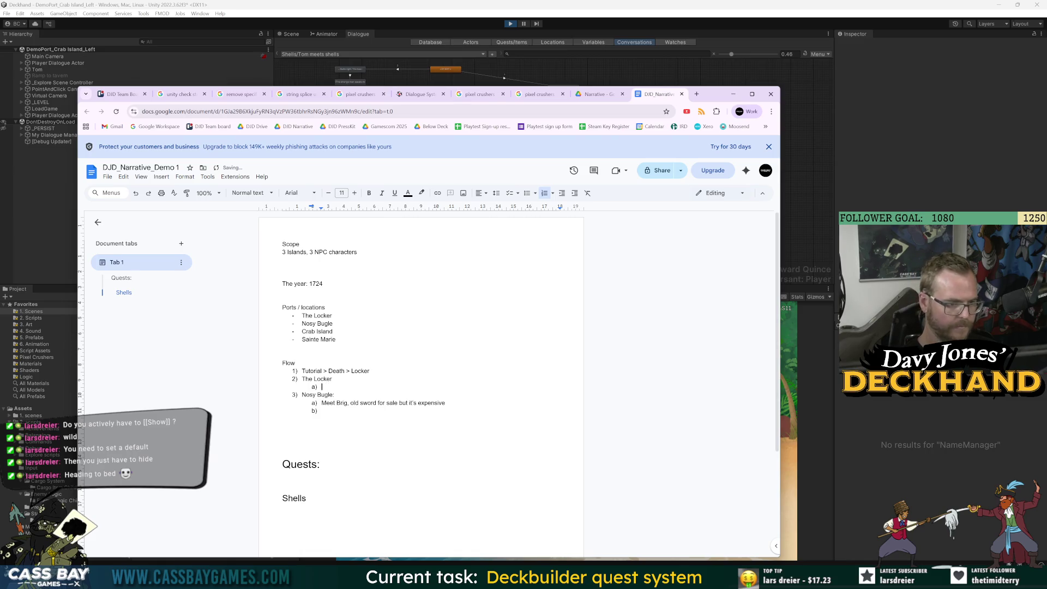
{"action": "type", "text": "Meet Davy"}
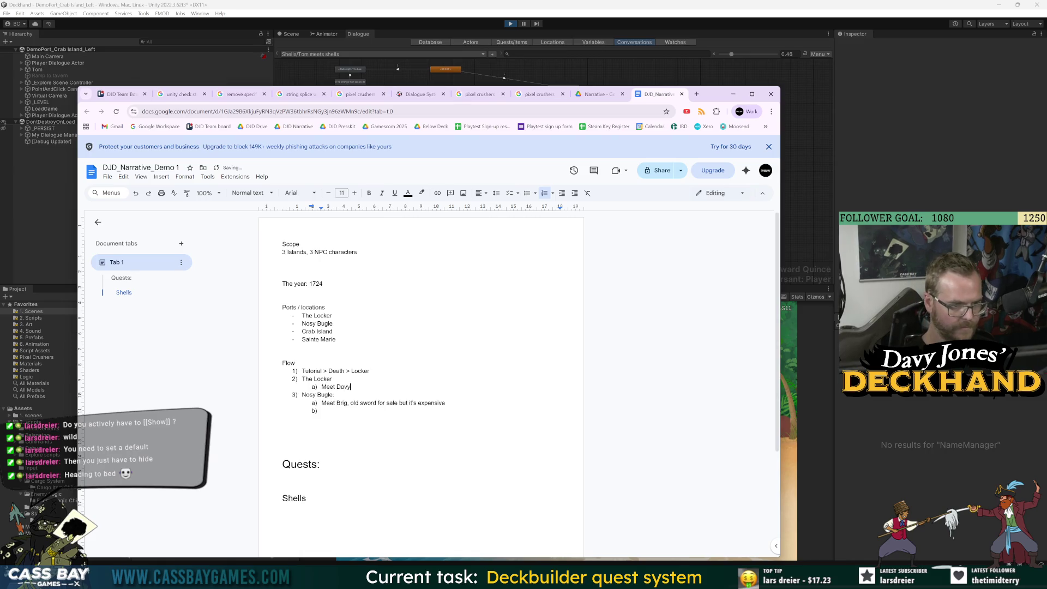
{"action": "type", "text": ", learn"}
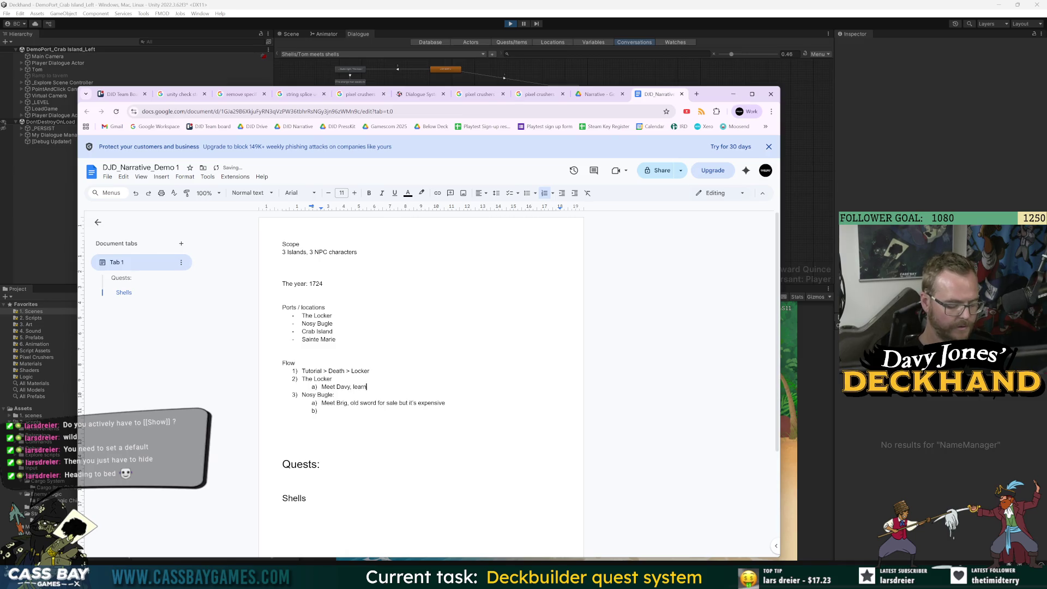
{"action": "type", "text": " quest "}
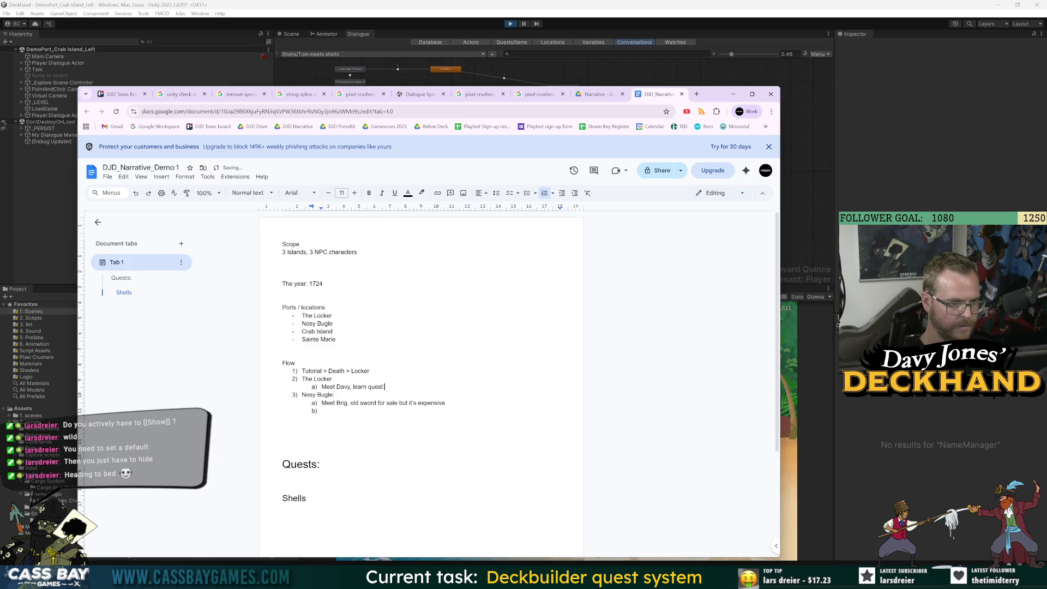
{"action": "type", "text": "for"}
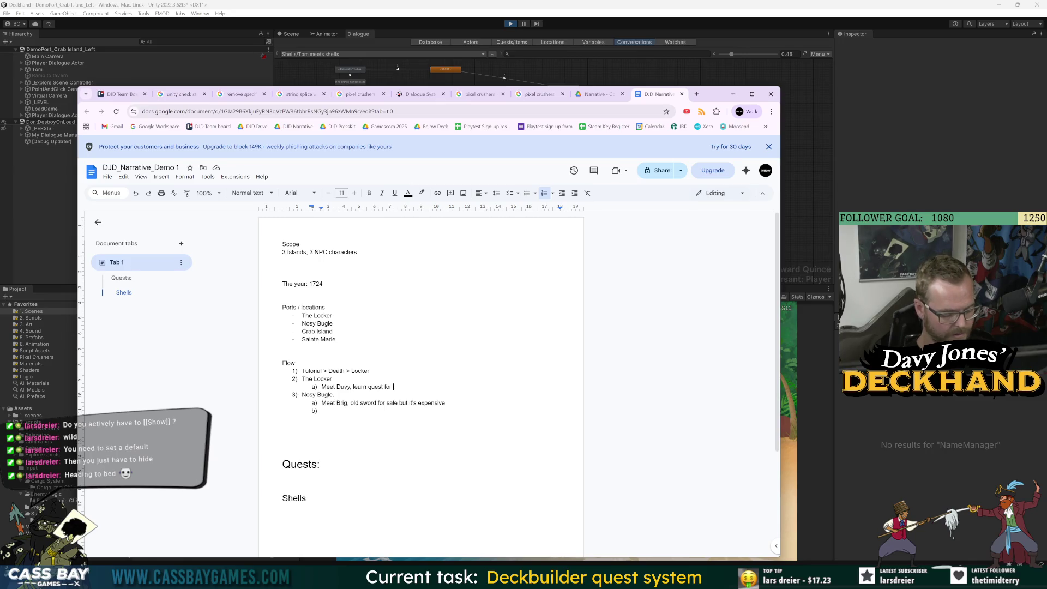
Step: Complete The Locker's sub-item a) with 'compass (must travel to Crab Island)'
{"action": "type", "text": "compass"}
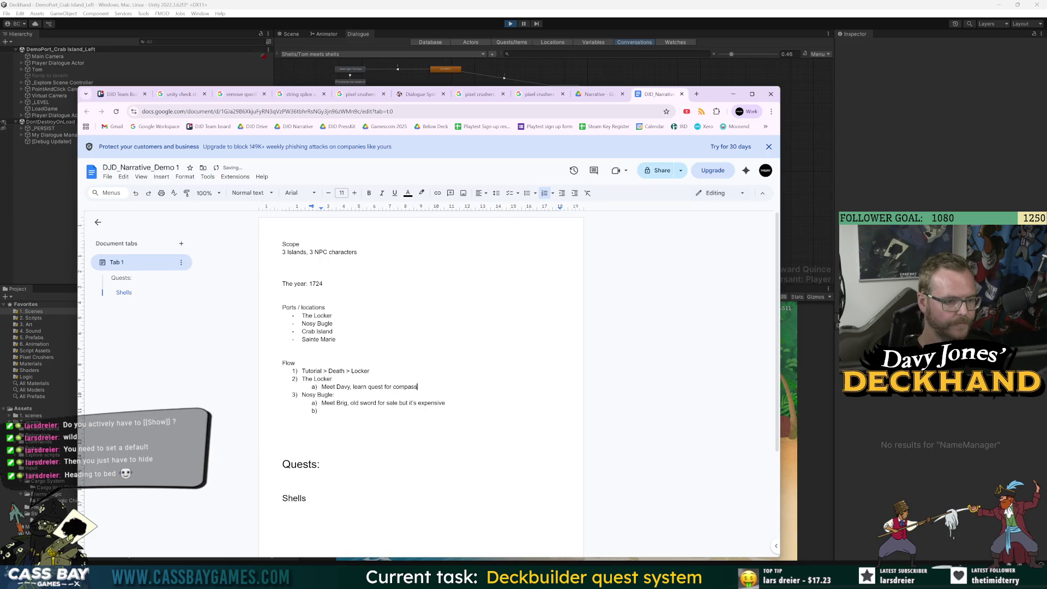
{"action": "key", "text": "Return"}
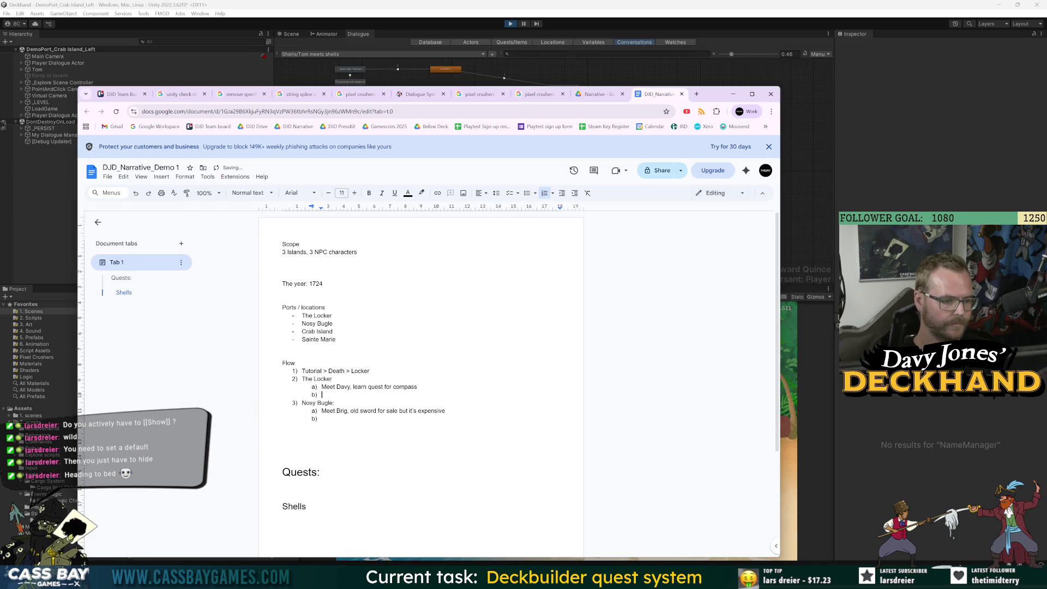
{"action": "type", "text": "Star"}
{"action": "key", "text": "BackSpace"}
{"action": "key", "text": "BackSpace"}
{"action": "key", "text": "BackSpace"}
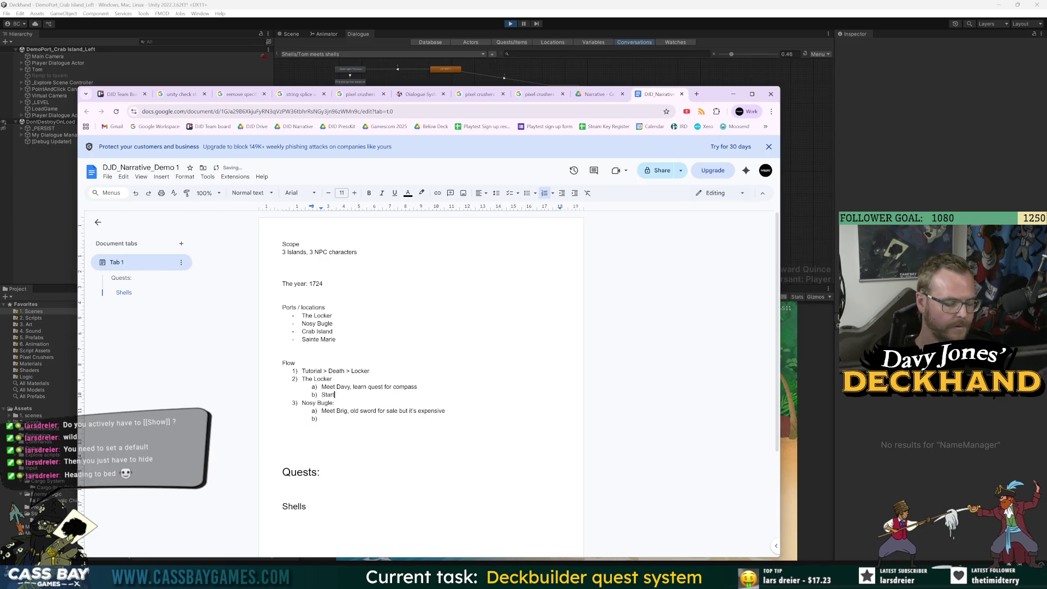
{"action": "key", "text": "BackSpace"}
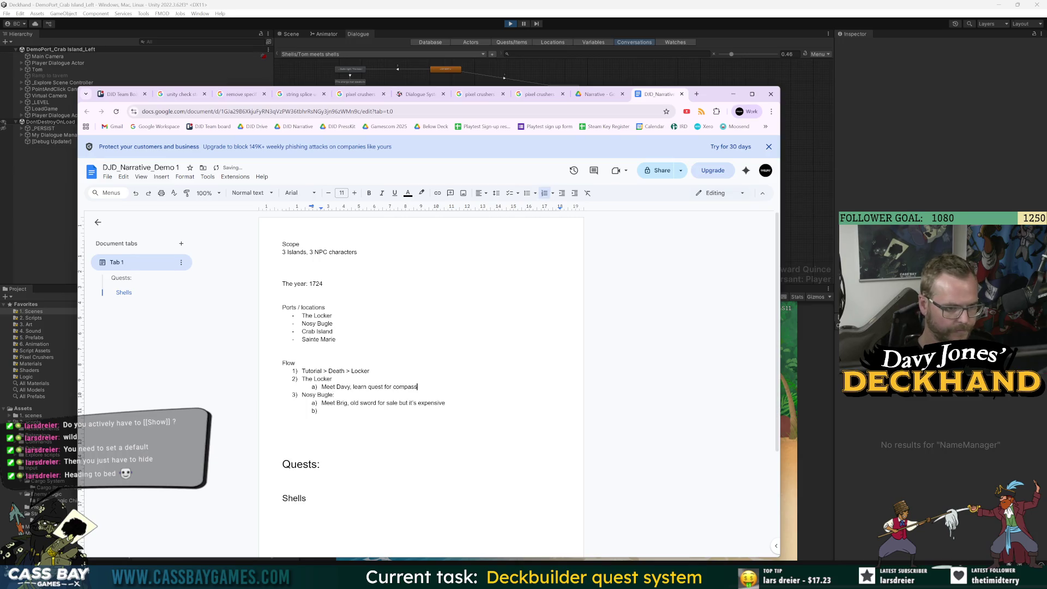
{"action": "type", "text": "(must travel to Crab "}
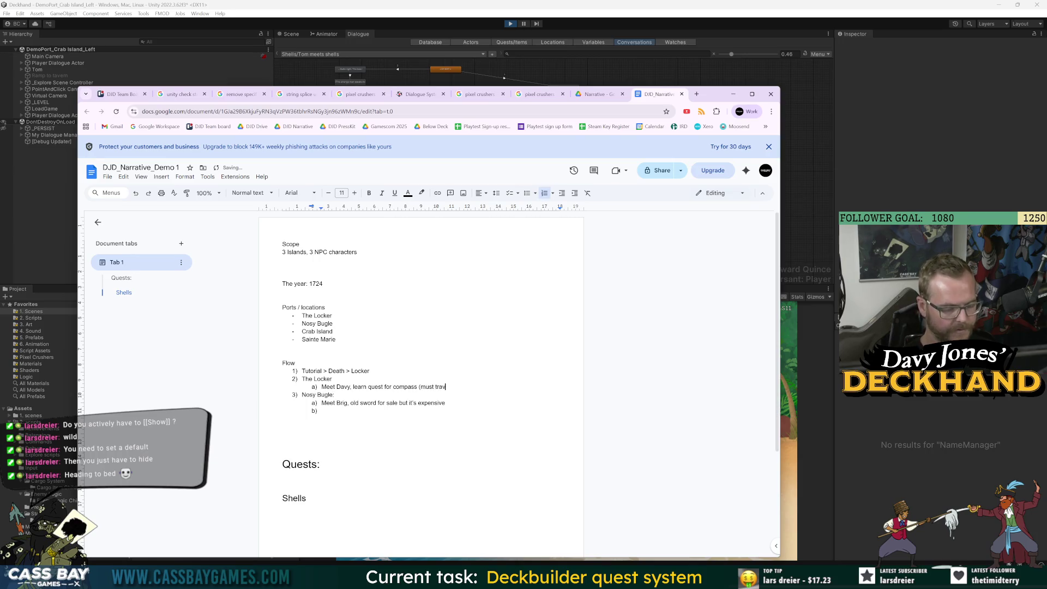
{"action": "type", "text": "Island"}
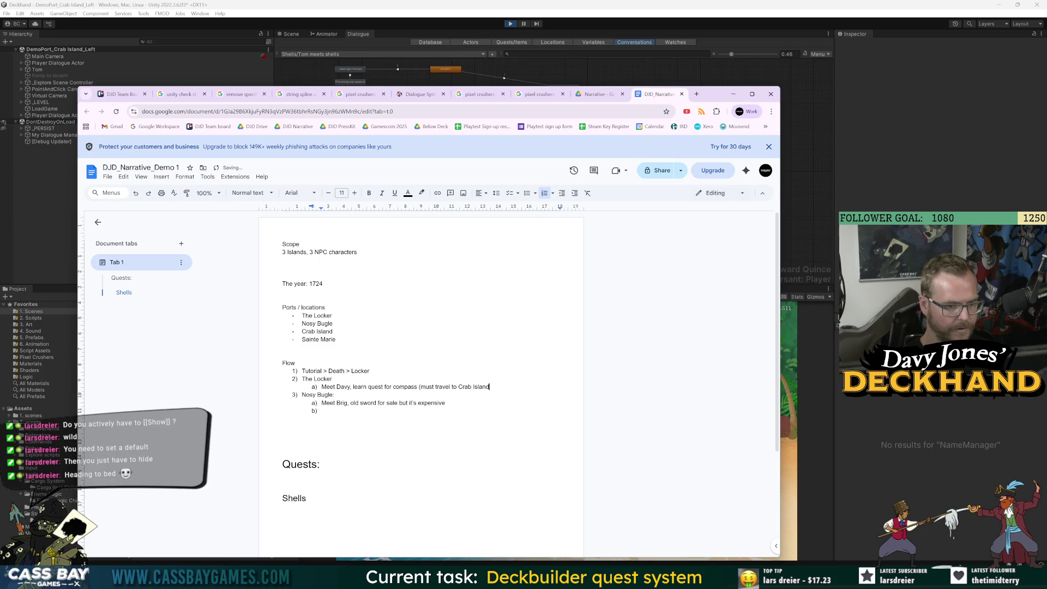
Step: Add sub-item b) 'Get resurrected to' and delete 'Wash up on' from item 3
{"action": "key", "text": "Return"}
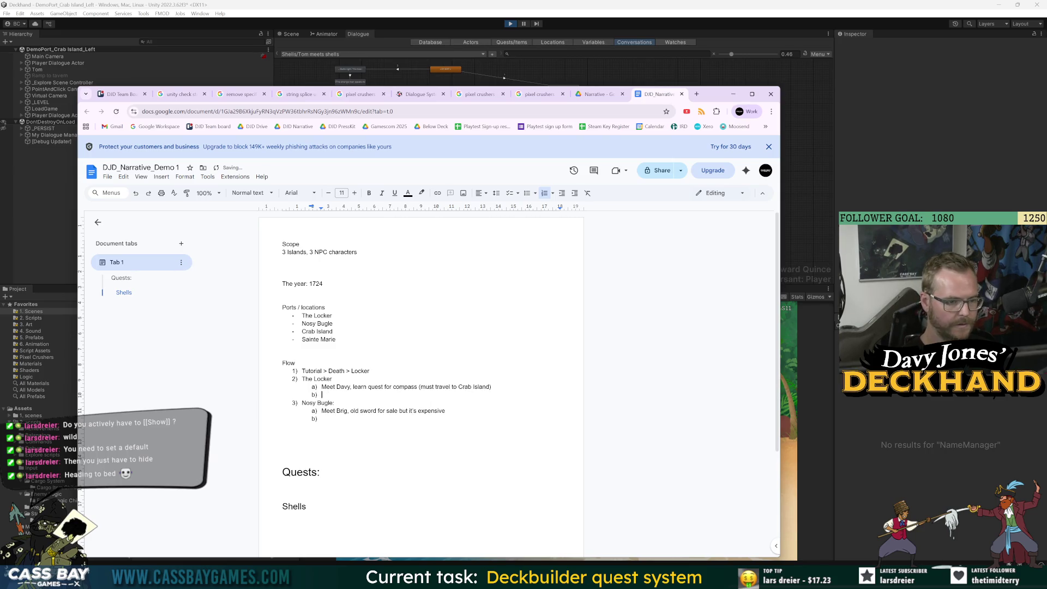
{"action": "type", "text": "Get resurrected"}
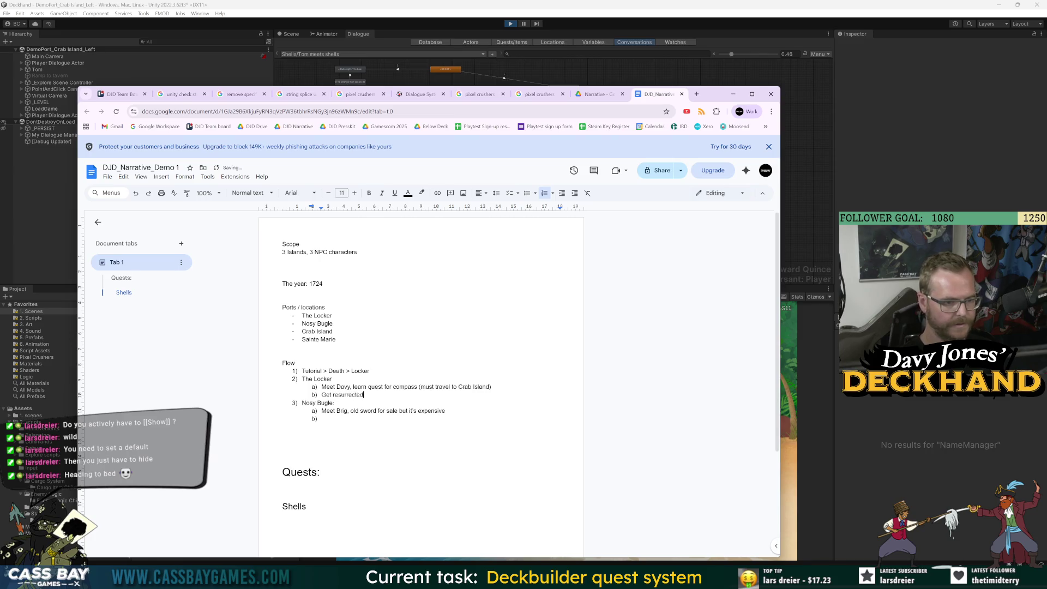
{"action": "type", "text": " 3) Wash up on"}
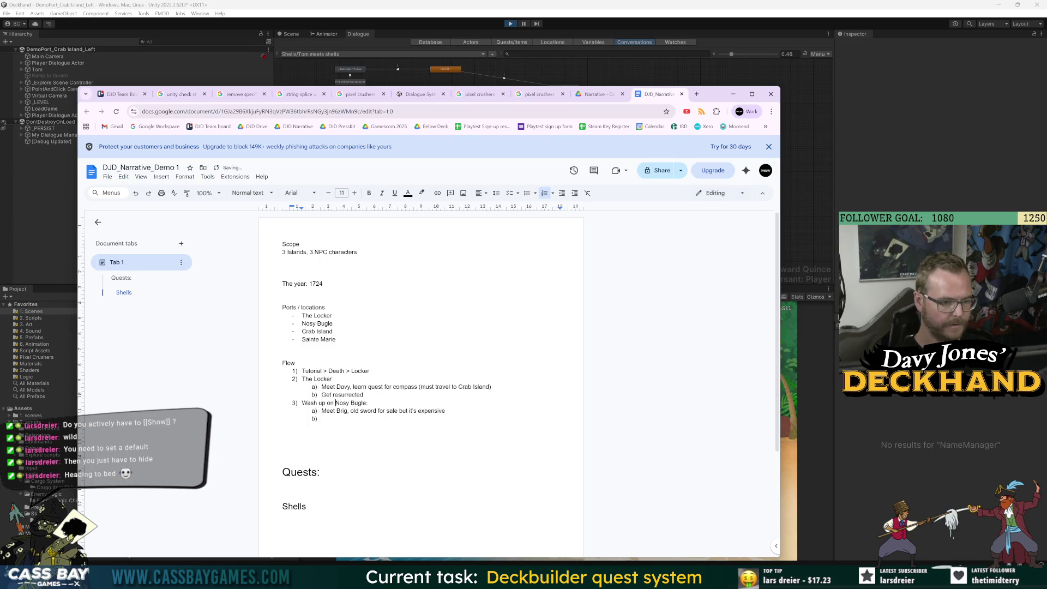
{"action": "left_click", "coordinate": [363, 394]}
{"action": "type", "text": "to..."}
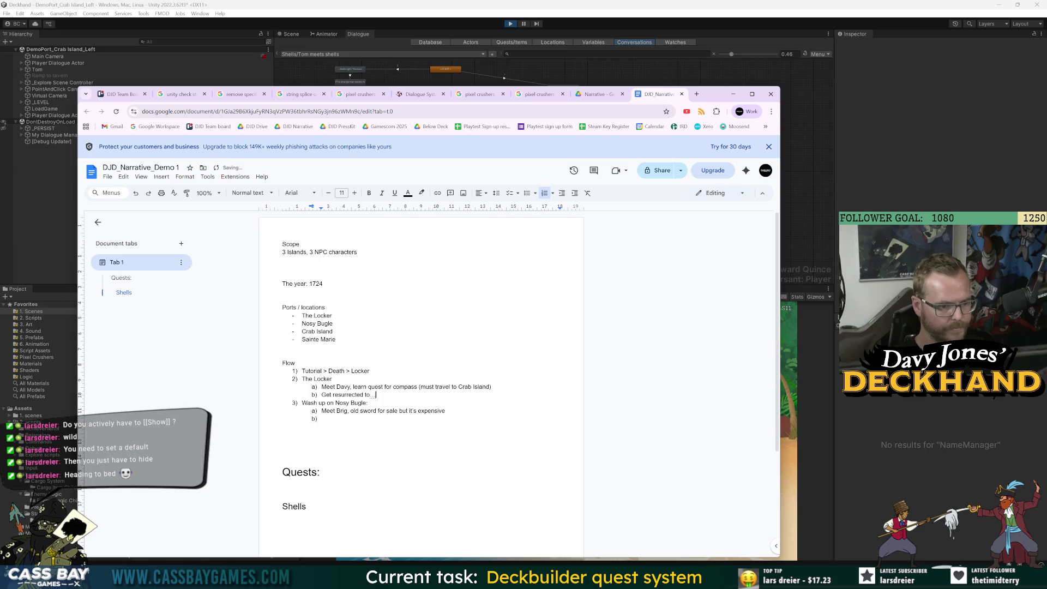
{"action": "left_click_drag", "start_coordinate": [302, 403], "coordinate": [333, 402]}
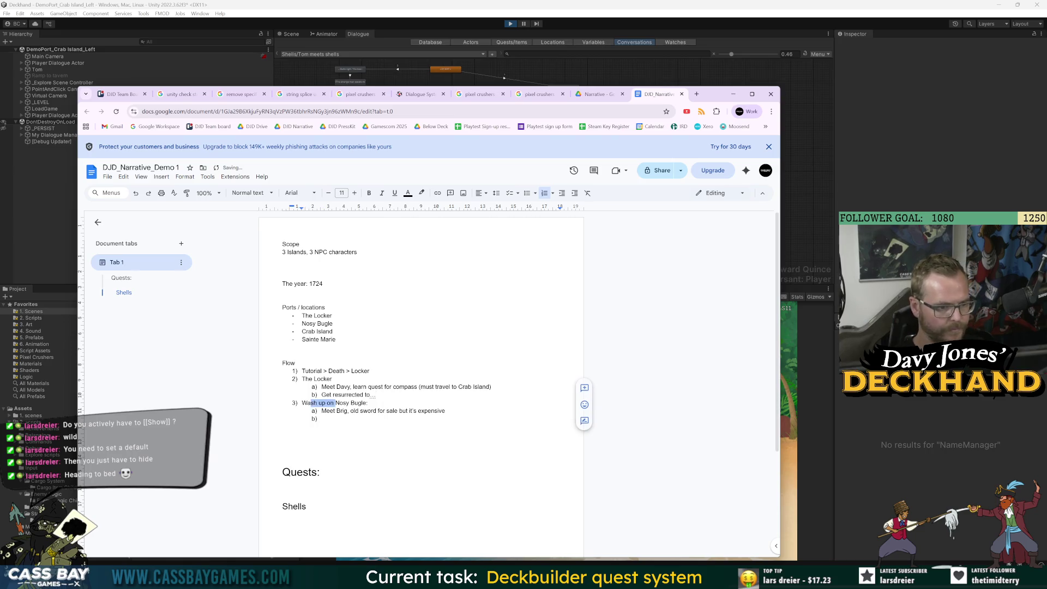
{"action": "key", "text": "BackSpace"}
{"action": "left_click", "coordinate": [321, 418]}
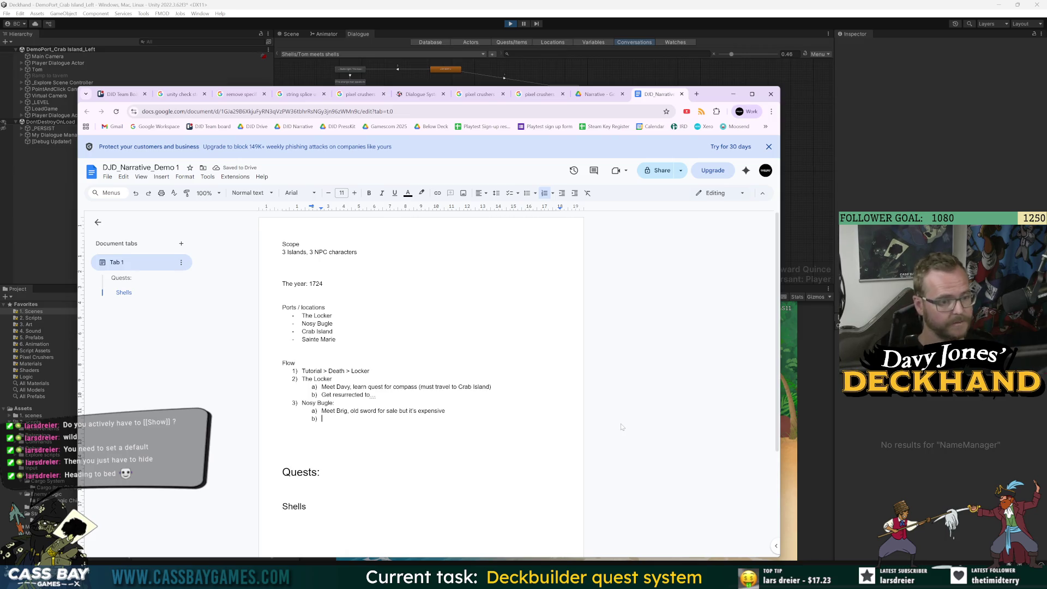
{"action": "key", "text": "alt+Tab"}
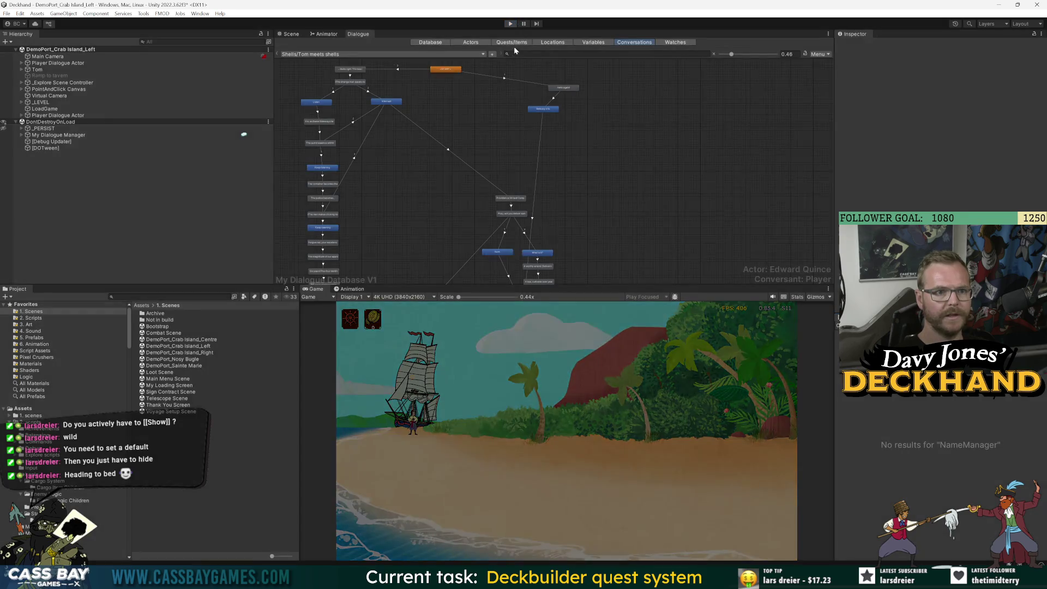
Step: Check the Main.Find a new weapon quest's Display Name in the Quests/Items list
{"action": "left_click", "coordinate": [514, 44]}
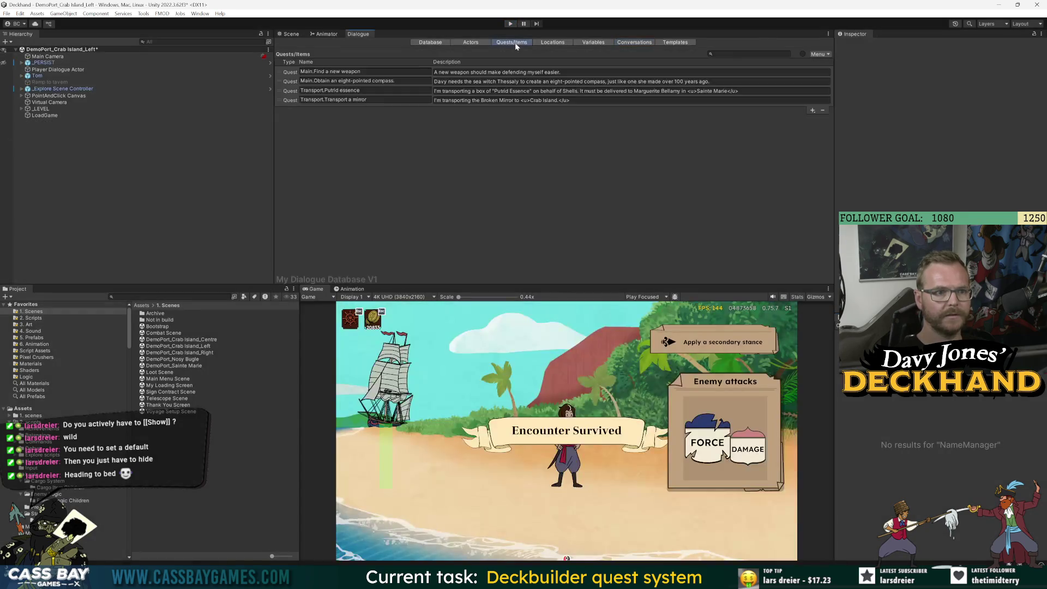
{"action": "left_click", "coordinate": [289, 72]}
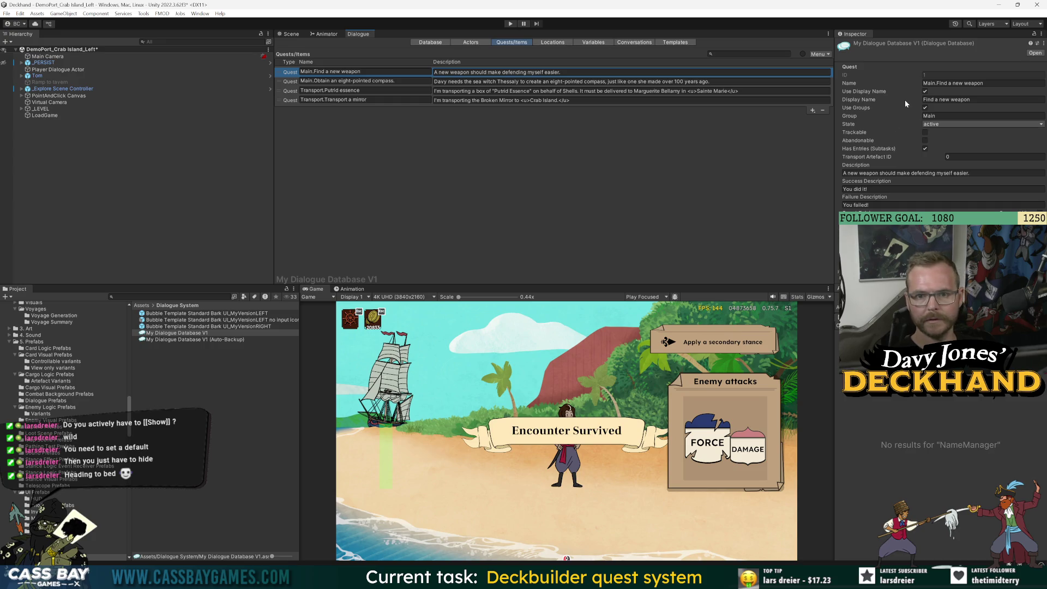
{"action": "left_click", "coordinate": [954, 99]}
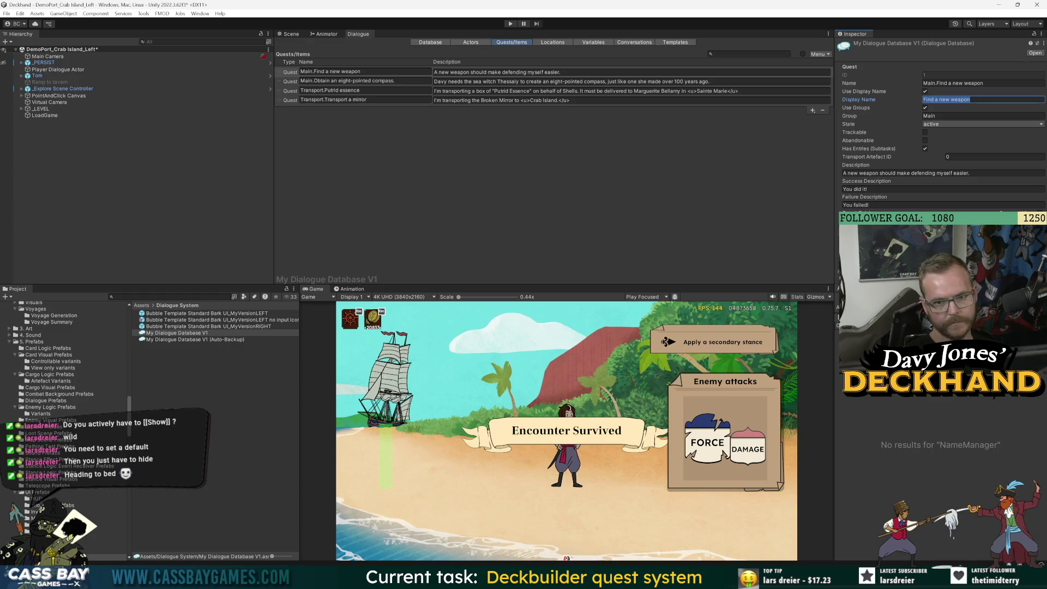
{"action": "left_click", "coordinate": [552, 152]}
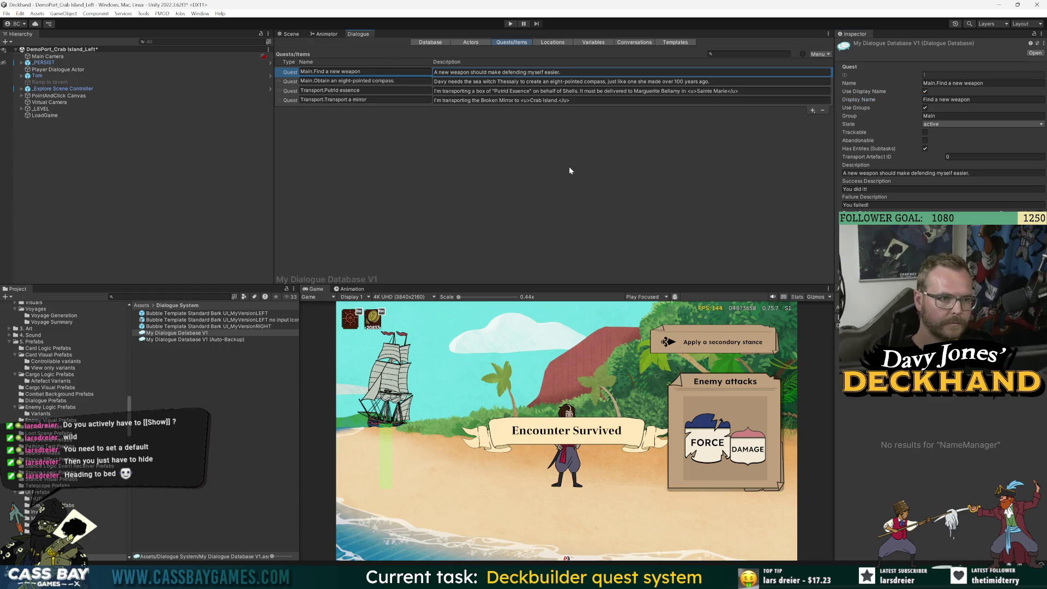
{"action": "key", "text": "alt+Tab"}
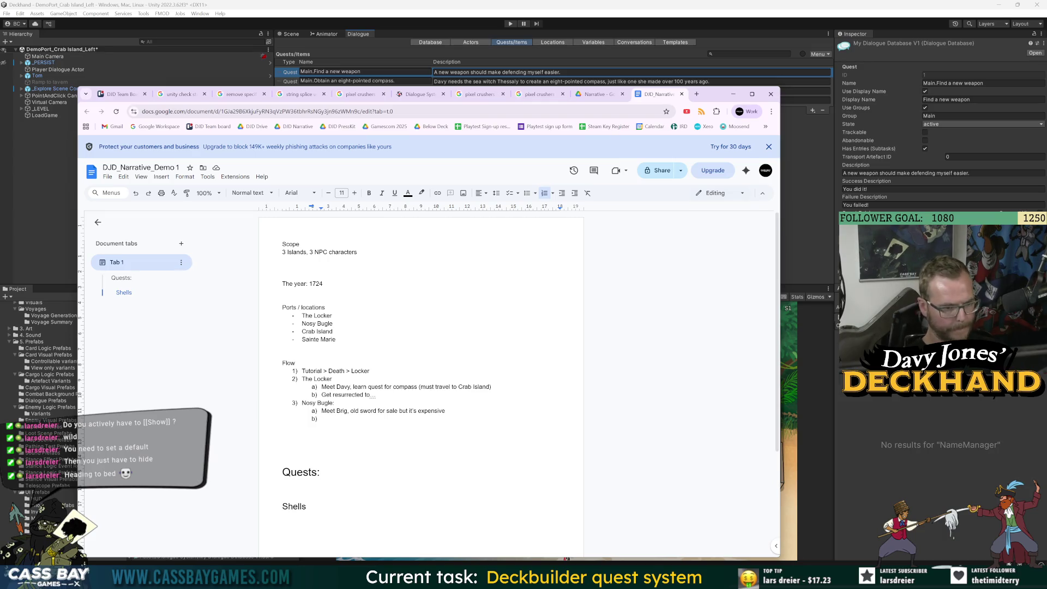
Step: Write Nosy Bugle's b) as 'Attempts to get to Crab Island or Sainte Marie'
{"action": "type", "text": "Attempt to"}
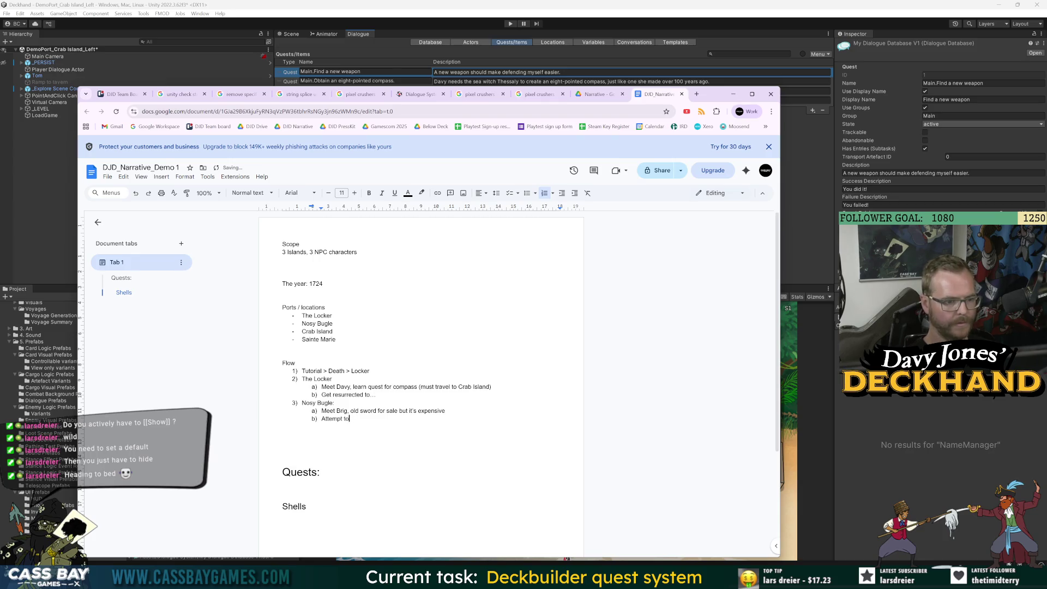
{"action": "key", "text": "BackSpace"}
{"action": "key", "text": "BackSpace"}
{"action": "key", "text": "BackSpace"}
{"action": "type", "text": "s "}
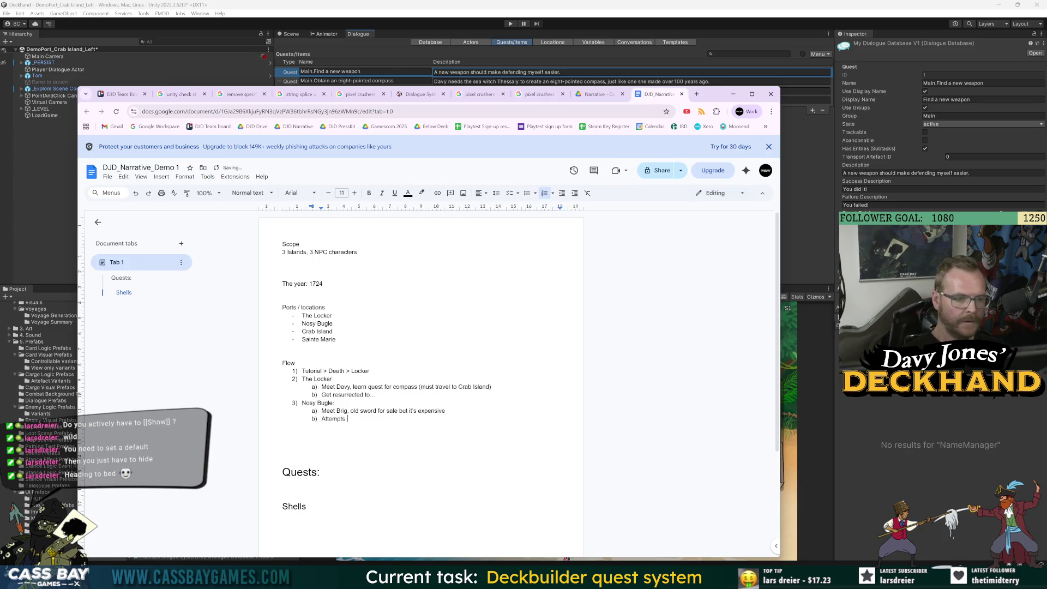
{"action": "type", "text": "to get to crab island"}
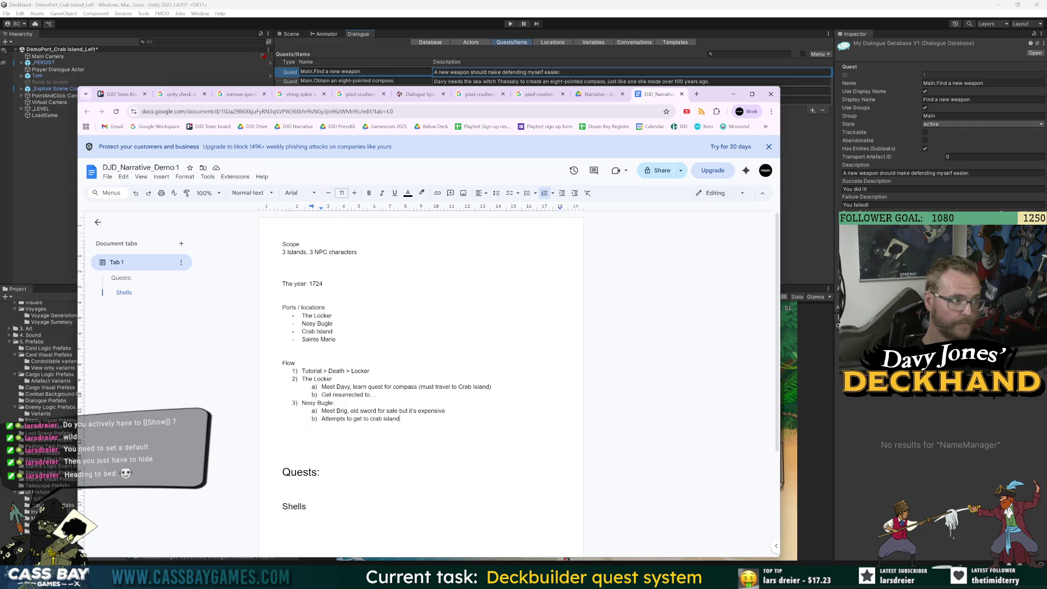
{"action": "type", "text": " o"}
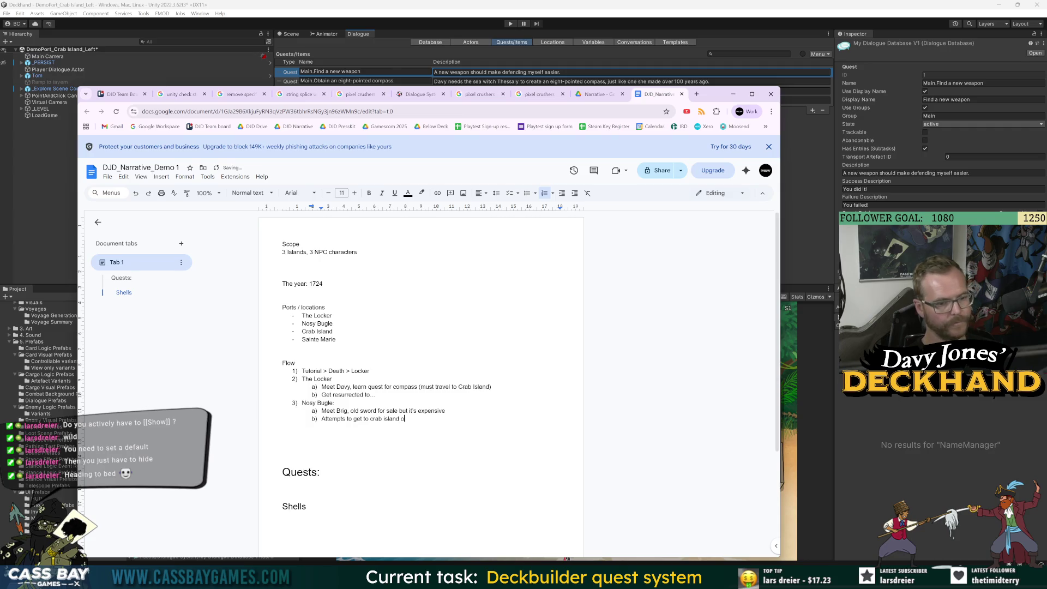
{"action": "key", "text": "BackSpace"}
{"action": "key", "text": "BackSpace"}
{"action": "key", "text": "BackSpace"}
{"action": "type", "text": "Cr"}
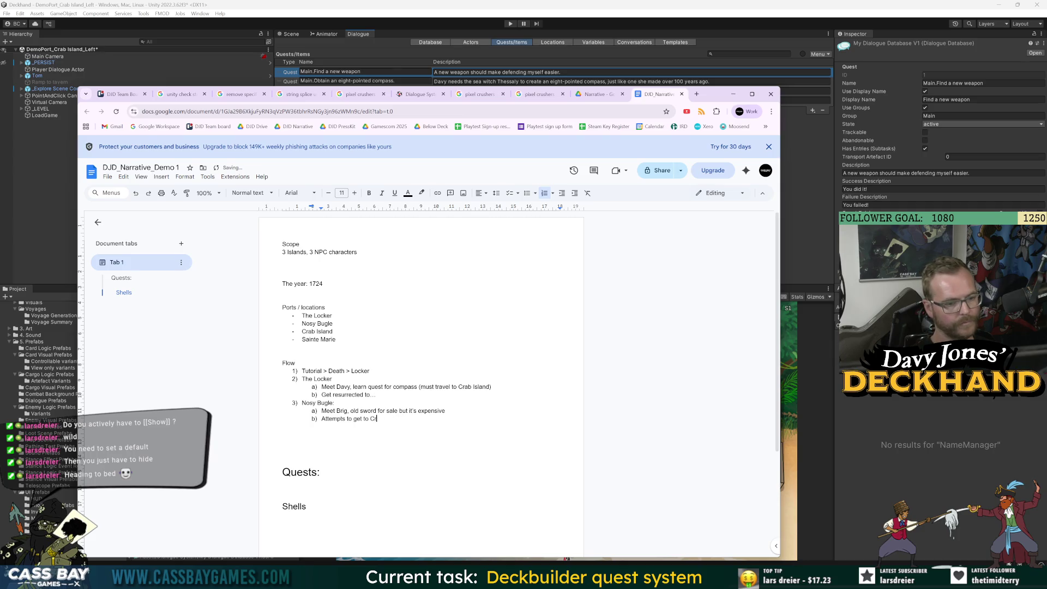
{"action": "type", "text": "ab Island or "}
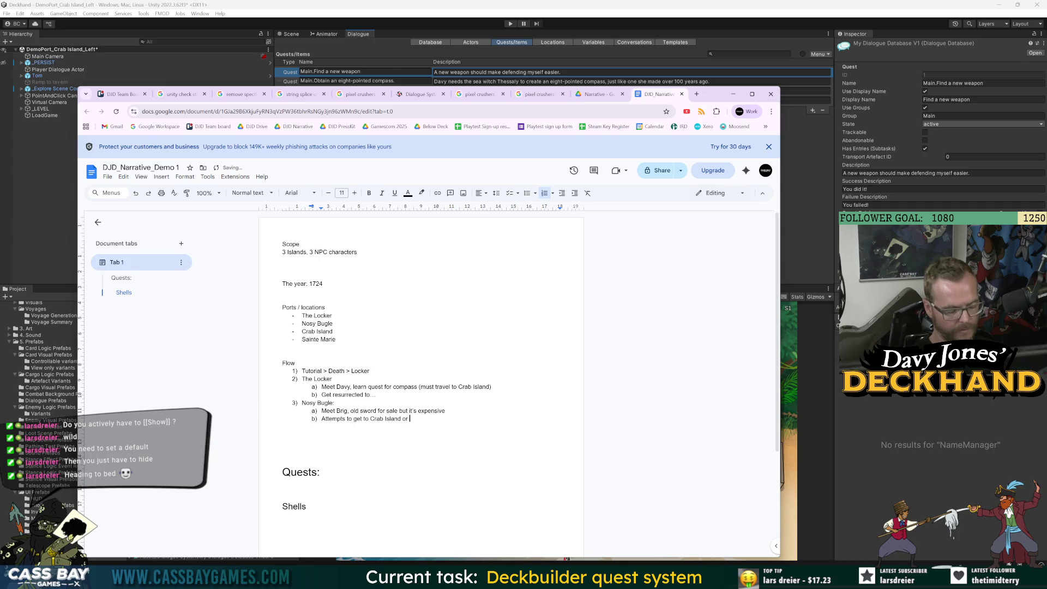
{"action": "type", "text": "Sainte Marie"}
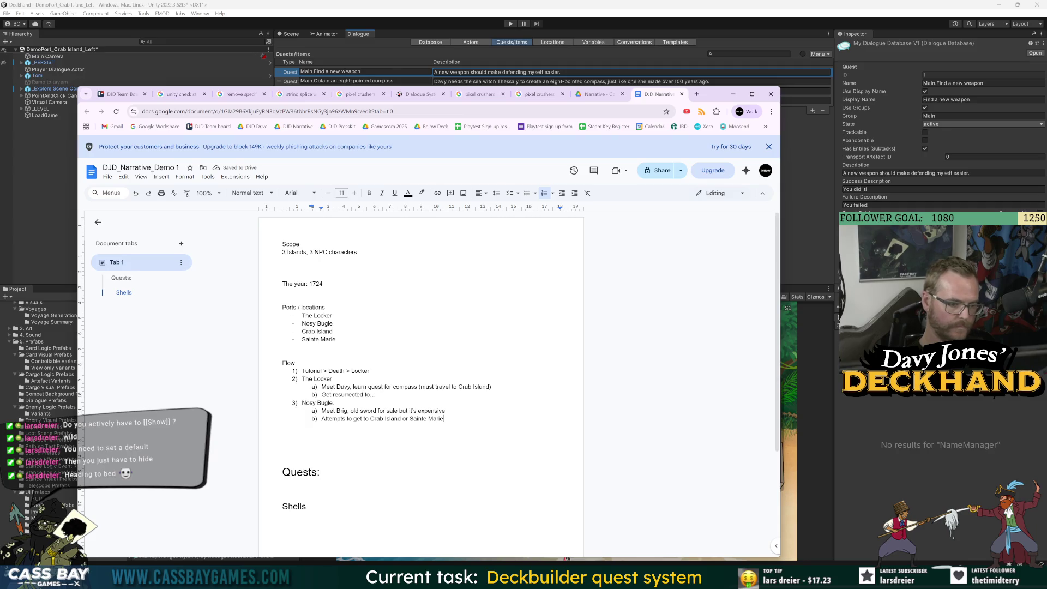
Step: Add item 4 'Crab Island' with sub-item a) 'Shells gives'
{"action": "key", "text": "Return"}
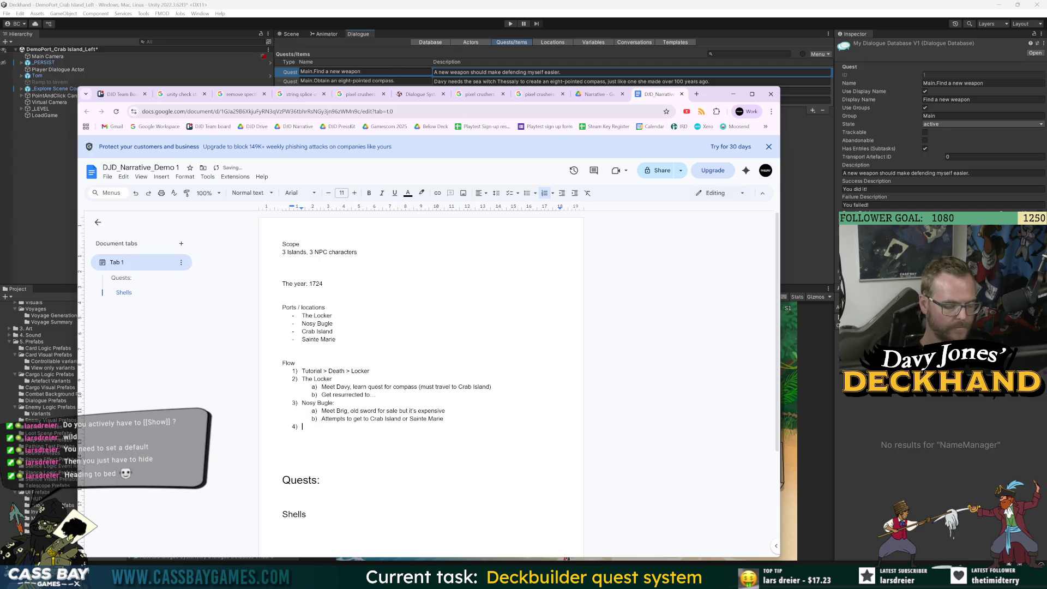
{"action": "type", "text": "Crab Island"}
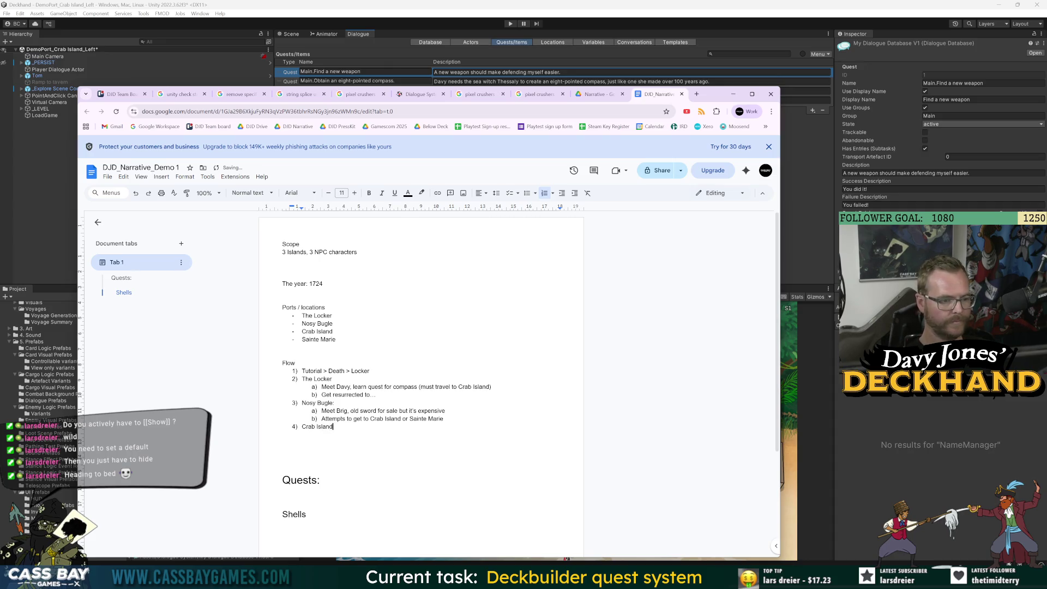
{"action": "key", "text": "Return"}
{"action": "key", "text": "Tab"}
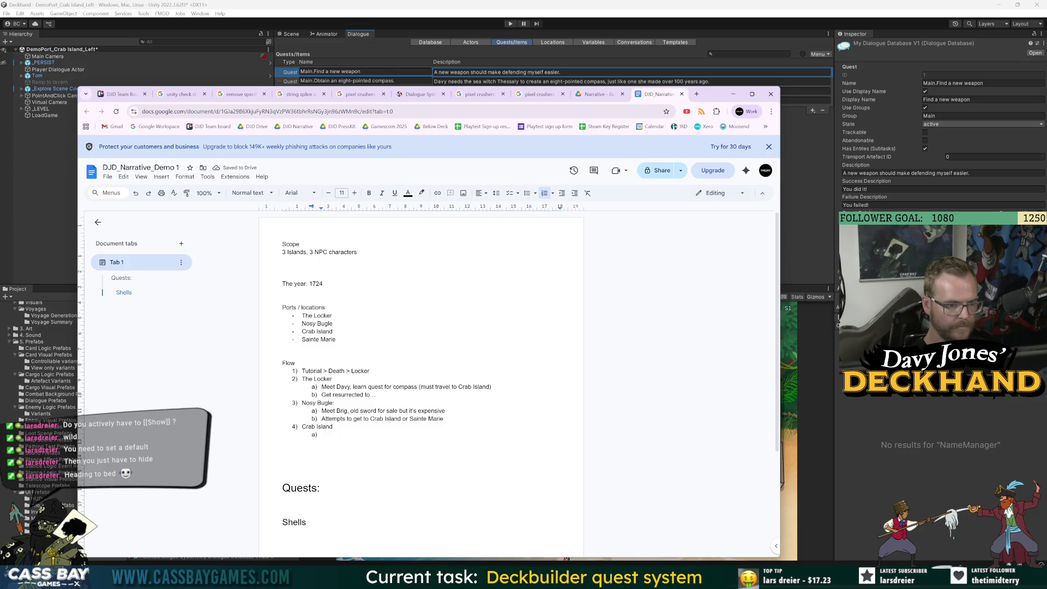
{"action": "type", "text": "Shells g"}
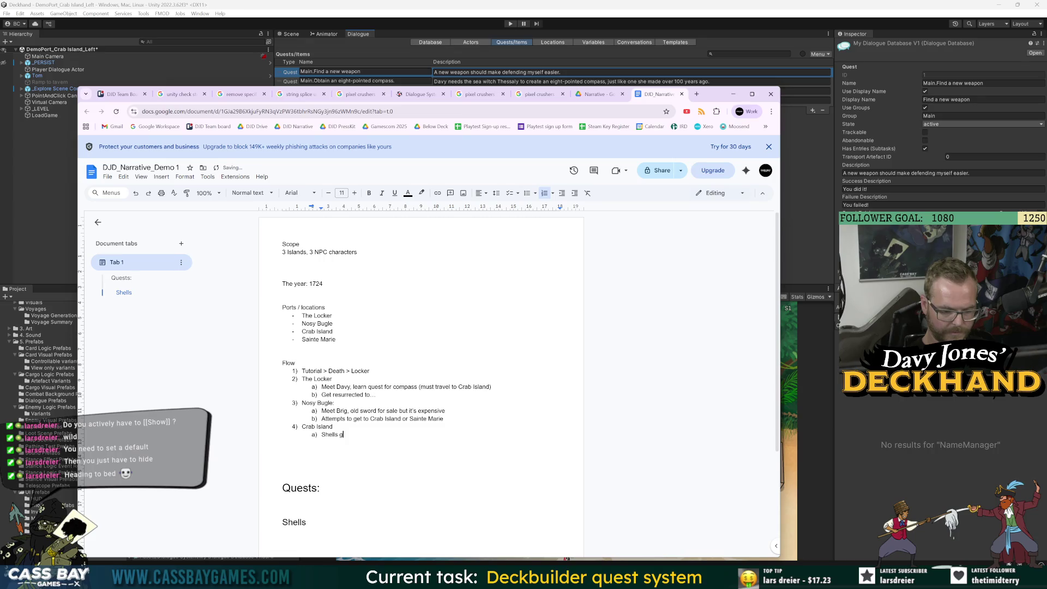
{"action": "type", "text": "ives"}
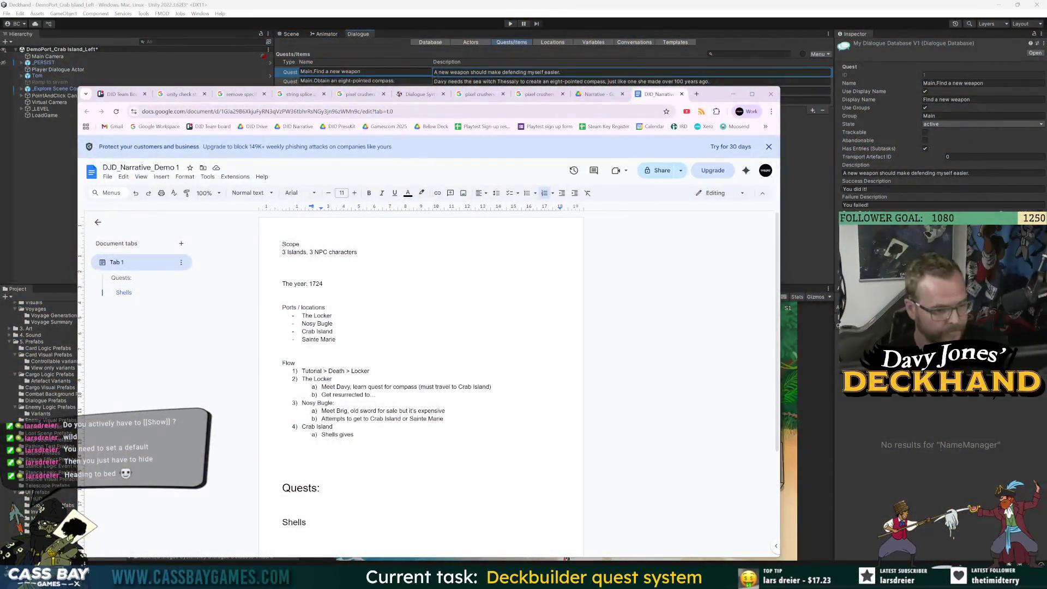
{"action": "left_click", "coordinate": [332, 427]}
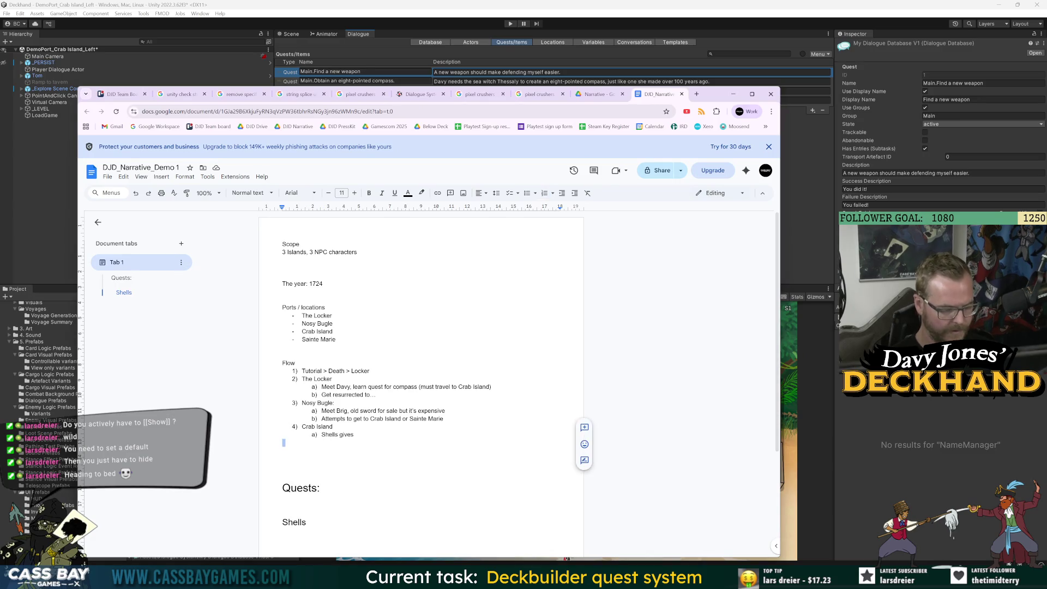
{"action": "key", "text": "super+Up"}
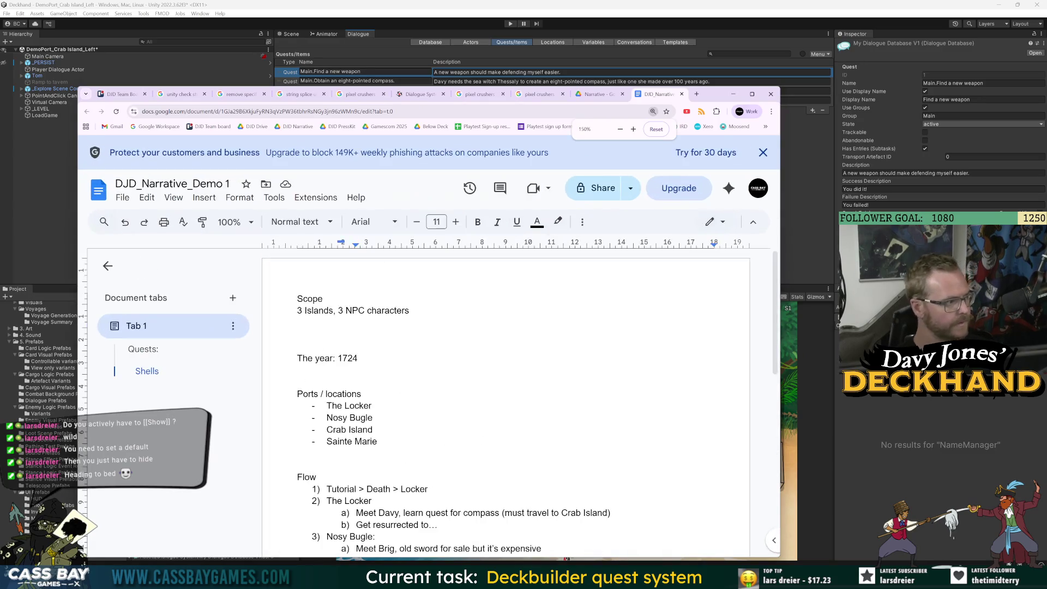
Step: Complete Crab Island's sub-item with 'Putrid Essence quest to go to Sainte Marie', bolding 'Putrid Essence quest'
{"action": "key", "text": "ctrl+plus"}
{"action": "key", "text": "ctrl+plus"}
{"action": "key", "text": "ctrl+plus"}
{"action": "scroll", "coordinate": [511, 360], "scroll_direction": "down", "scroll_amount": 2}
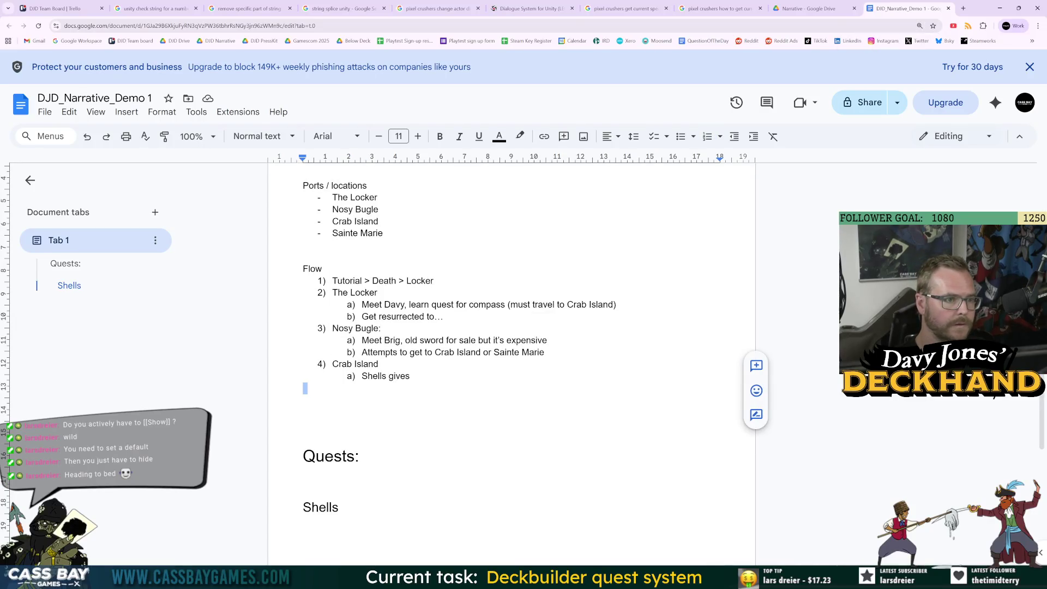
{"action": "left_click", "coordinate": [379, 364]}
{"action": "left_click", "coordinate": [413, 375]}
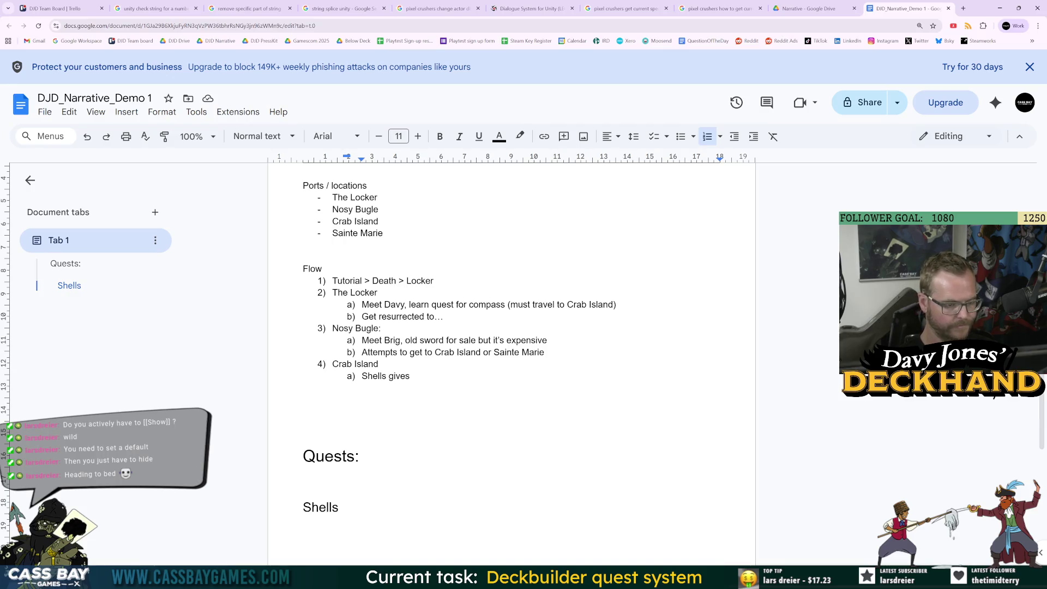
{"action": "key", "text": "alt+Tab"}
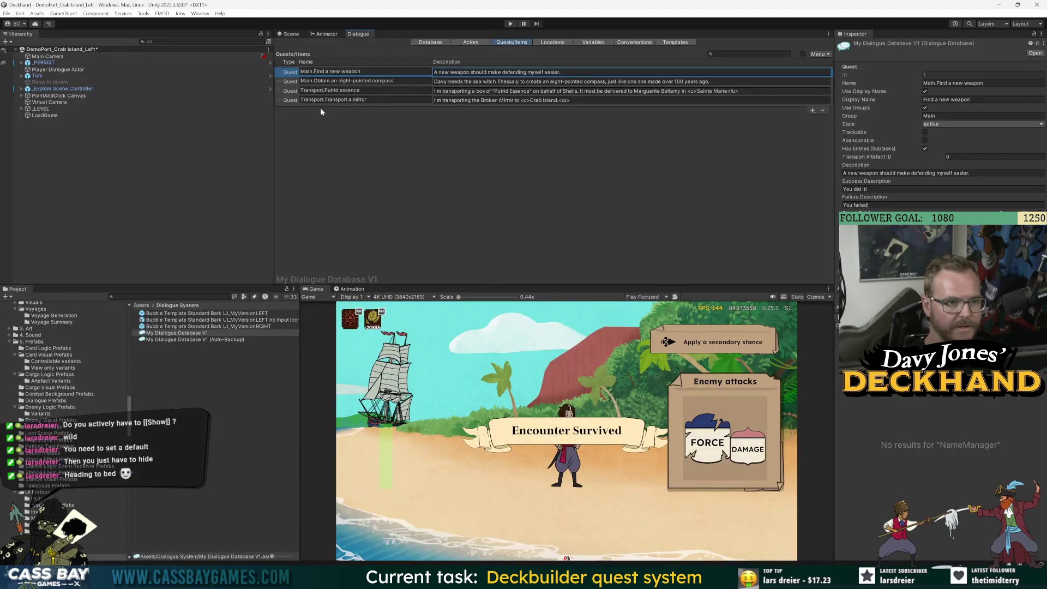
{"action": "key", "text": "alt+Tab"}
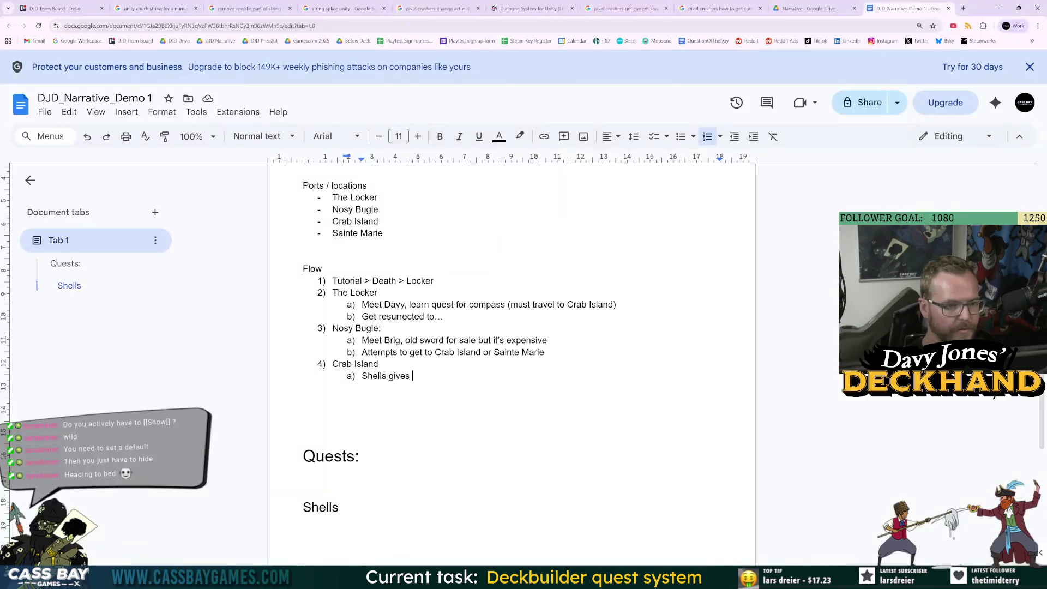
{"action": "type", "text": "Putrid E"}
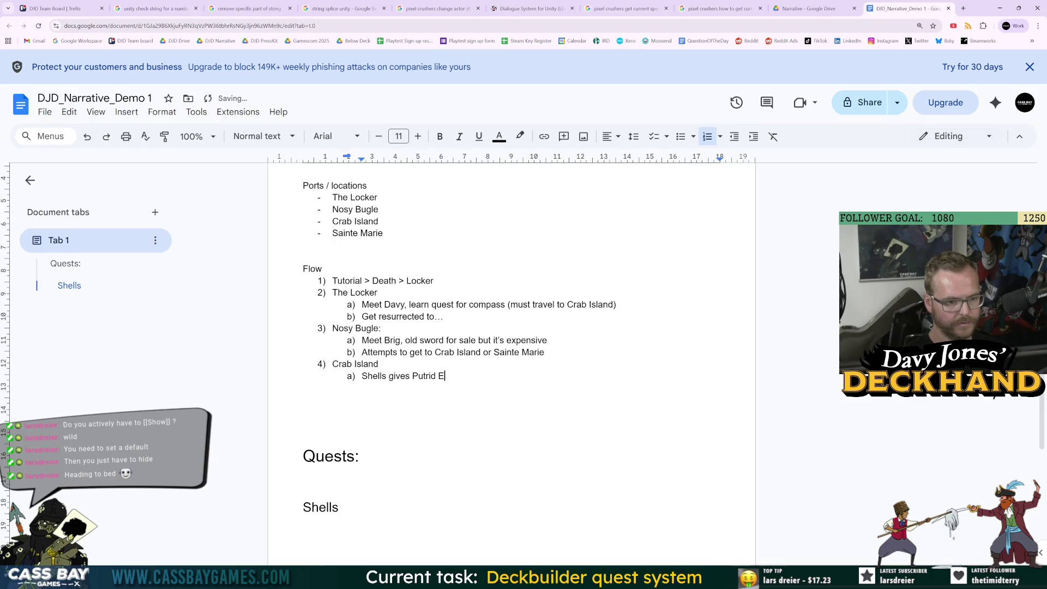
{"action": "type", "text": "ssence quest to "}
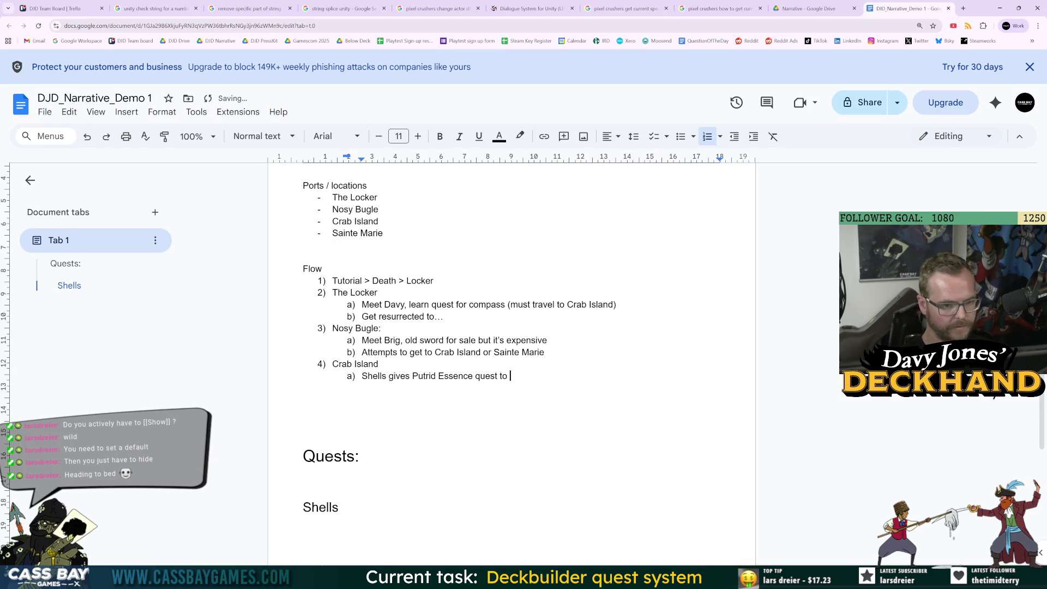
{"action": "type", "text": "go to Sainte Marie"}
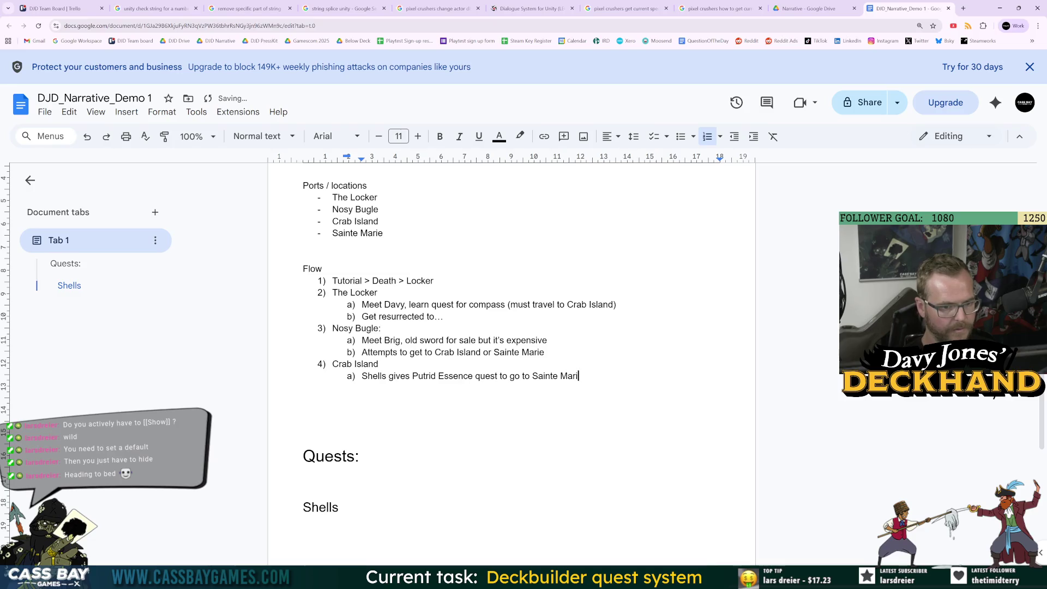
{"action": "left_click_drag", "start_coordinate": [413, 376], "coordinate": [497, 376]}
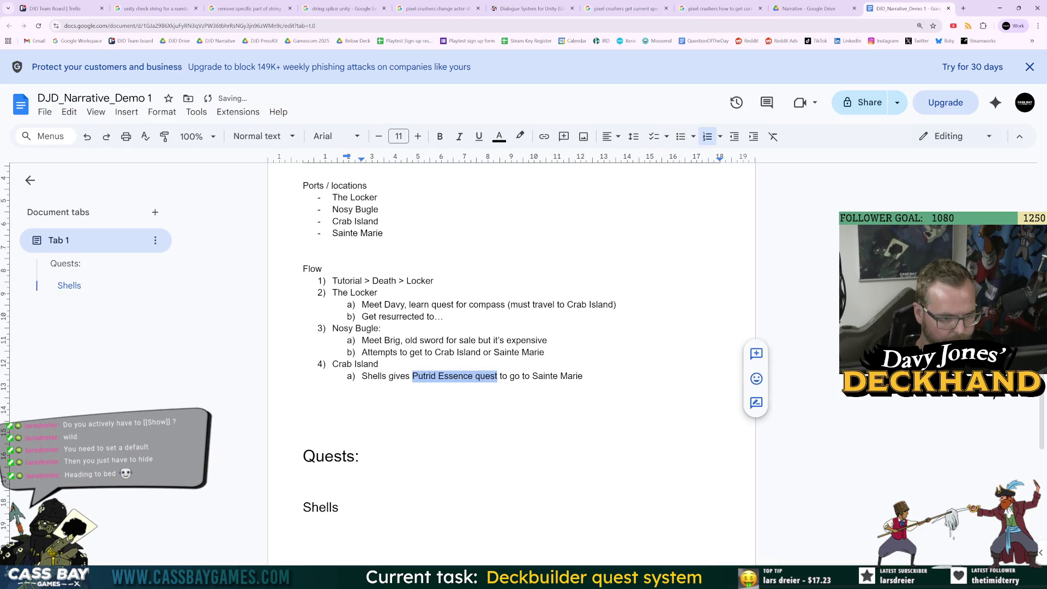
{"action": "key", "text": "ctrl+b"}
Step: Remove a stray '>' after 'expensive' in 3a and extend The Locker's step to 'Davy gives quest to'
{"action": "left_click", "coordinate": [495, 351]}
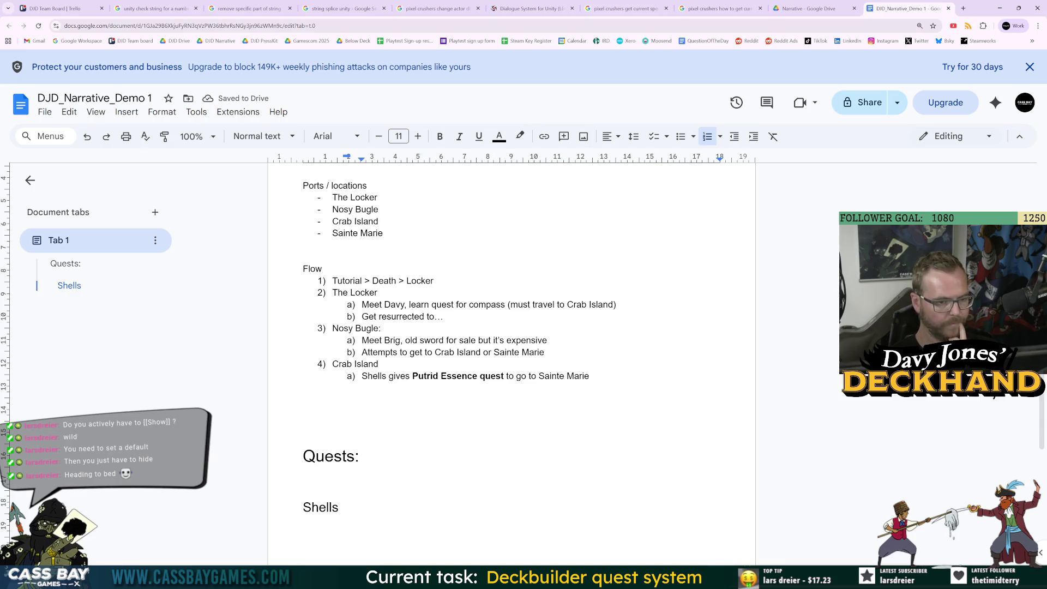
{"action": "left_click", "coordinate": [547, 340]}
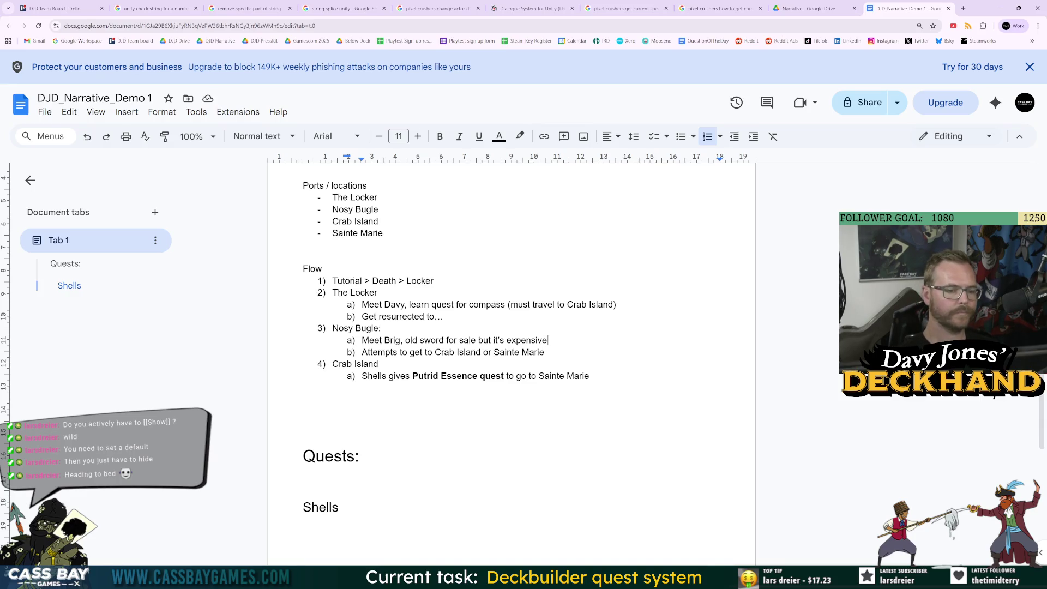
{"action": "type", "text": ">"}
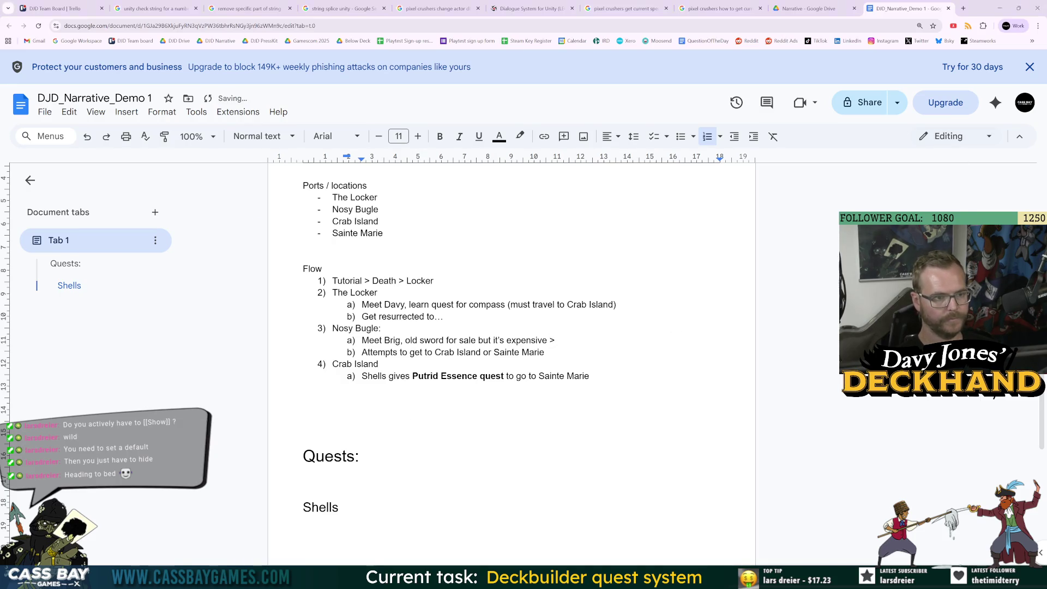
{"action": "key", "text": "shift+Right"}
{"action": "key", "text": "BackSpace"}
{"action": "key", "text": "BackSpace"}
{"action": "key", "text": "BackSpace"}
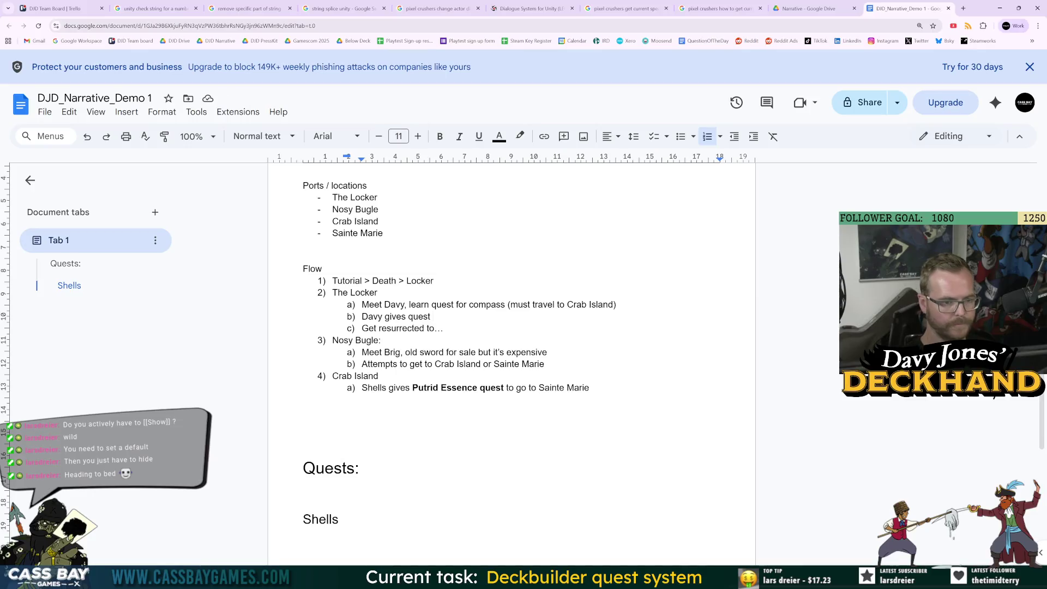
{"action": "key", "text": "alt+Tab"}
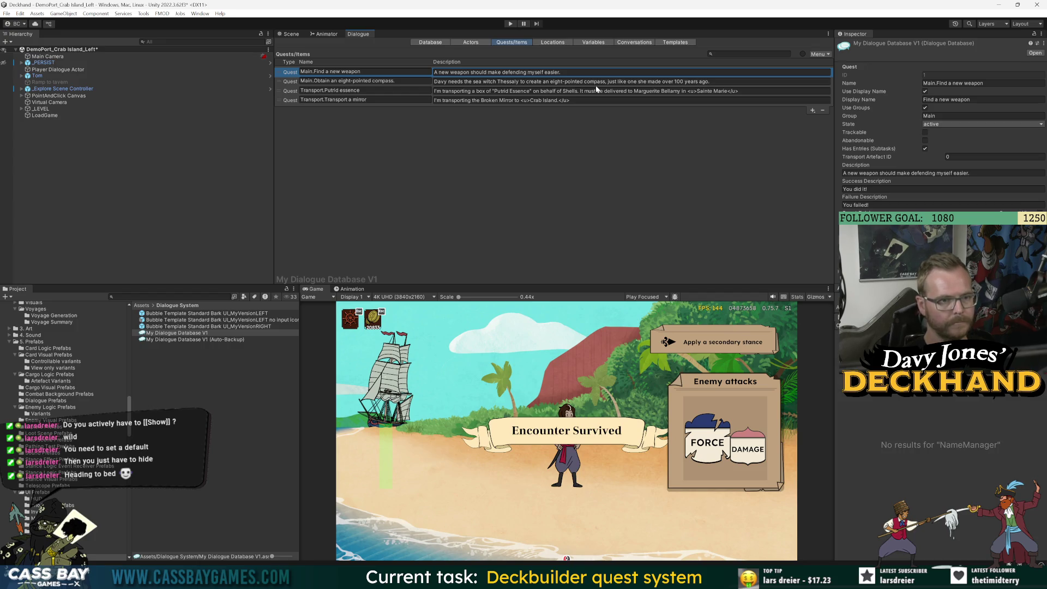
{"action": "key", "text": "alt+Tab"}
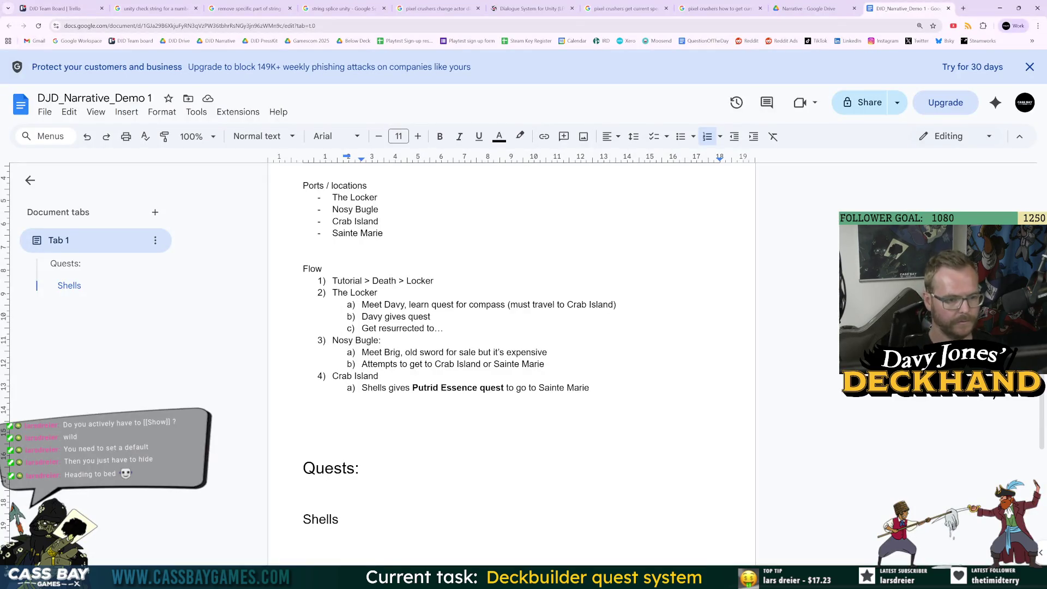
{"action": "type", "text": " to"}
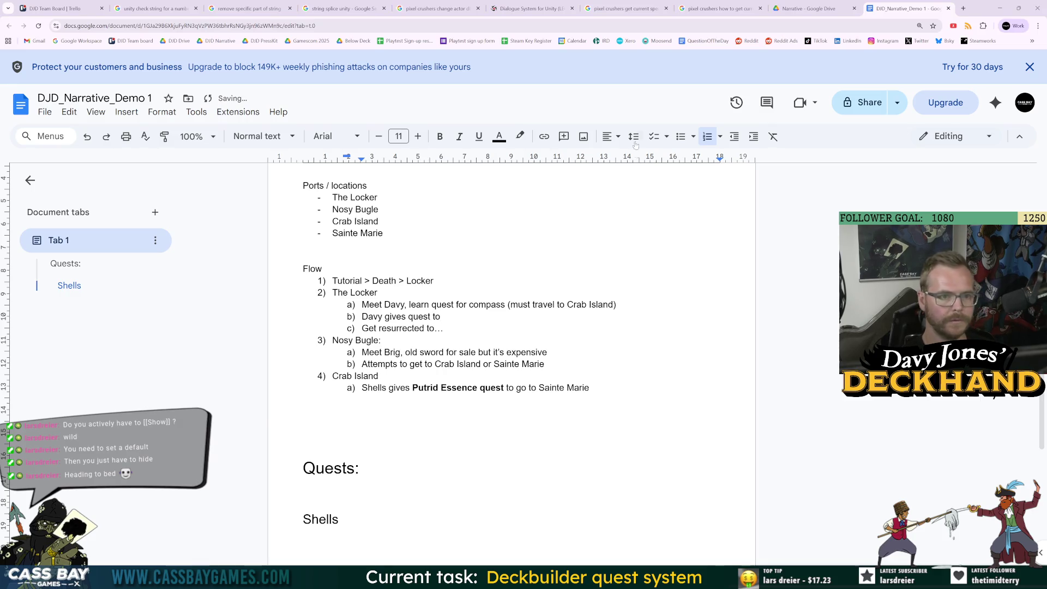
{"action": "key", "text": "alt+Tab"}
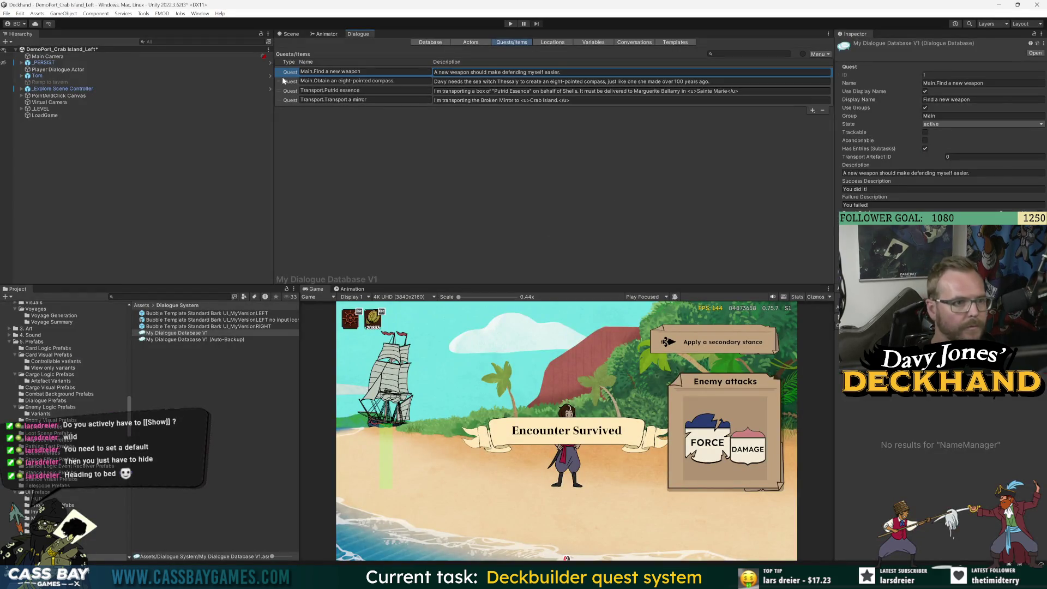
Step: Add a new quest to the dialogue database named 'Main.Crab Island'
{"action": "left_click", "coordinate": [289, 81]}
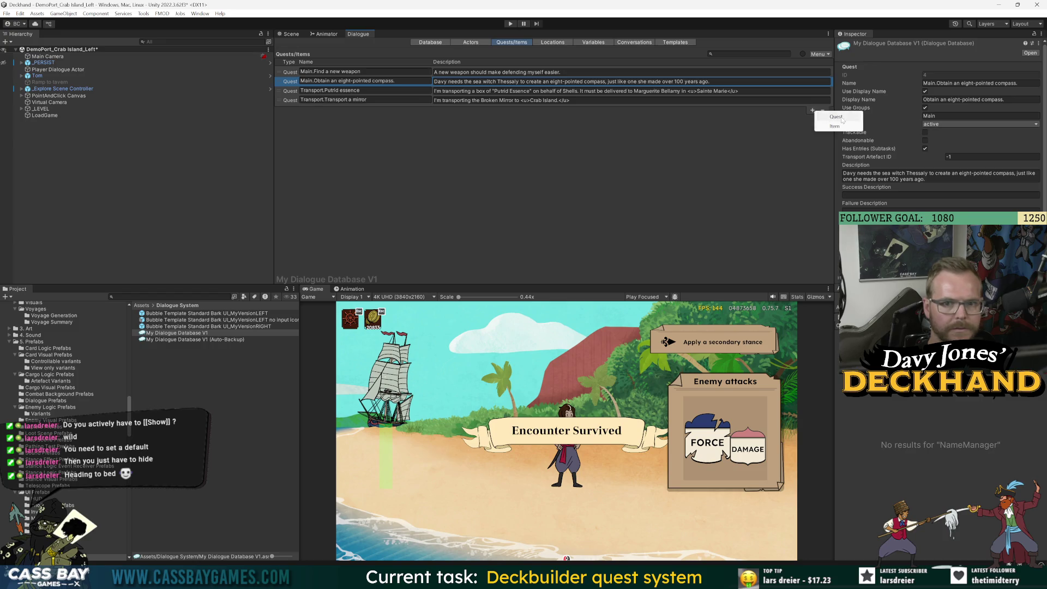
{"action": "left_click", "coordinate": [813, 111]}
{"action": "type", "text": "Main."}
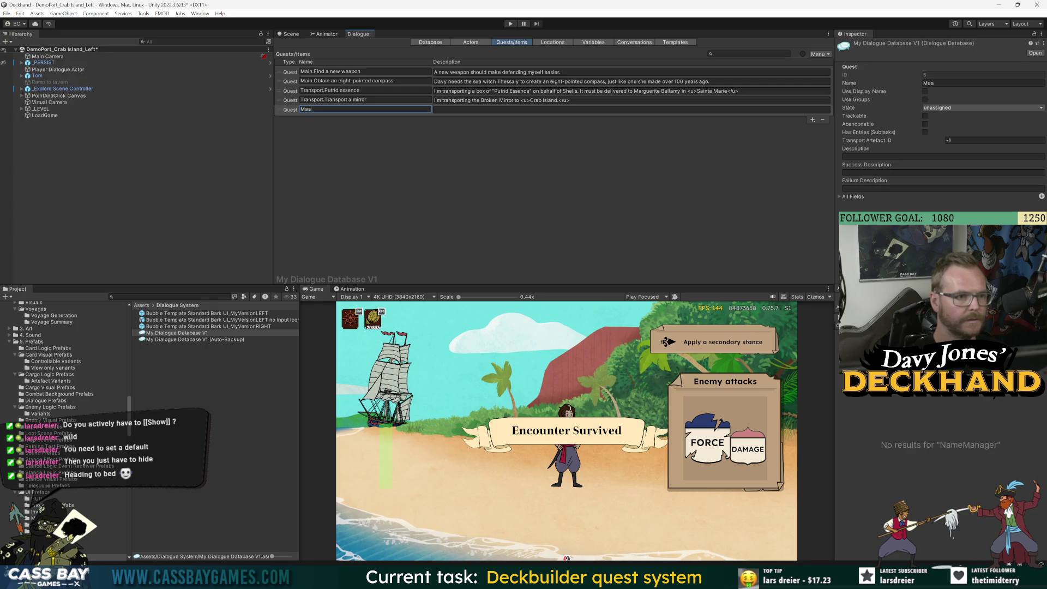
{"action": "type", "text": "Reach c"}
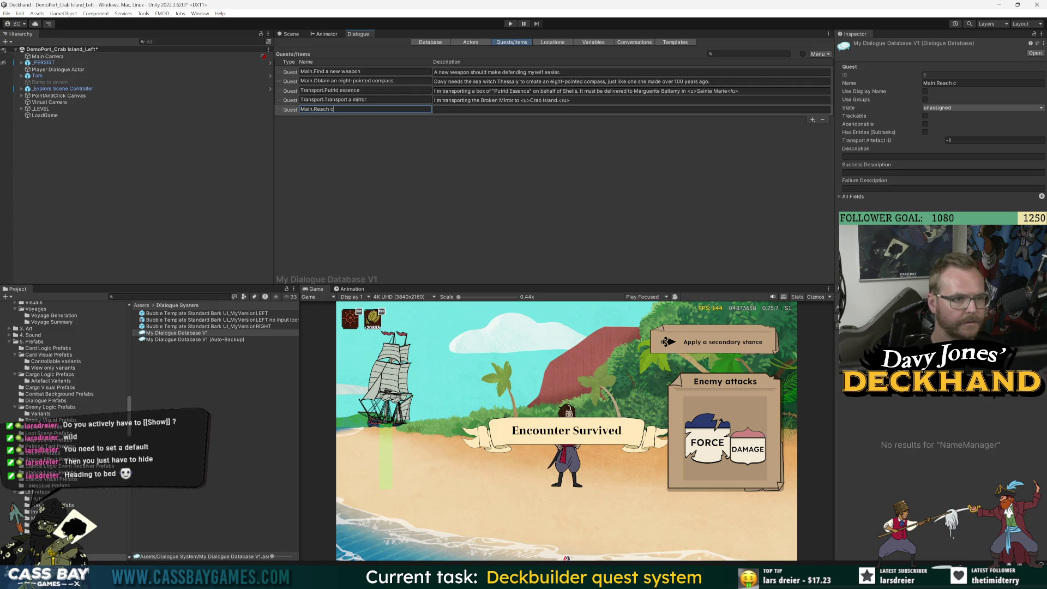
{"action": "type", "text": "rab island"}
{"action": "left_click_drag", "start_coordinate": [329, 109], "coordinate": [361, 114]}
{"action": "type", "text": "Crab"}
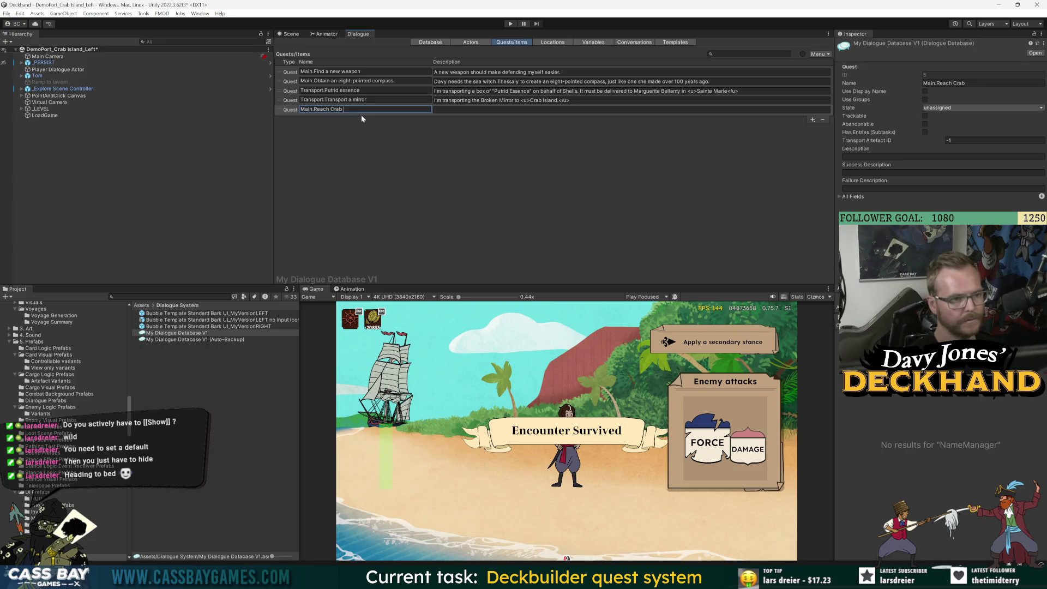
{"action": "type", "text": " Island"}
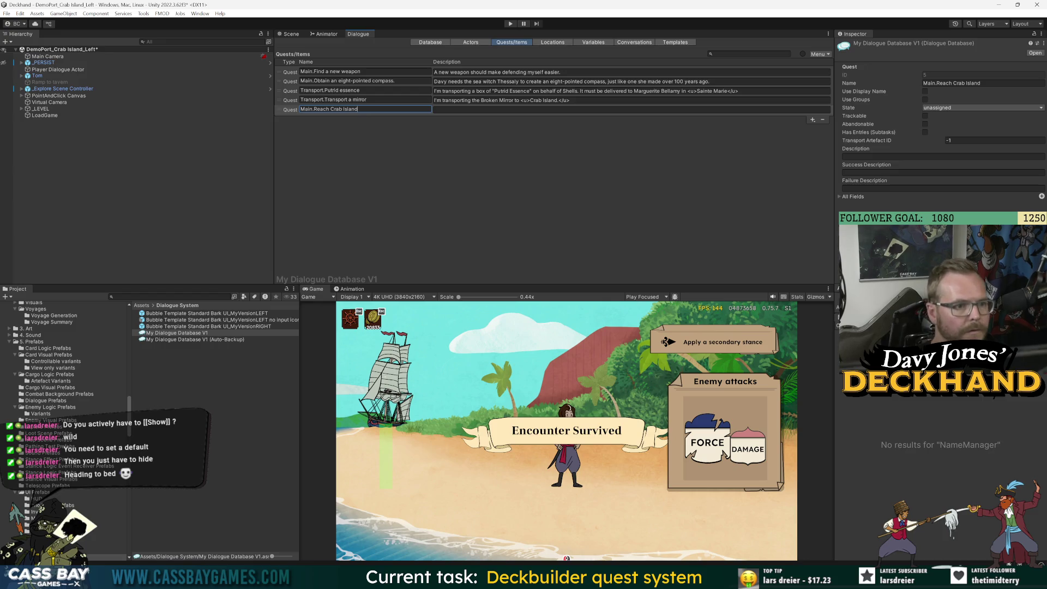
Step: Enable Use Display Name and set the quest's display name to 'Explore Crab Island'
{"action": "left_click", "coordinate": [925, 91]}
{"action": "left_click", "coordinate": [962, 100]}
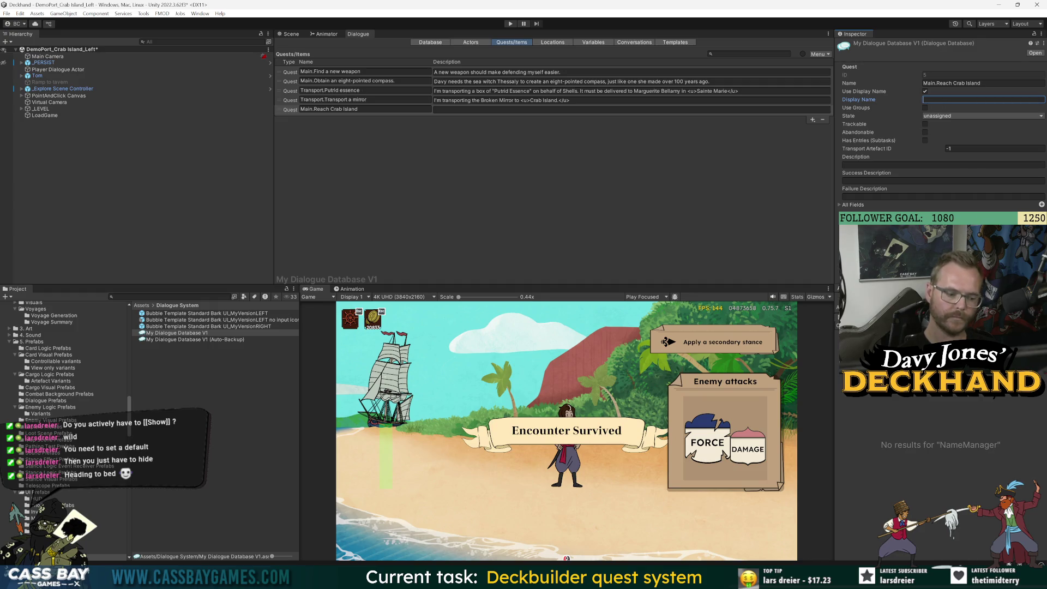
{"action": "type", "text": "Explore Cr"}
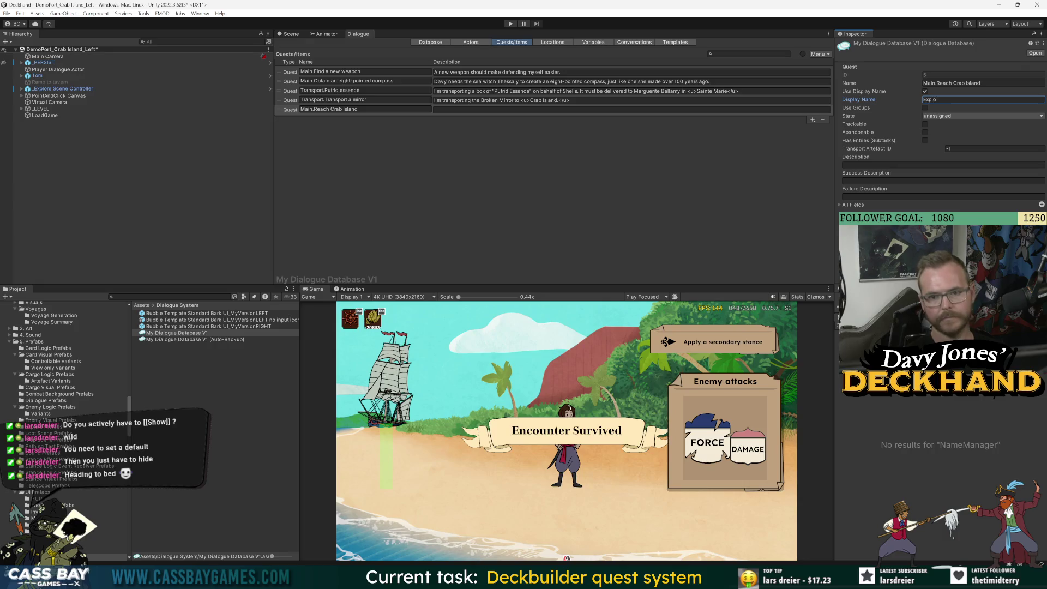
{"action": "type", "text": "rab Island"}
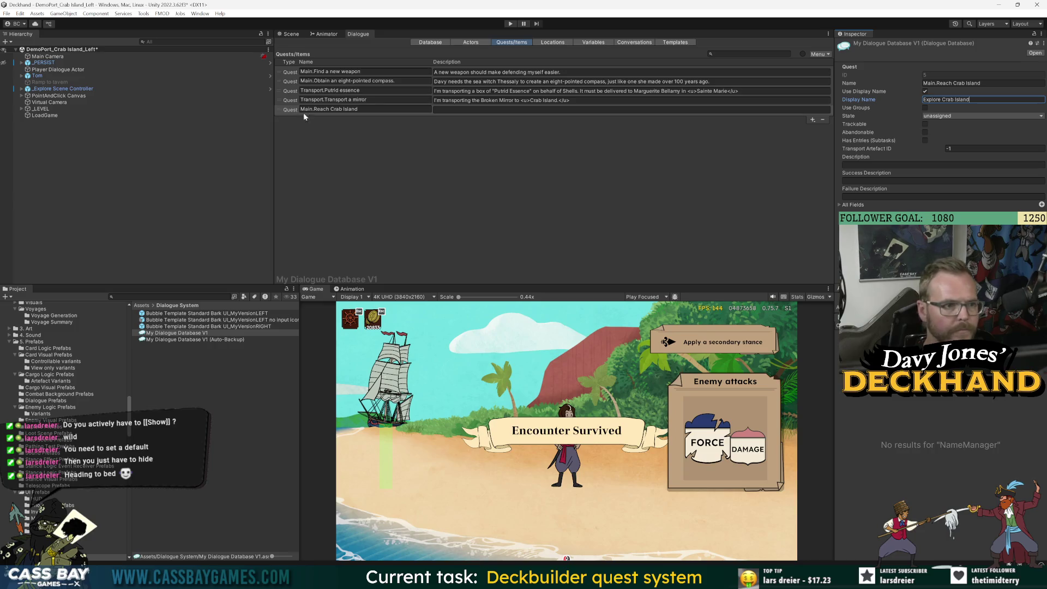
{"action": "left_click_drag", "start_coordinate": [313, 110], "coordinate": [366, 110]}
{"action": "type", "text": "Crab Isl"}
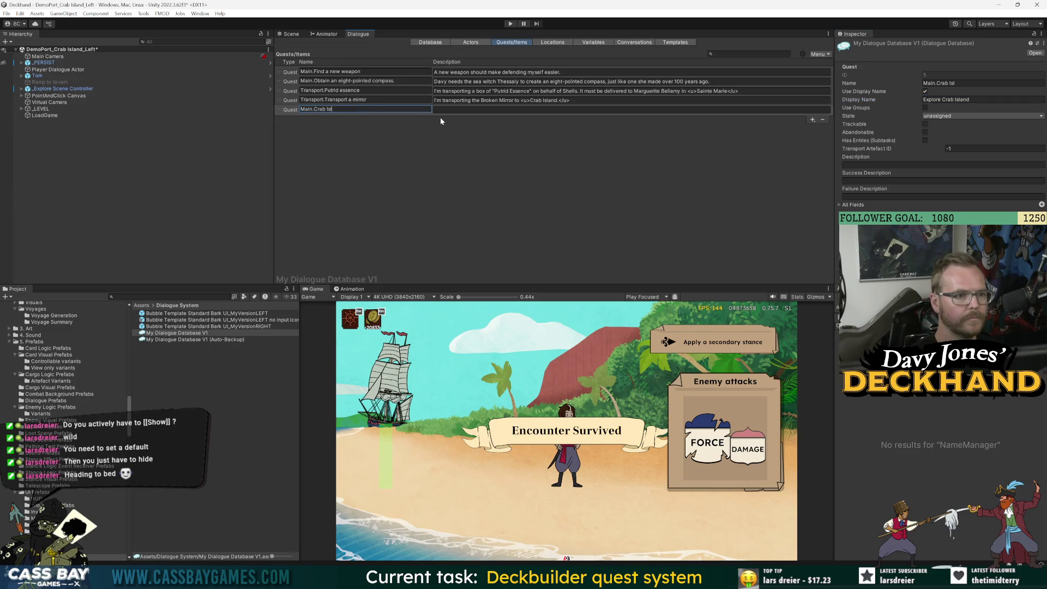
{"action": "type", "text": "and"}
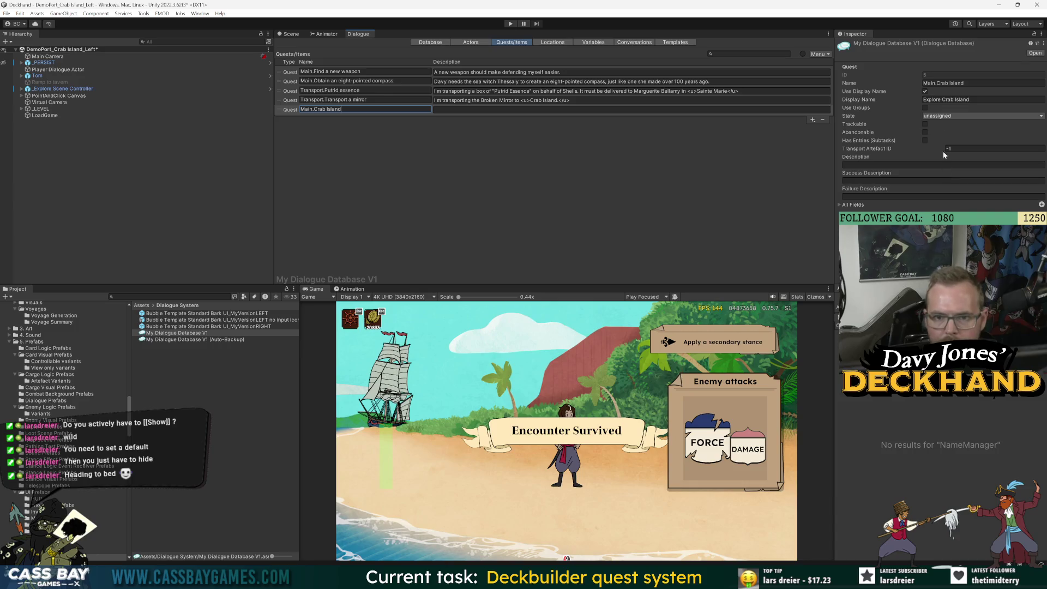
{"action": "left_click", "coordinate": [290, 82]}
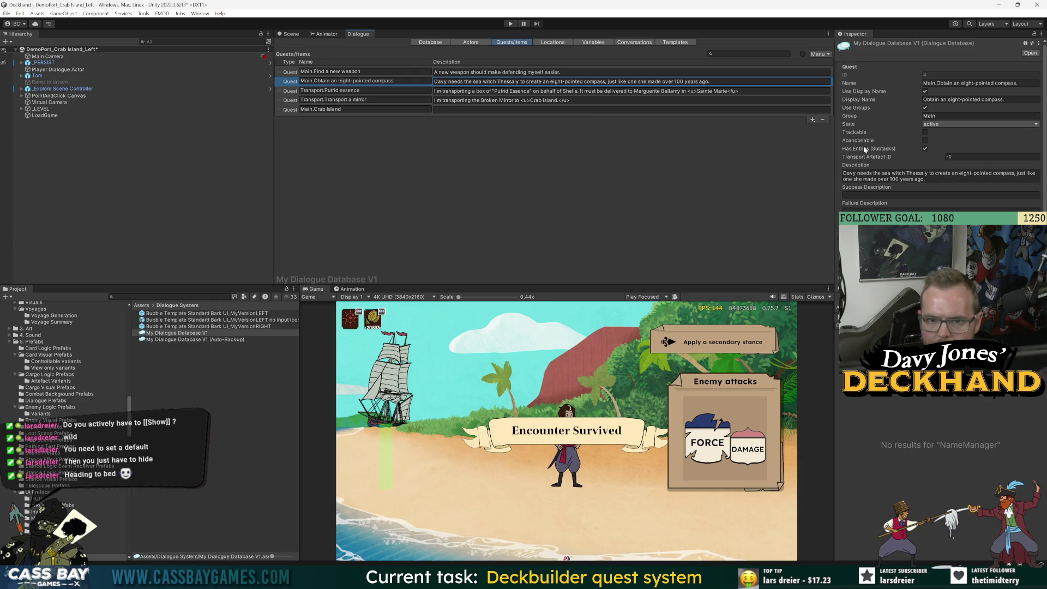
Step: Delete the Main.Crab Island quest and confirm its removal
{"action": "left_click", "coordinate": [288, 109]}
{"action": "key", "text": "Delete"}
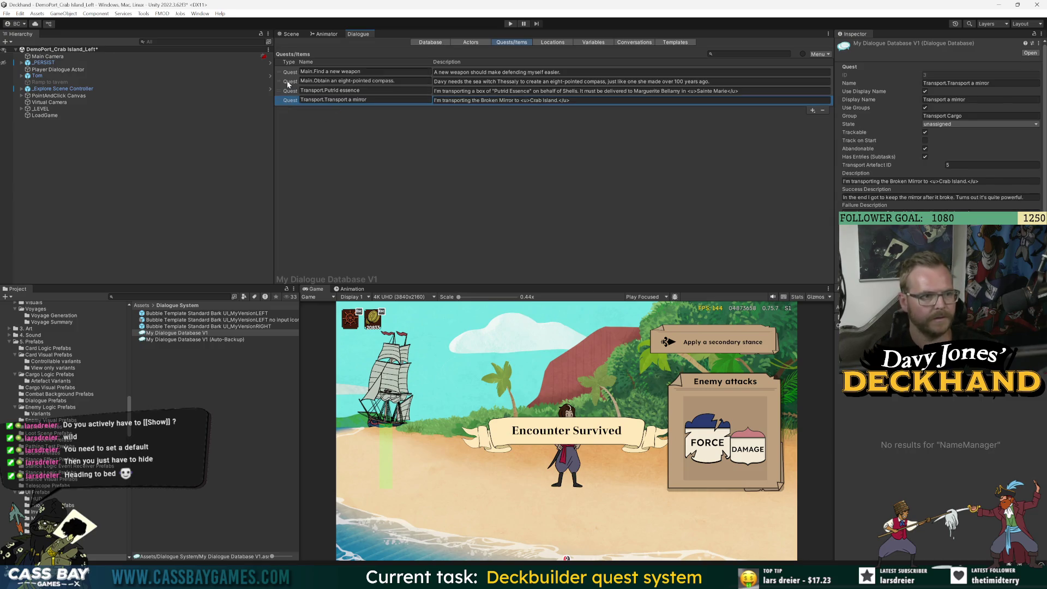
{"action": "left_click", "coordinate": [339, 81]}
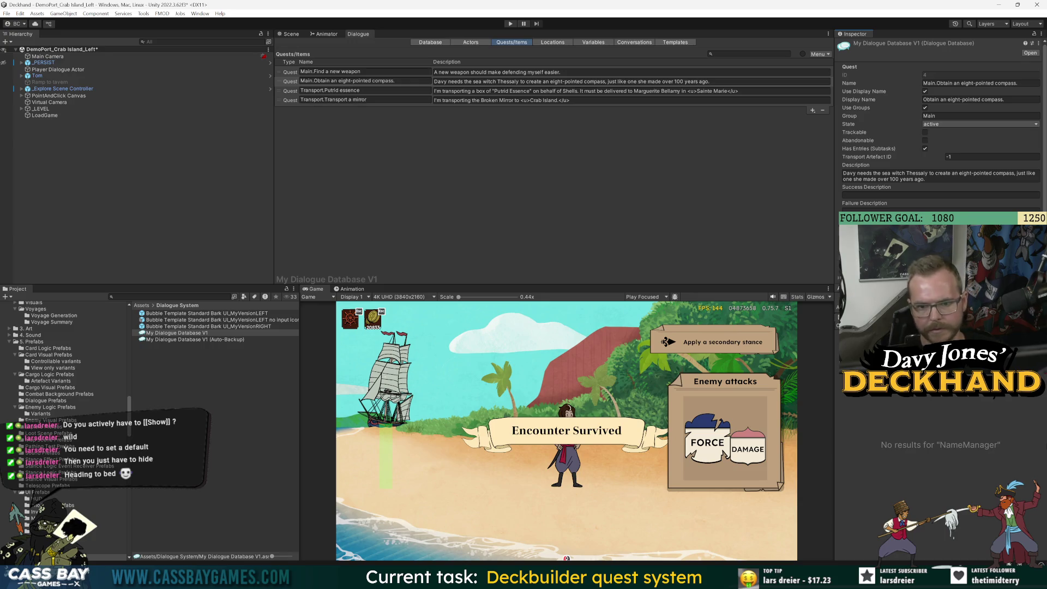
Step: Start a new line at the end of the compass quest's Description
{"action": "left_click", "coordinate": [925, 179]}
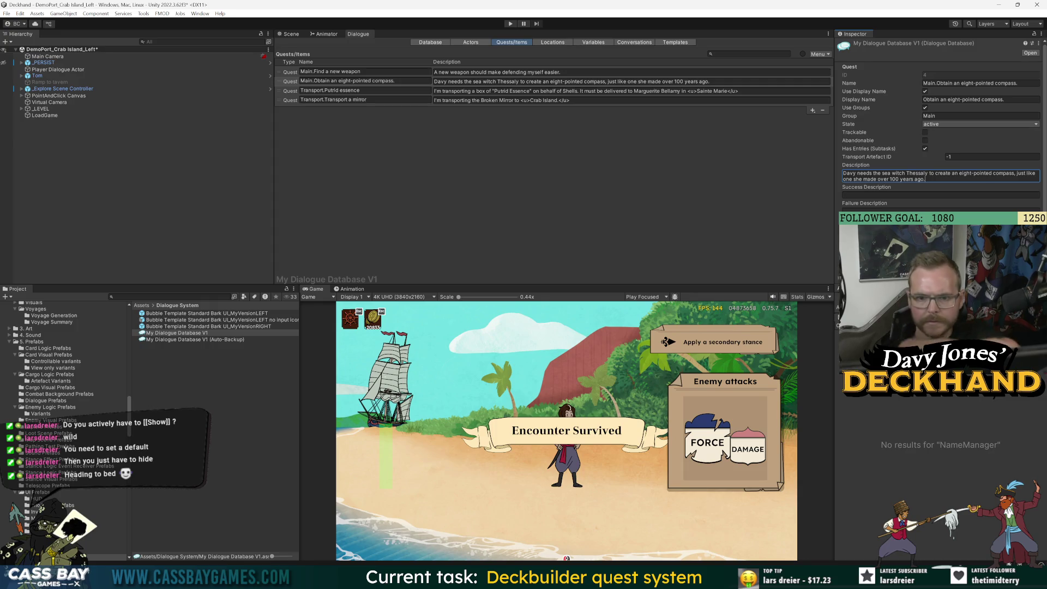
{"action": "key", "text": "Escape"}
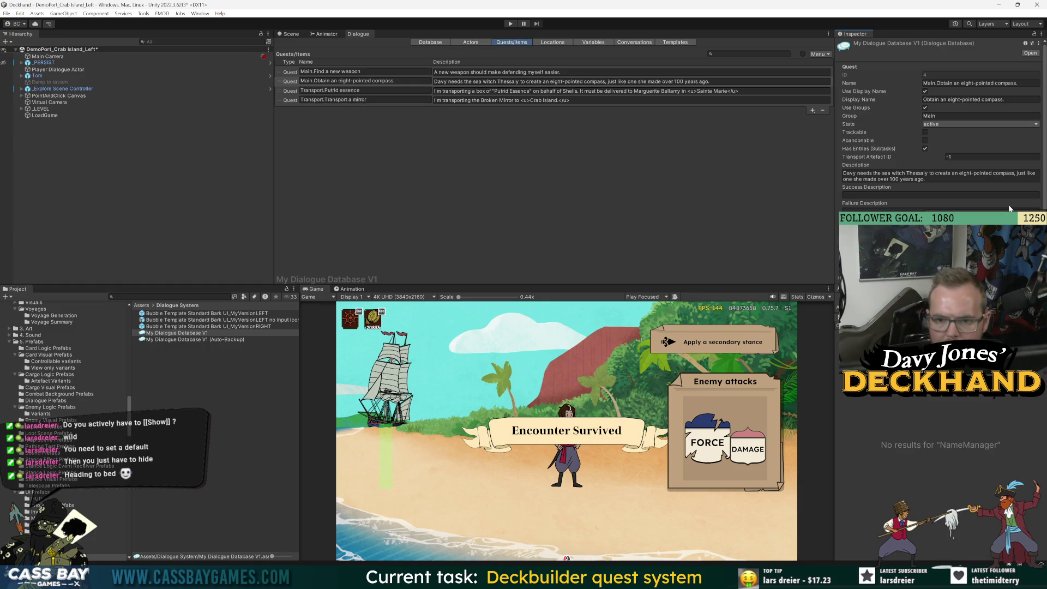
{"action": "left_click", "coordinate": [938, 177]}
{"action": "left_click", "coordinate": [972, 180]}
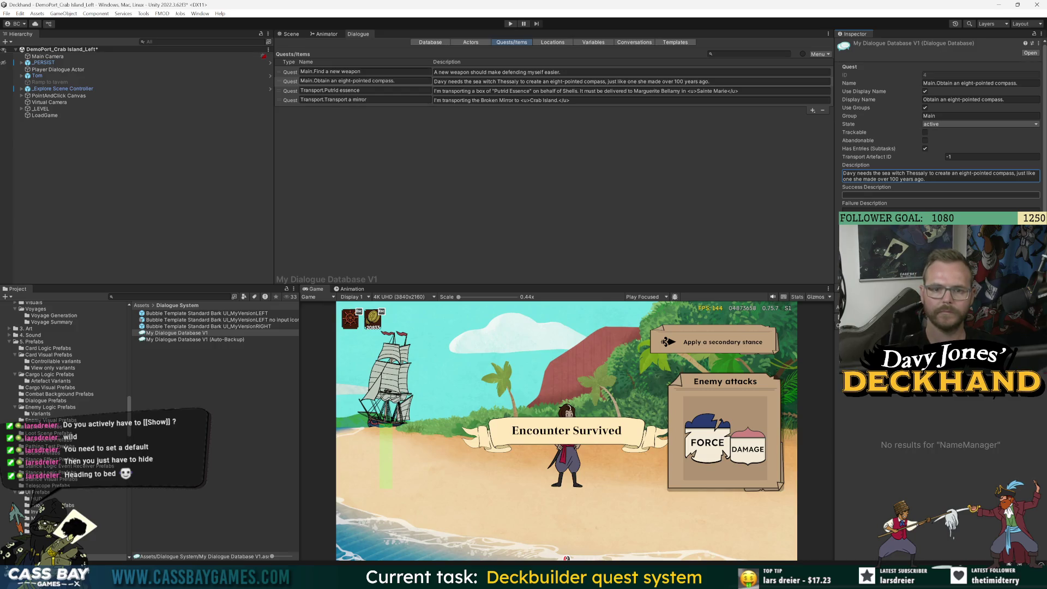
{"action": "key", "text": "Return"}
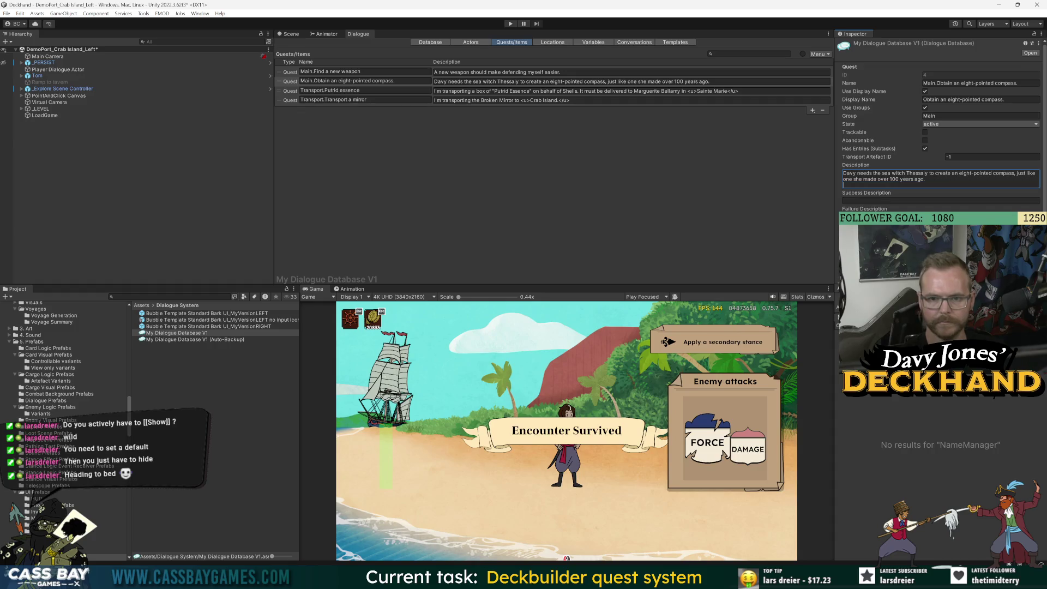
Step: Write that Davy received word of Thessaly's visit to Crab Island several years ago
{"action": "type", "text": "Davy h"}
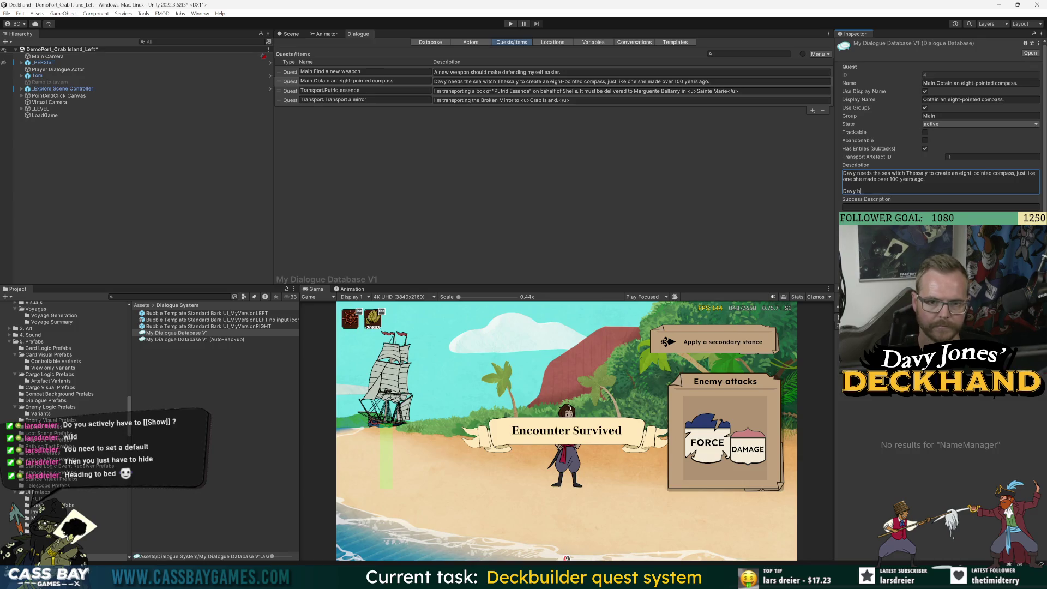
{"action": "type", "text": "as "}
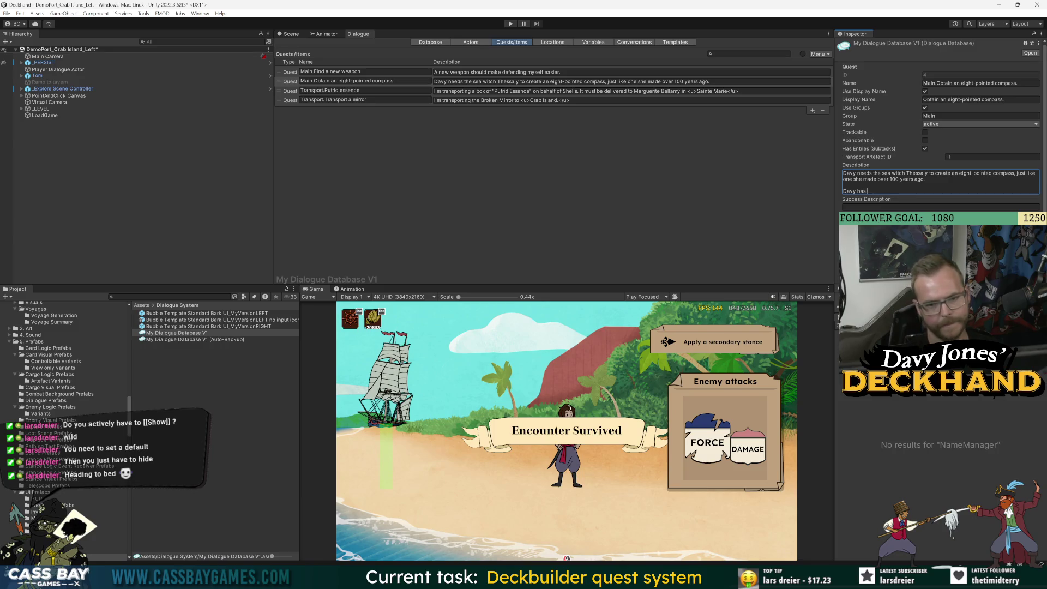
{"action": "type", "text": "intel "}
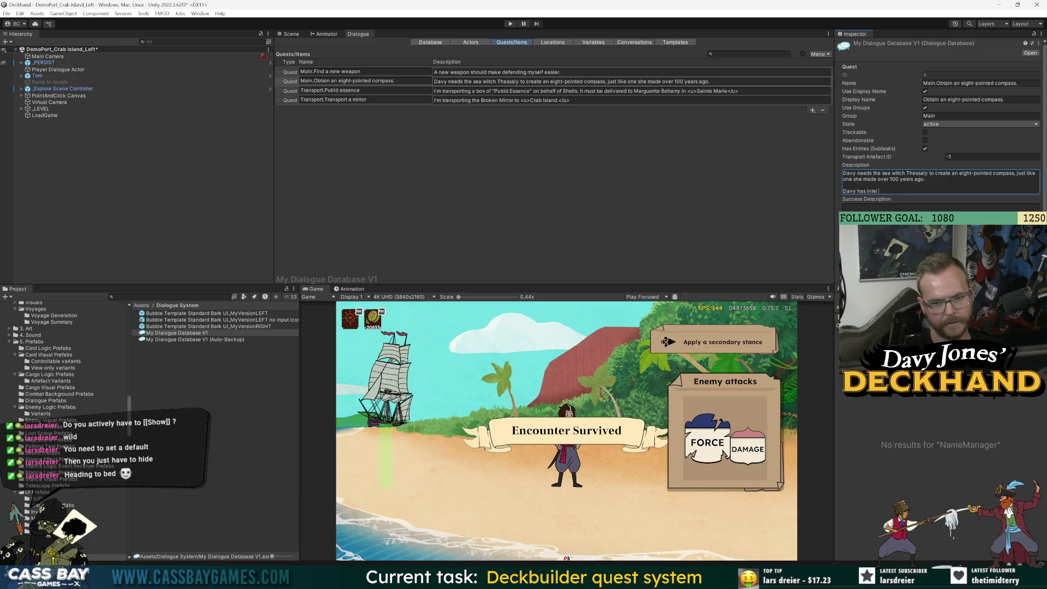
{"action": "type", "text": "revealing T"}
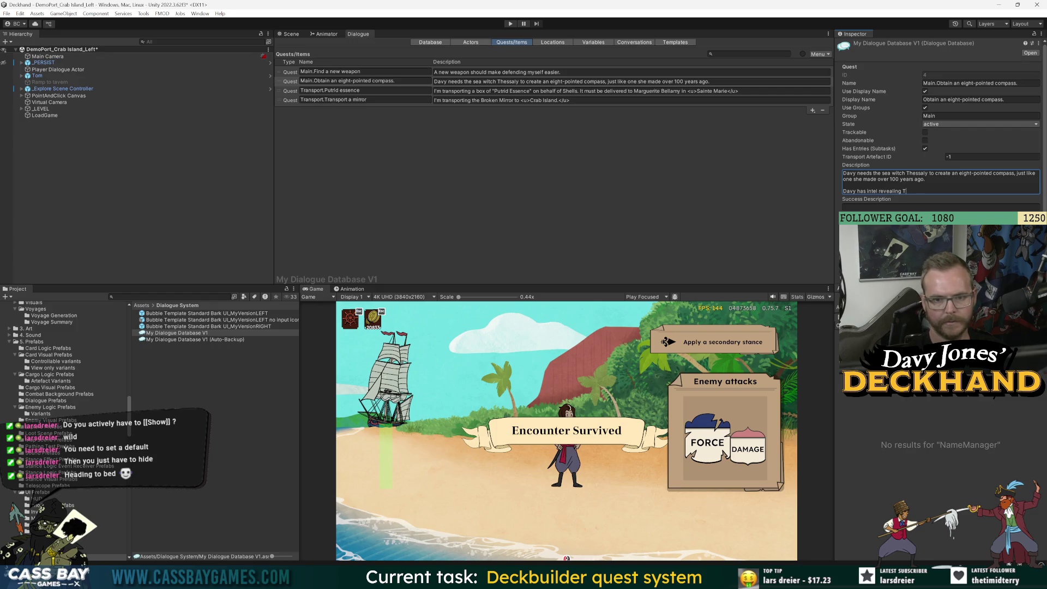
{"action": "type", "text": "hessal"}
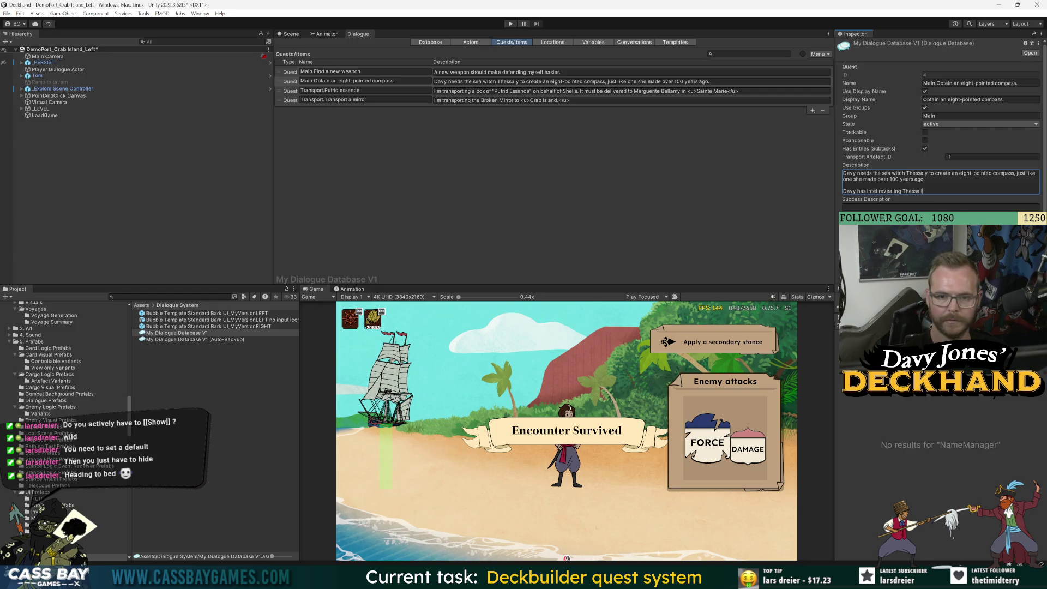
{"action": "key", "text": "BackSpace"}
{"action": "key", "text": "BackSpace"}
{"action": "key", "text": "BackSpace"}
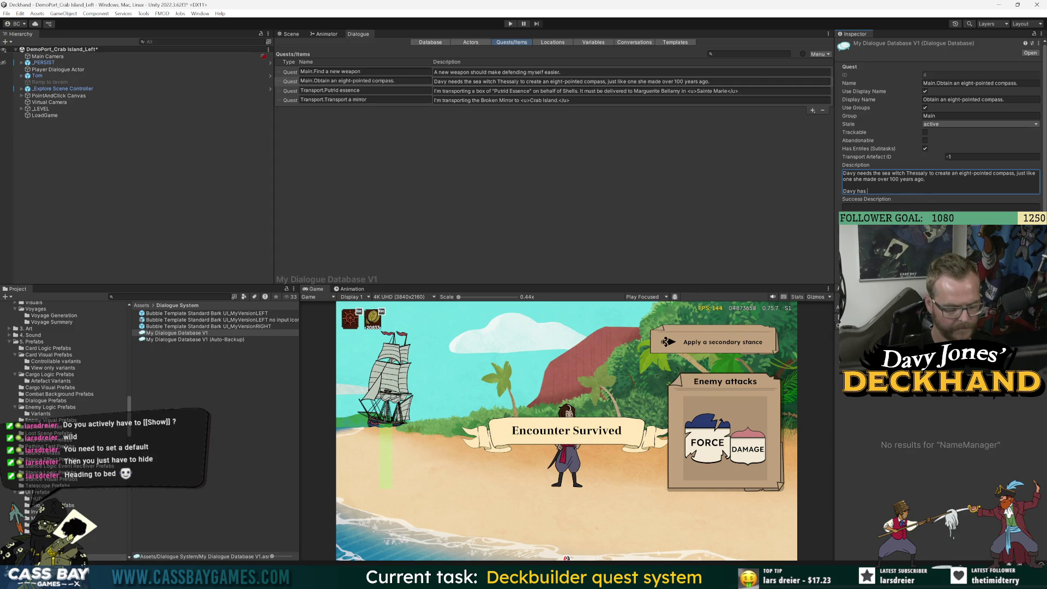
{"action": "type", "text": "received word "}
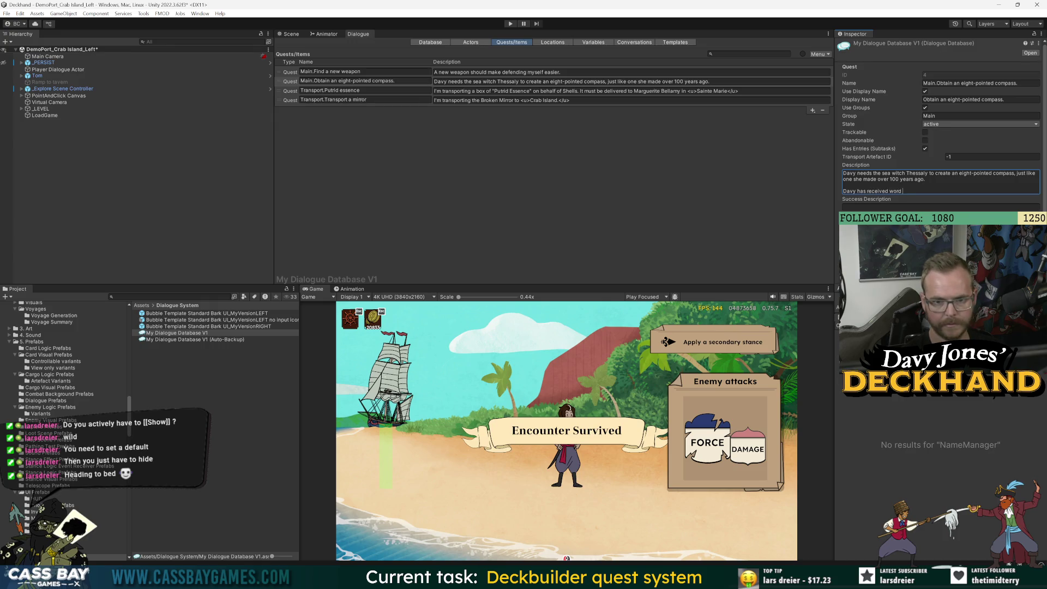
{"action": "type", "text": "of isit Th"}
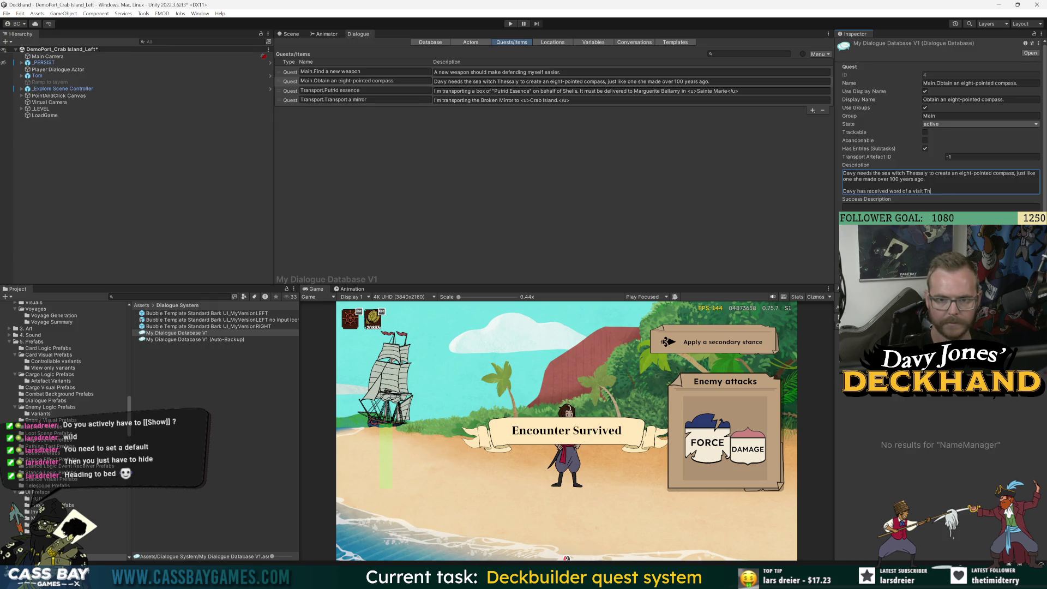
{"action": "type", "text": "essamade to "}
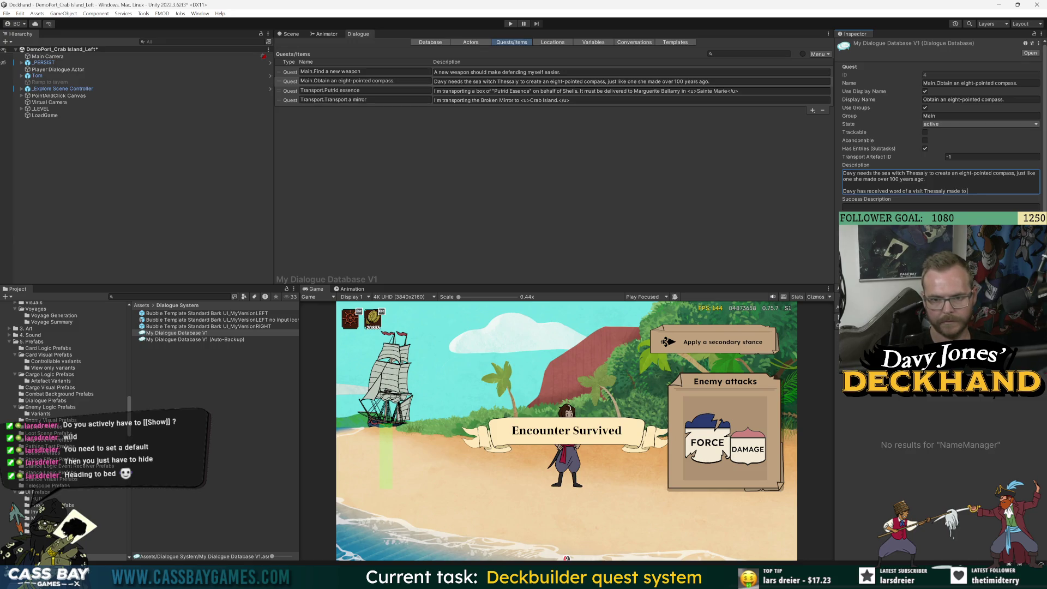
{"action": "type", "text": "Crab Island."}
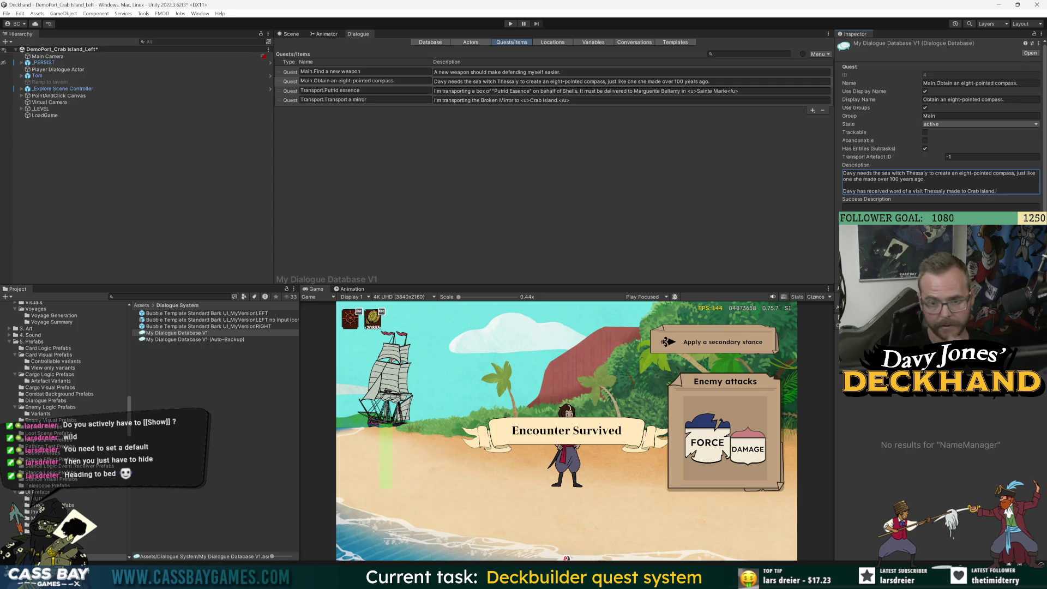
{"action": "key", "text": "BackSpace"}
{"action": "type", "text": " several "}
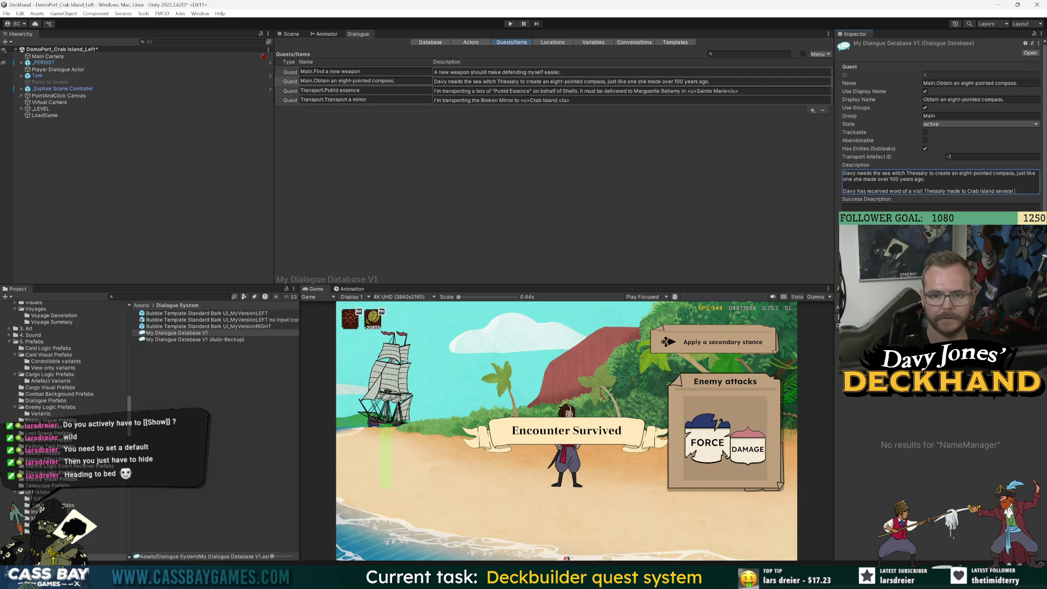
{"action": "type", "text": "years ago and "}
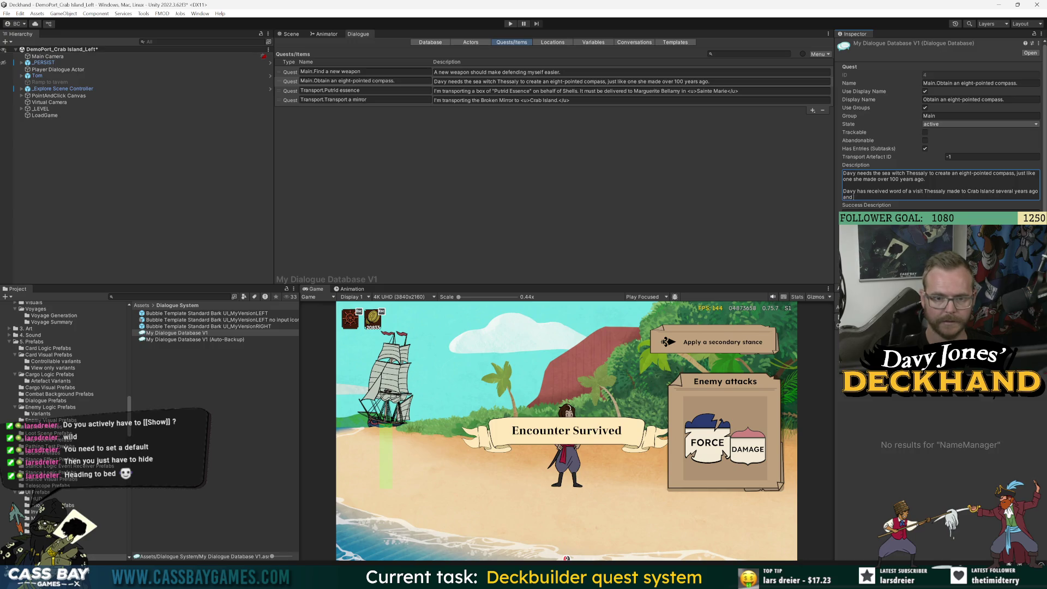
{"action": "type", "text": "Tthinks"}
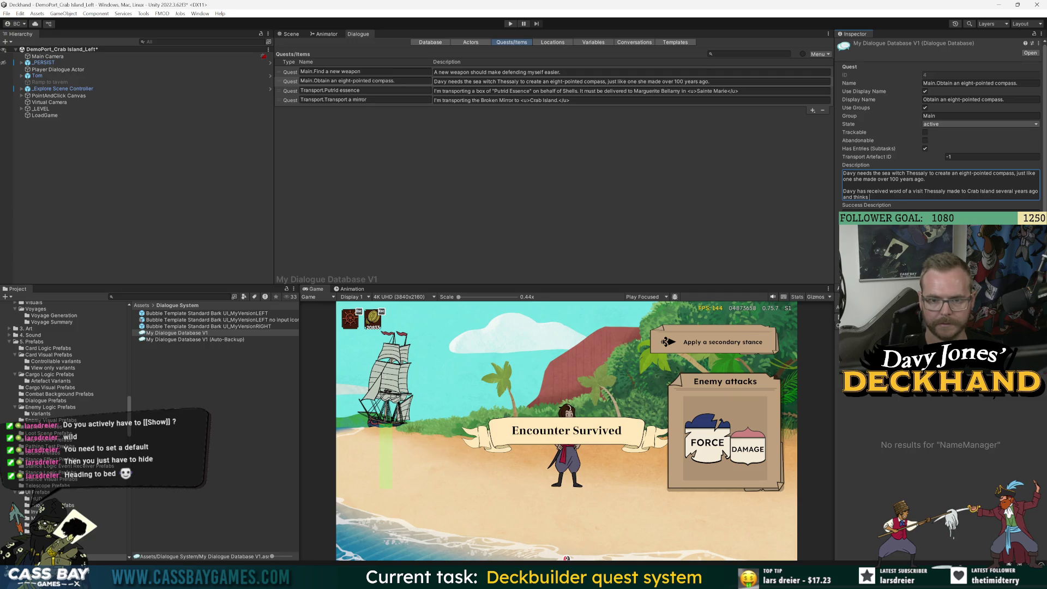
{"action": "type", "text": "I should investiga"}
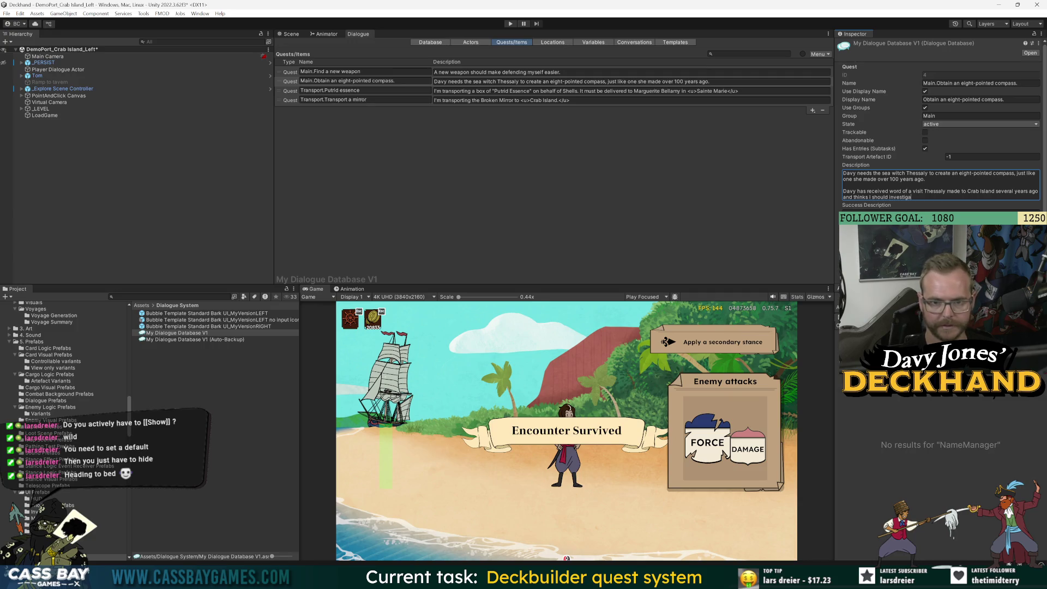
{"action": "type", "text": "te."}
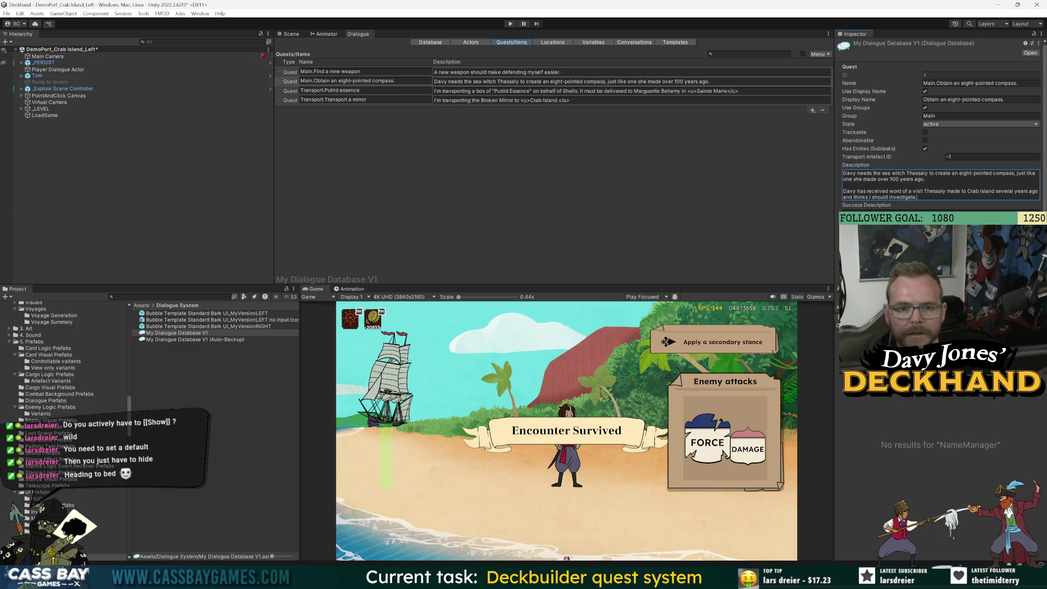
Step: In the compass quest description, delete 'has' and end with 'wants me to investigate.'
{"action": "left_click", "coordinate": [843, 185]}
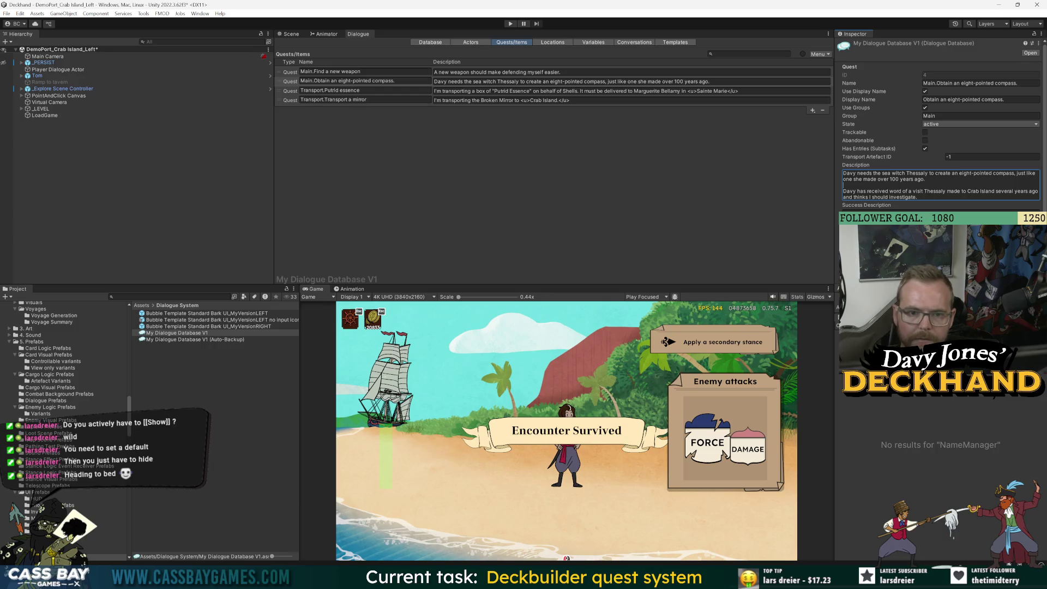
{"action": "double_click", "coordinate": [859, 191]}
{"action": "key", "text": "BackSpace"}
{"action": "key", "text": "BackSpace"}
{"action": "key", "text": "End"}
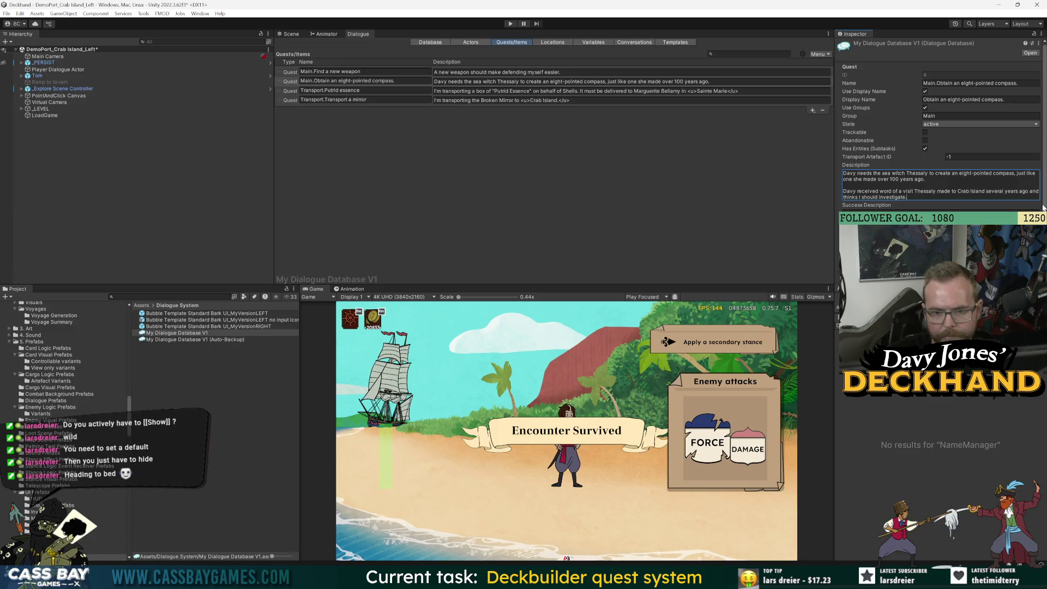
{"action": "key", "text": "ctrl+BackSpace"}
{"action": "key", "text": "ctrl+BackSpace"}
{"action": "key", "text": "ctrl+BackSpace"}
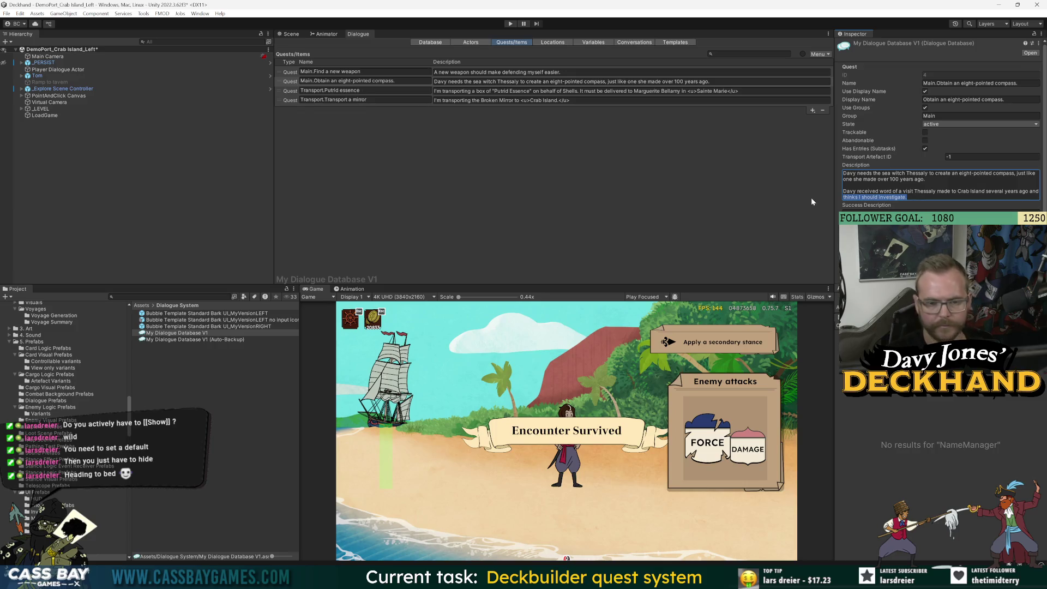
{"action": "type", "text": "wnats me t"}
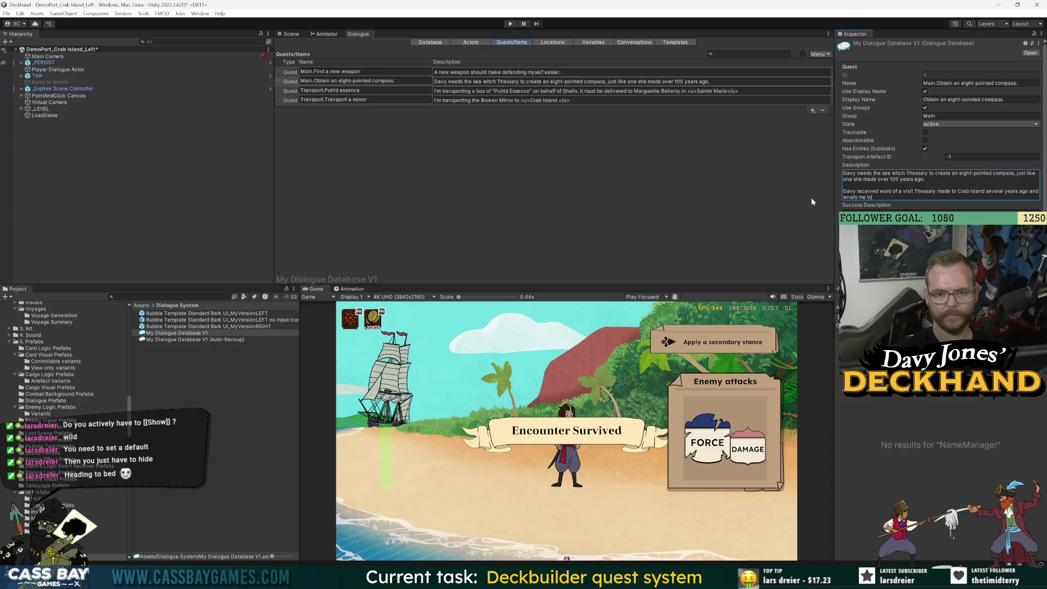
{"action": "key", "text": "ctrl+BackSpace"}
{"action": "key", "text": "ctrl+BackSpace"}
{"action": "key", "text": "ctrl+BackSpace"}
{"action": "type", "text": "wants me to inv"}
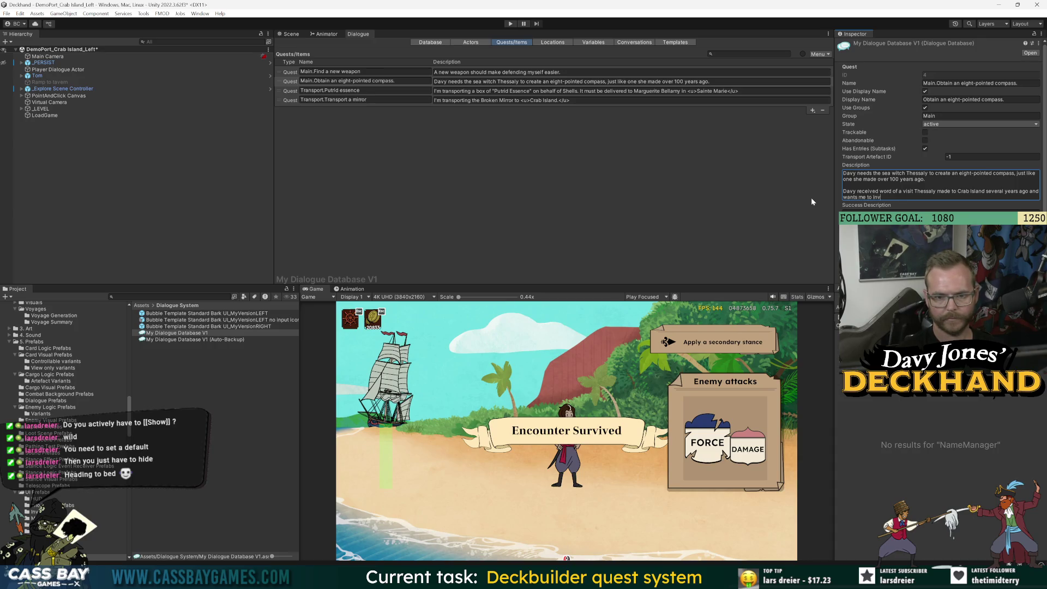
{"action": "type", "text": "estigate."}
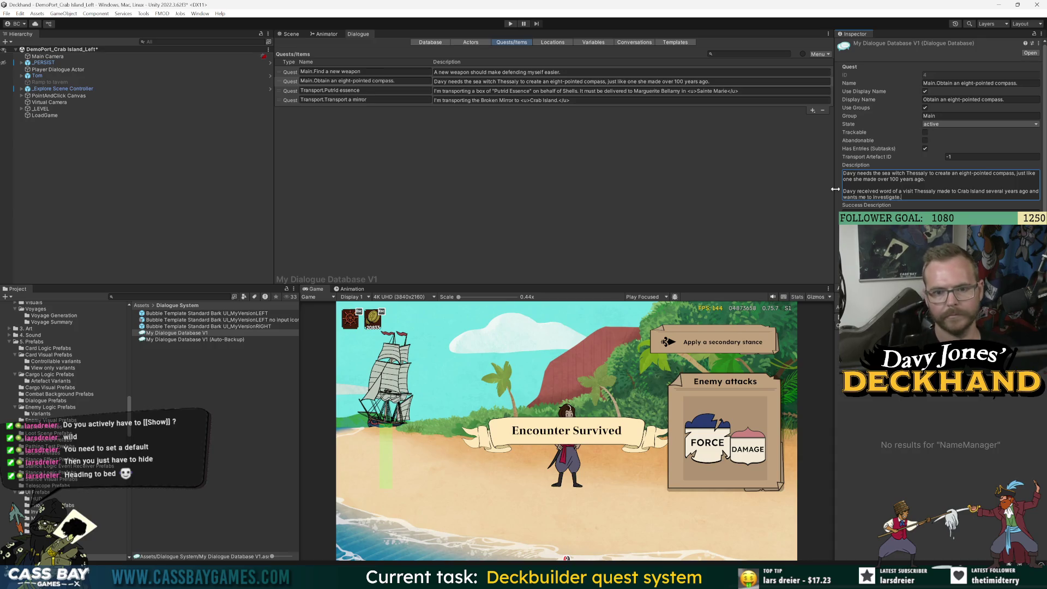
{"action": "left_click", "coordinate": [283, 73]}
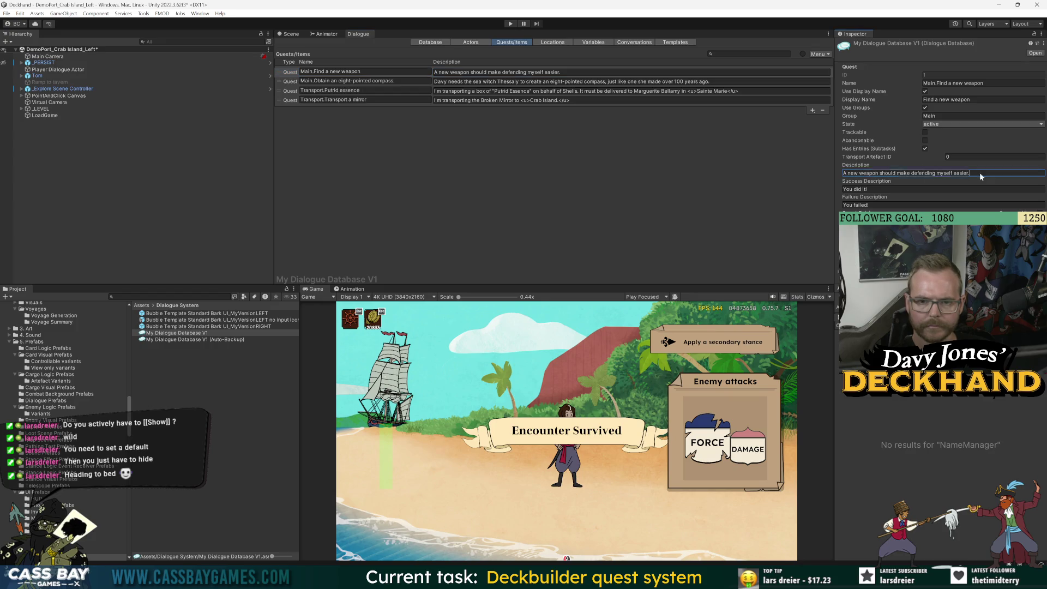
Step: Change 'four' to 'six' in the Transport.Putrid essence quest description
{"action": "left_click", "coordinate": [290, 92]}
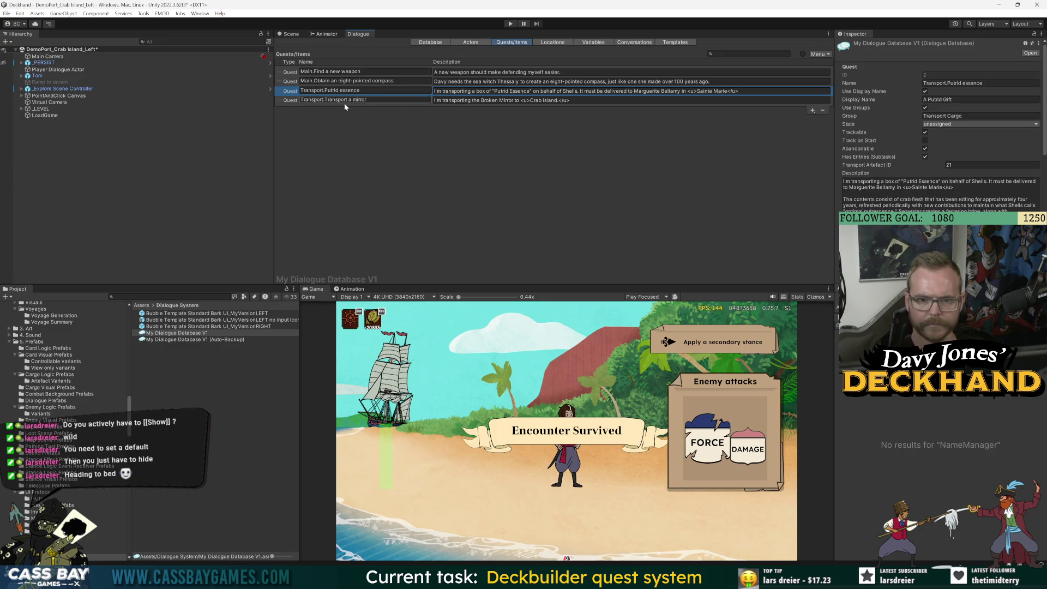
{"action": "left_click", "coordinate": [289, 101]}
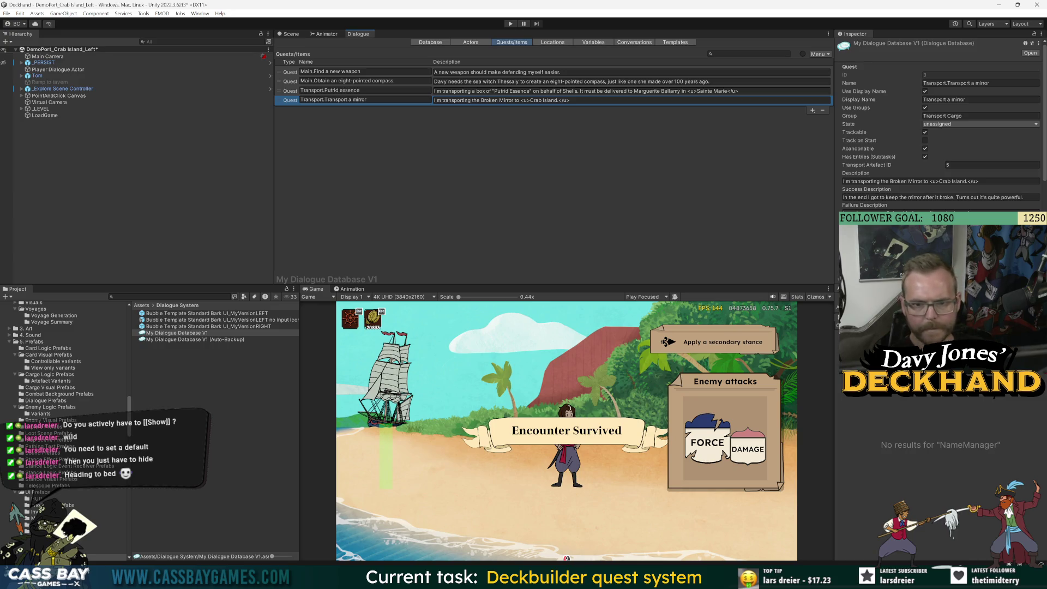
{"action": "left_click", "coordinate": [284, 91]}
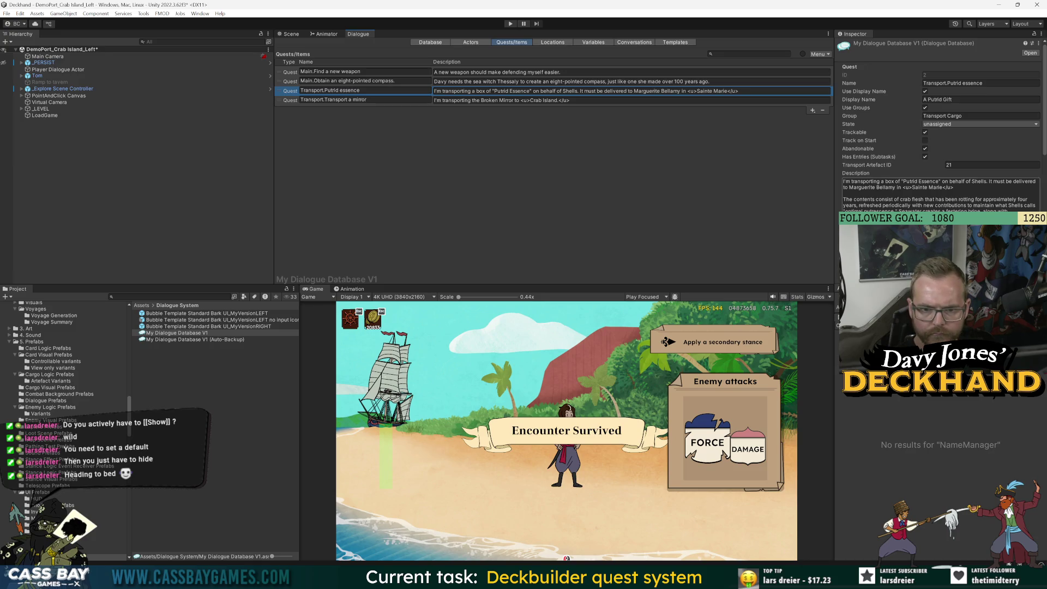
{"action": "left_click", "coordinate": [937, 196]}
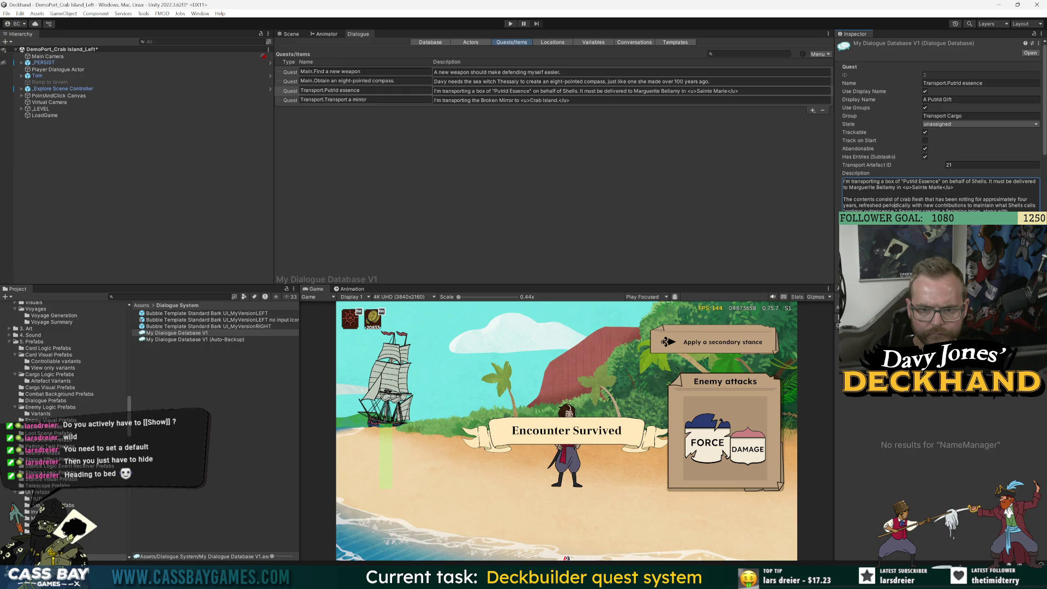
{"action": "double_click", "coordinate": [1022, 200]}
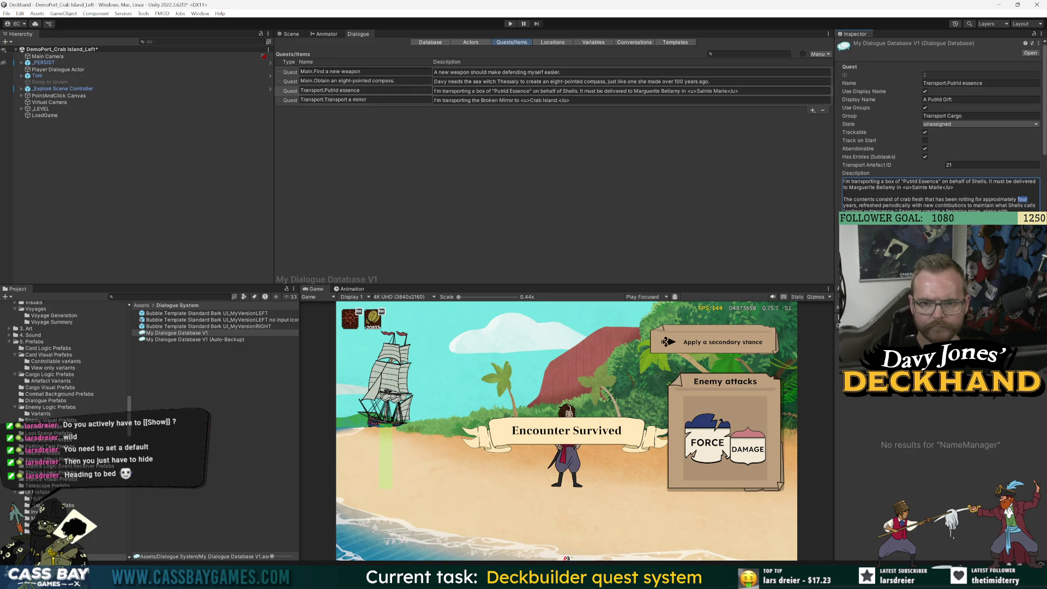
{"action": "type", "text": "six"}
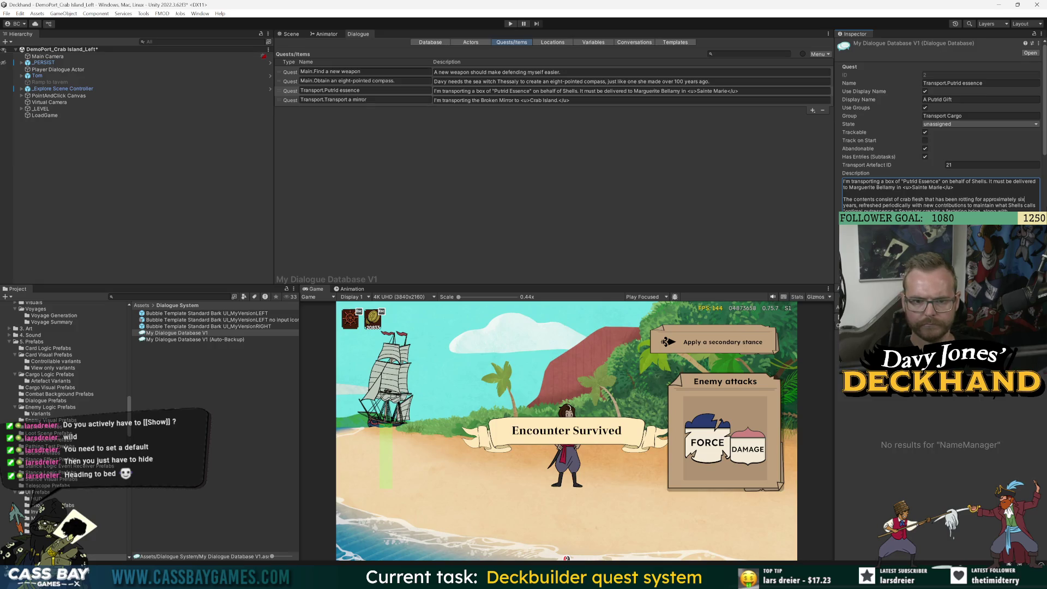
{"action": "key", "text": "Escape"}
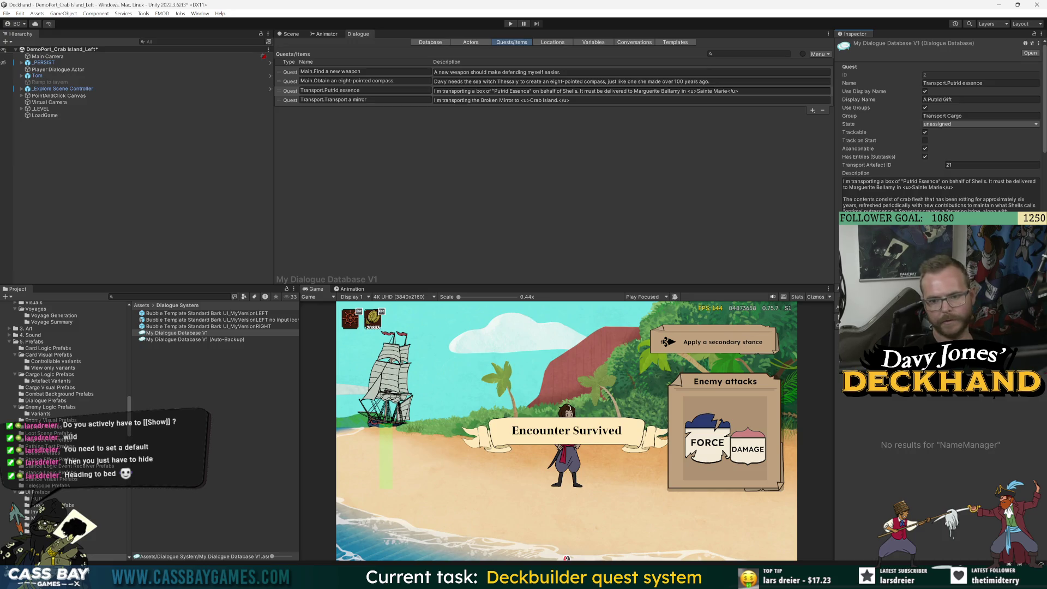
Step: Return to the DJD_Narrative_Demo 1 outline document
{"action": "left_click", "coordinate": [444, 161]}
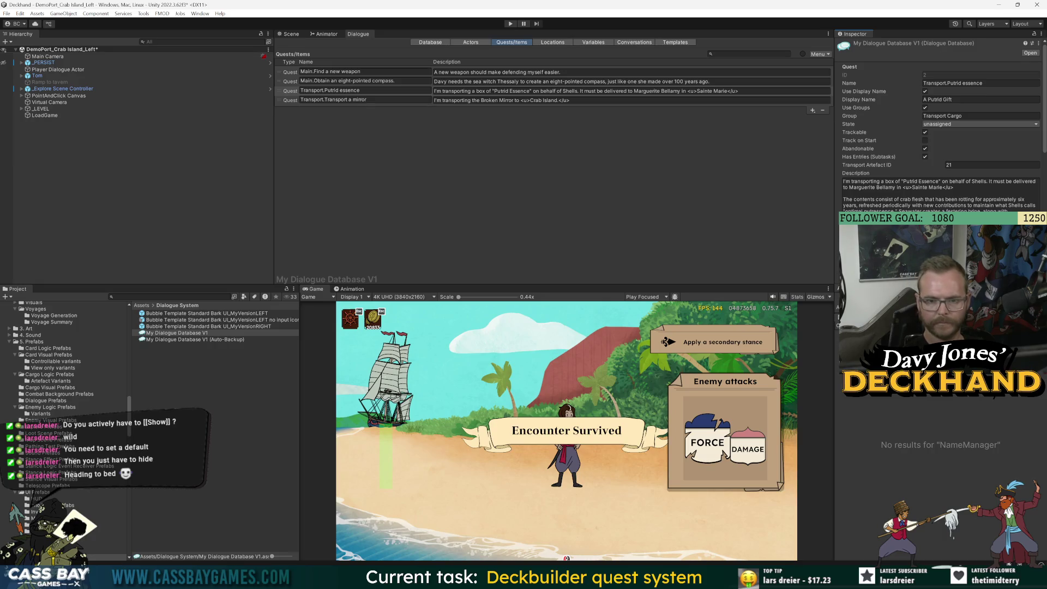
{"action": "left_click", "coordinate": [442, 158]}
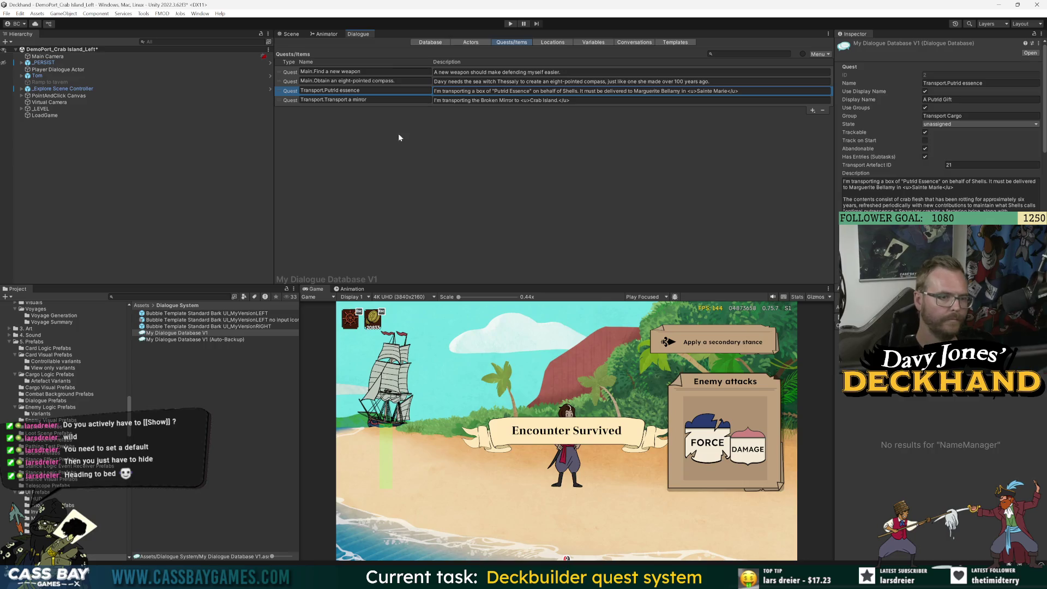
{"action": "key", "text": "alt+Tab"}
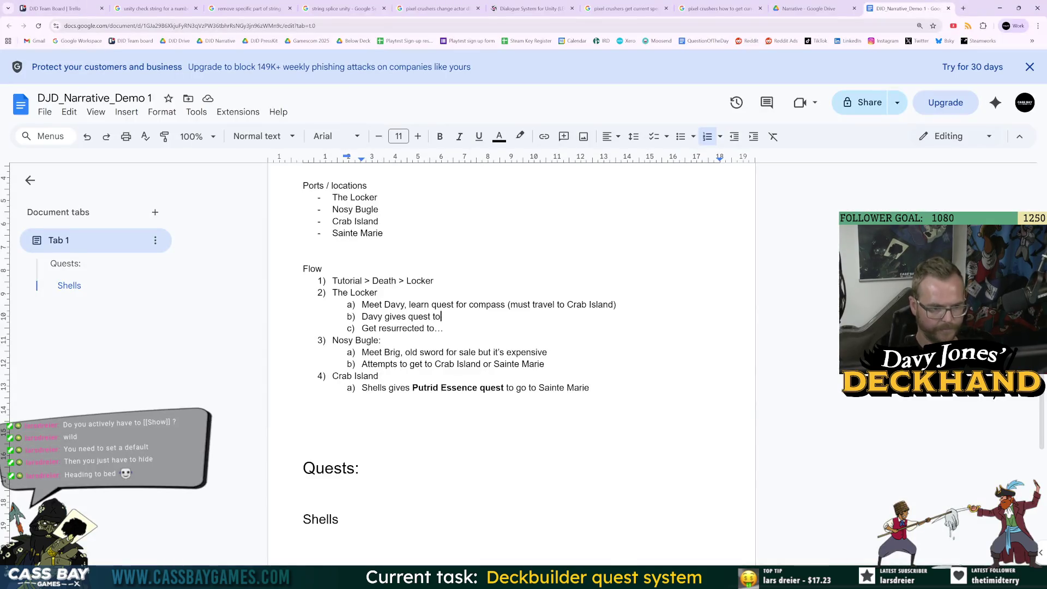
Step: Bold the Tutorial > Death > Locker, The Locker and Nosy Bugle lines; add a colon after The Locker
{"action": "left_click", "coordinate": [378, 292]}
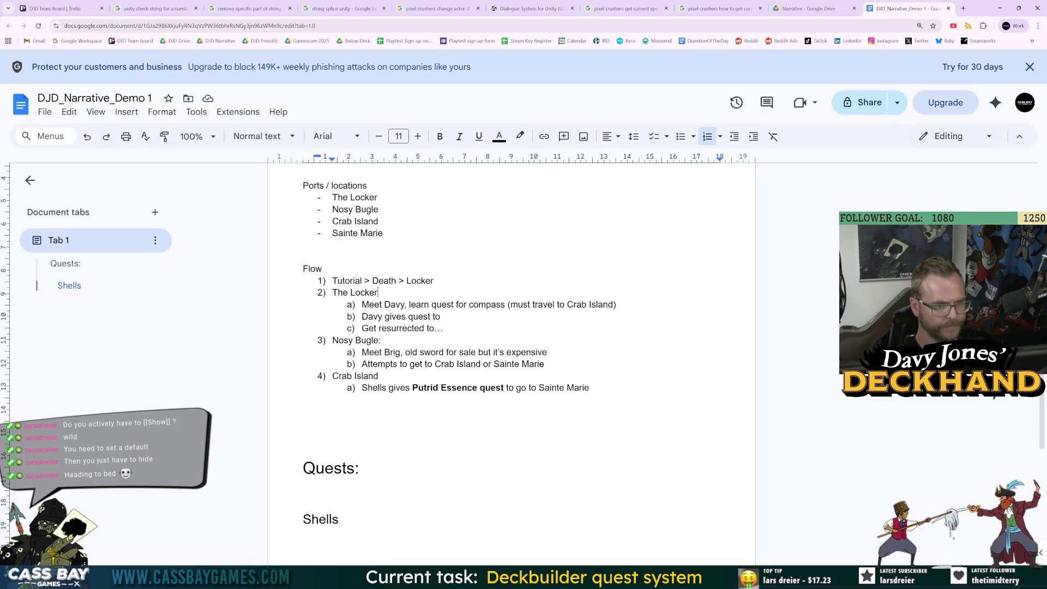
{"action": "triple_click", "coordinate": [382, 281]}
{"action": "key", "text": "ctrl+b"}
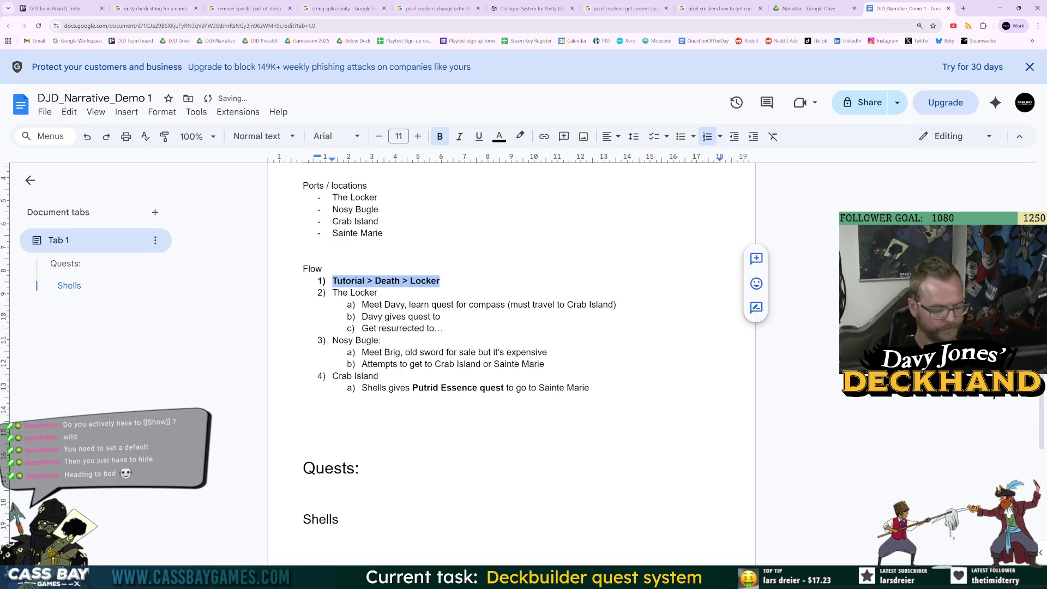
{"action": "triple_click", "coordinate": [356, 293]}
{"action": "key", "text": "ctrl+b"}
{"action": "triple_click", "coordinate": [356, 339]}
{"action": "key", "text": "ctrl+b"}
{"action": "left_click", "coordinate": [381, 292]}
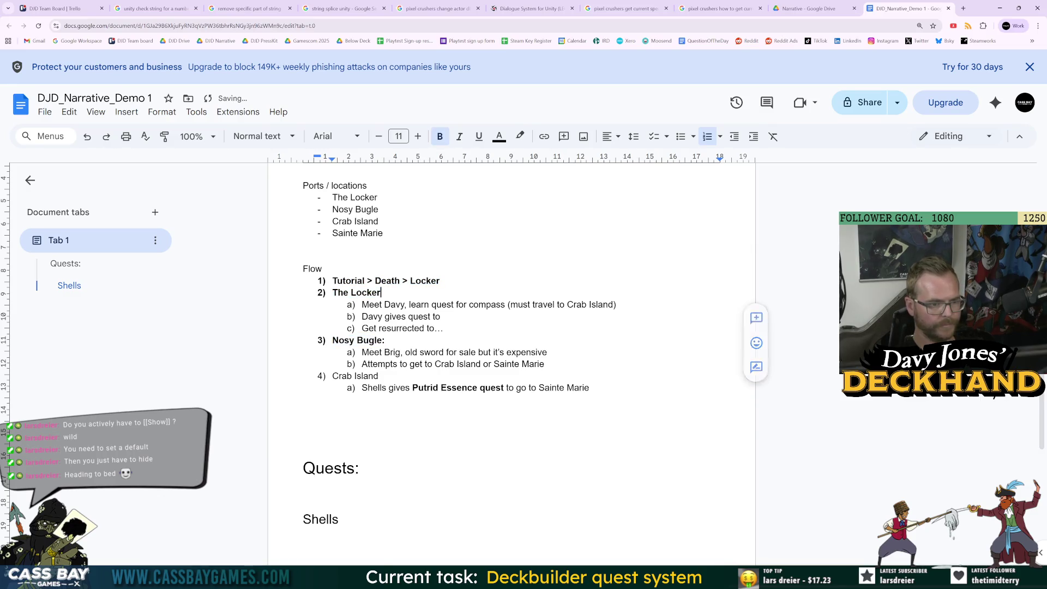
{"action": "type", "text": ":"}
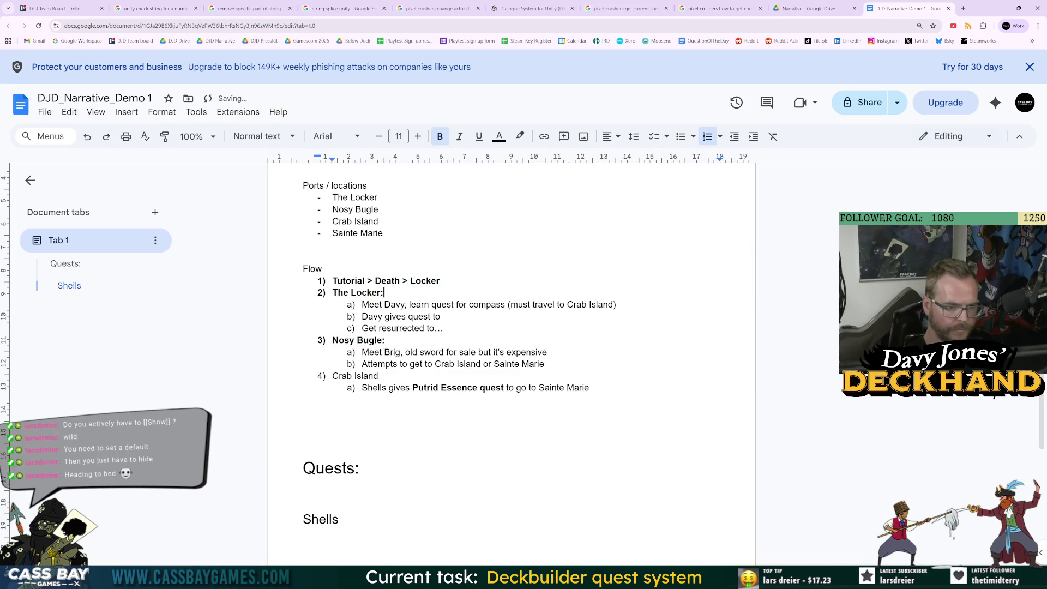
Step: Add bold 'Obtain Eight-pointed Compass' after 'Davy gives quest to', checking the name in Unity
{"action": "left_click", "coordinate": [441, 316]}
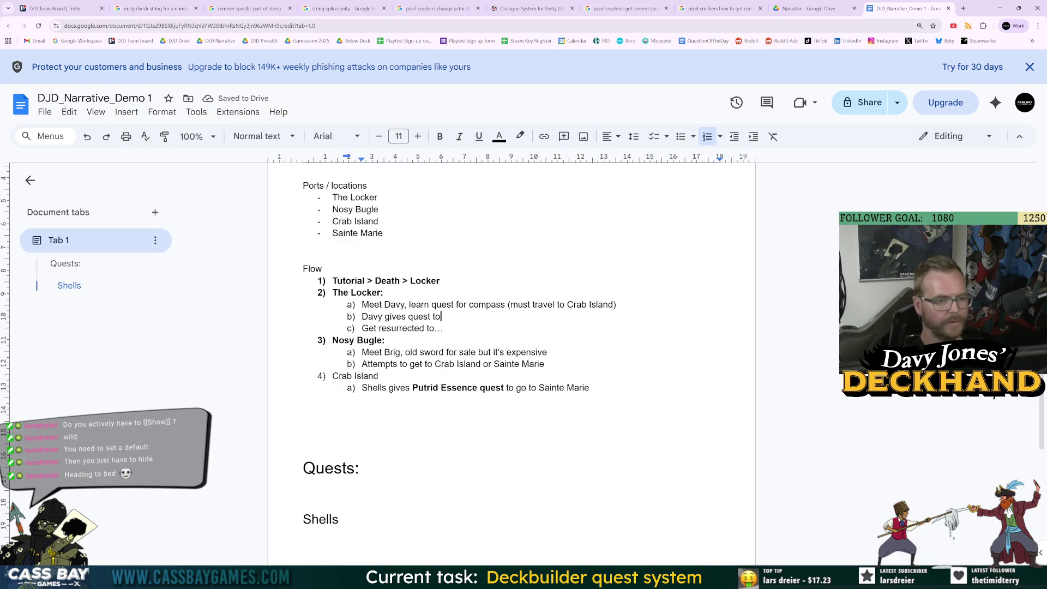
{"action": "key", "text": "alt+Tab"}
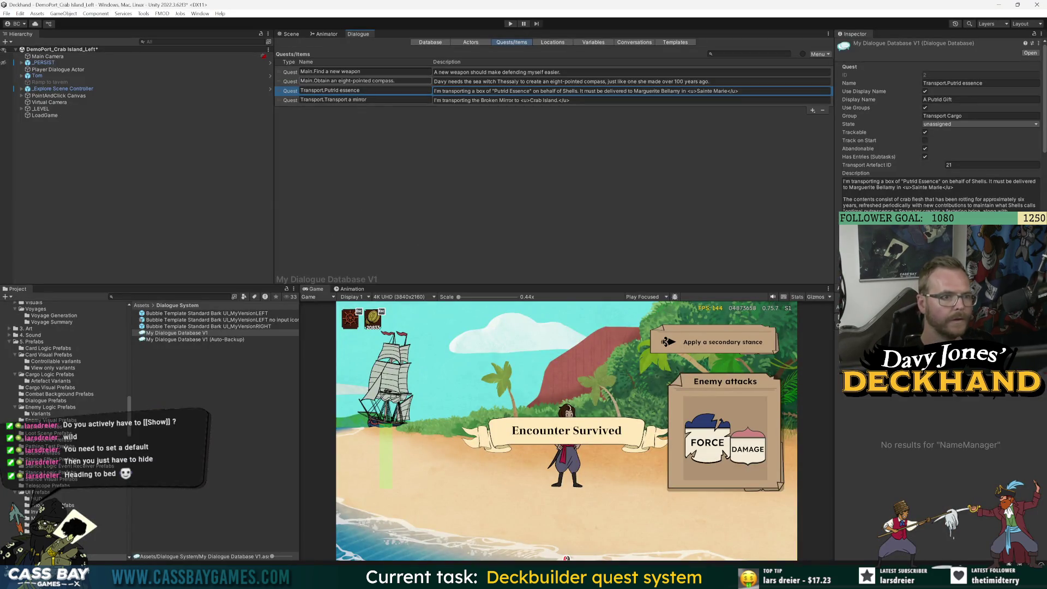
{"action": "key", "text": "alt+Tab"}
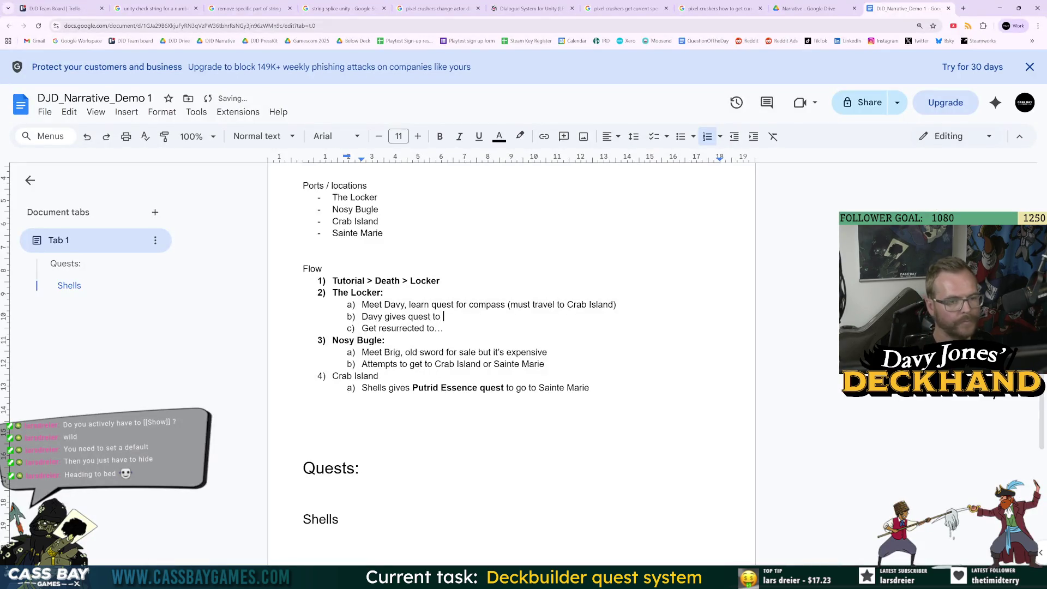
{"action": "type", "text": "Ob"}
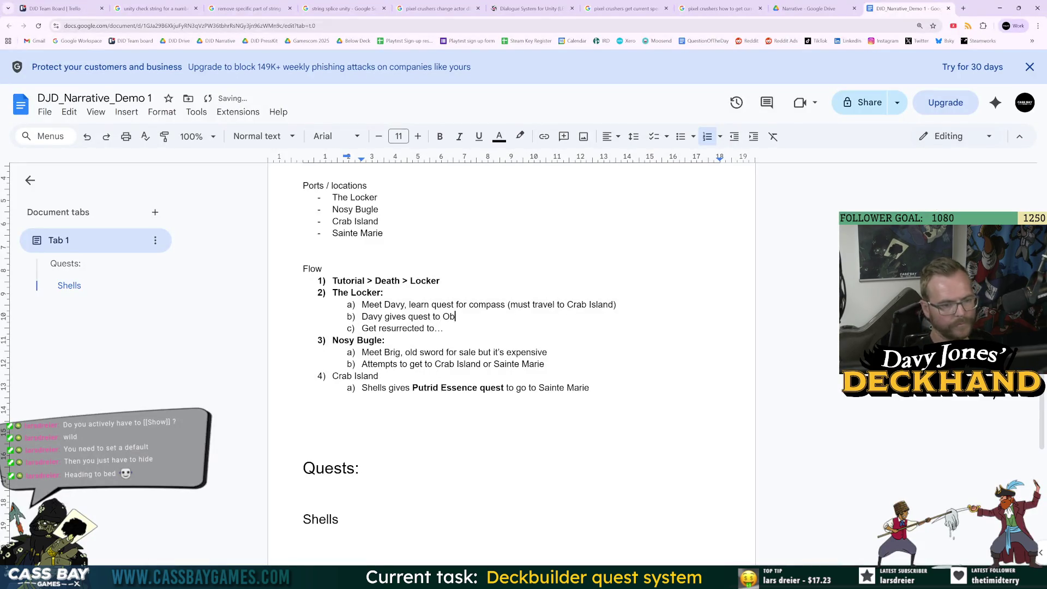
{"action": "type", "text": "tain Eight-0"}
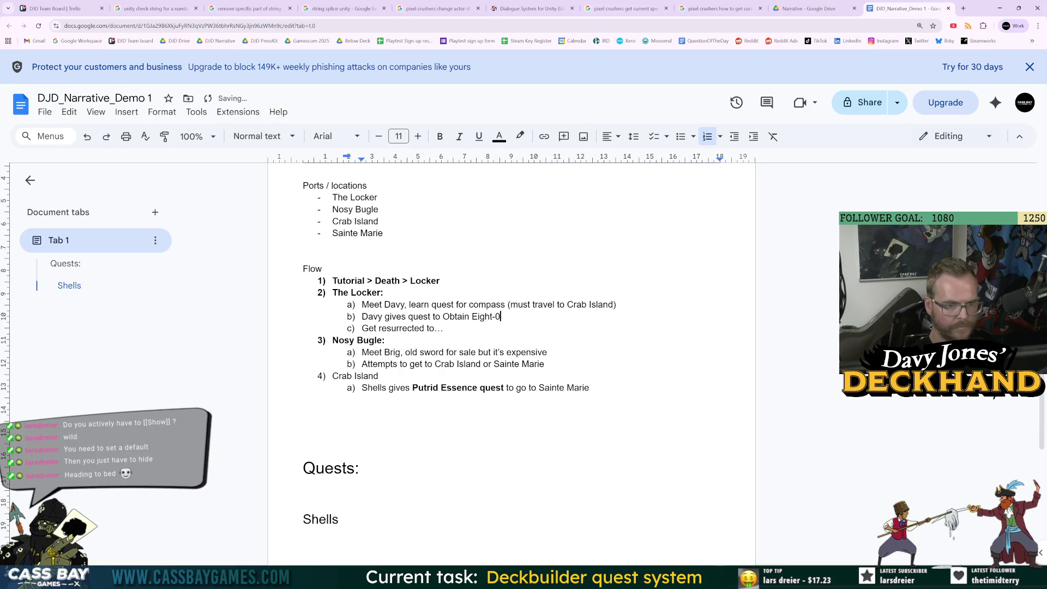
{"action": "key", "text": "BackSpace"}
{"action": "type", "text": "pointe"}
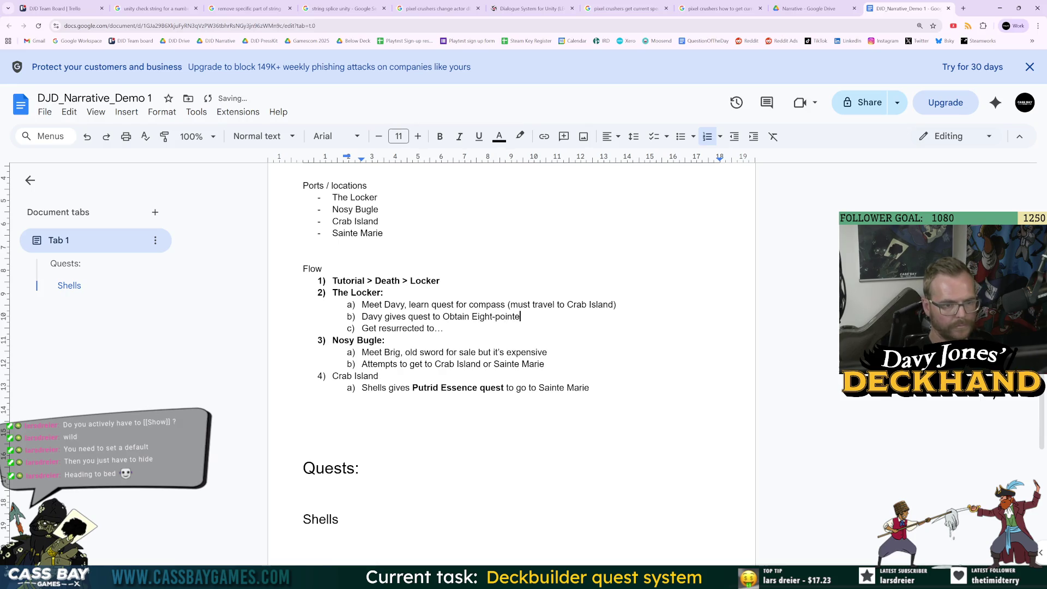
{"action": "type", "text": "d Compass"}
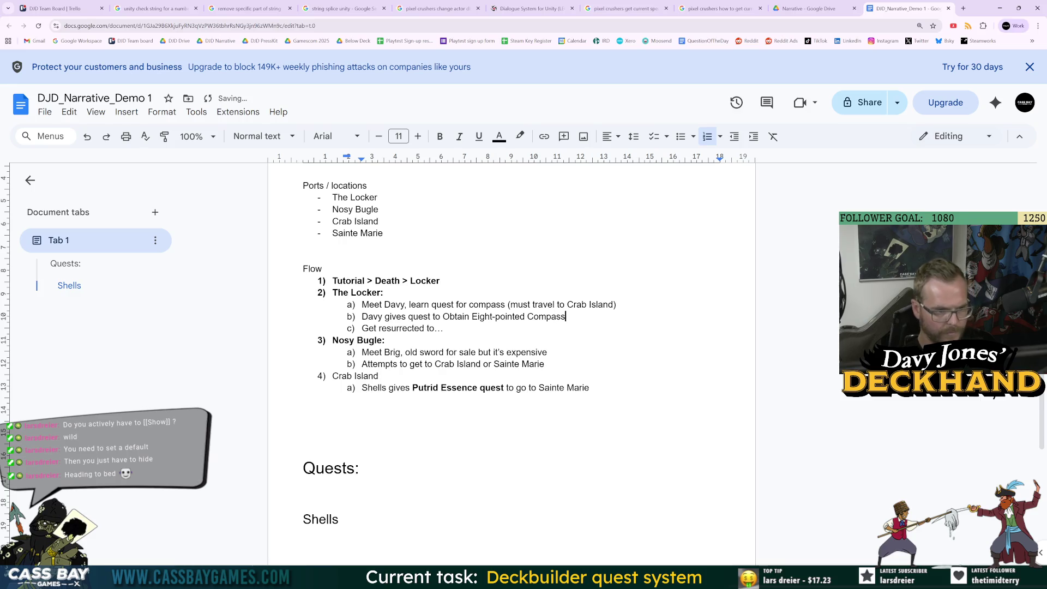
{"action": "key", "text": "ctrl+shift+Left"}
{"action": "key", "text": "ctrl+shift+Left"}
{"action": "key", "text": "ctrl+shift+Left"}
{"action": "key", "text": "ctrl+b"}
{"action": "key", "text": "Down"}
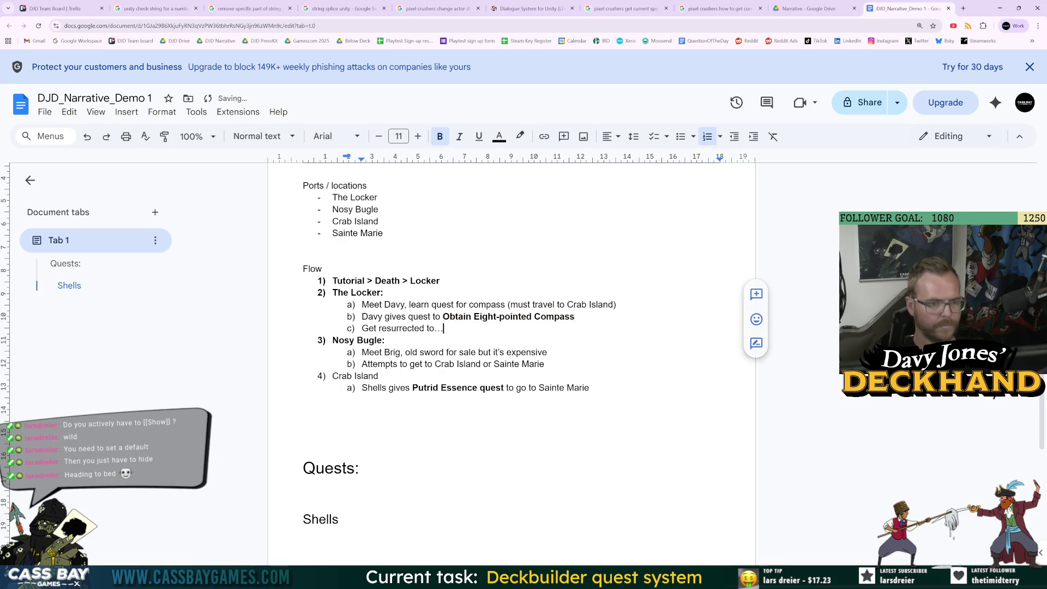
{"action": "key", "text": "Home"}
{"action": "key", "text": "Return"}
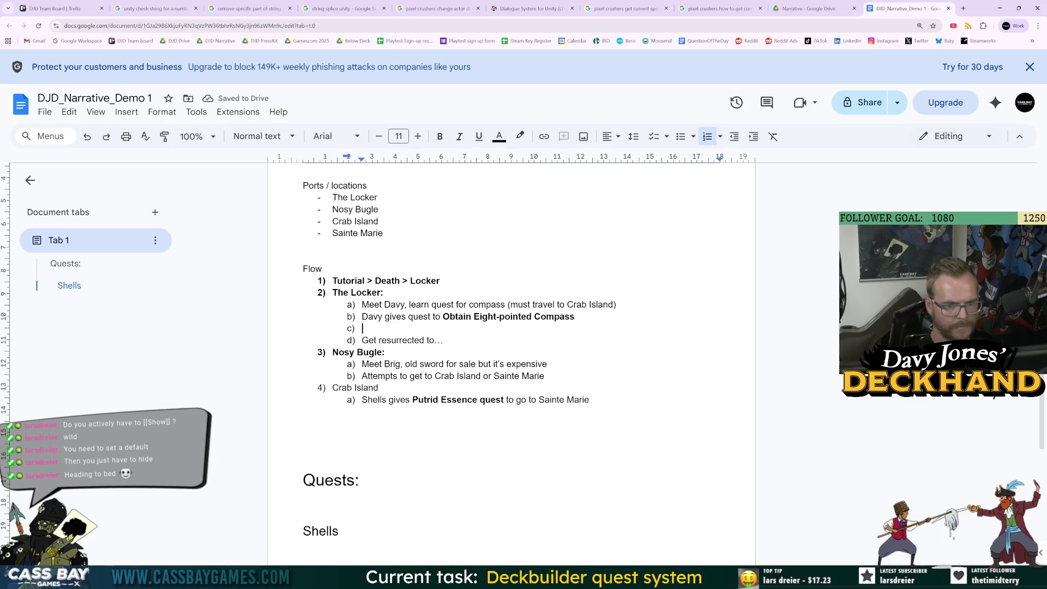
Step: Append unbolded 'and task to “explore Crab Island”' after the compass quest name
{"action": "left_click", "coordinate": [577, 316]}
{"action": "type", "text": "f"}
{"action": "key", "text": "ctrl+b"}
{"action": "type", "text": "and "}
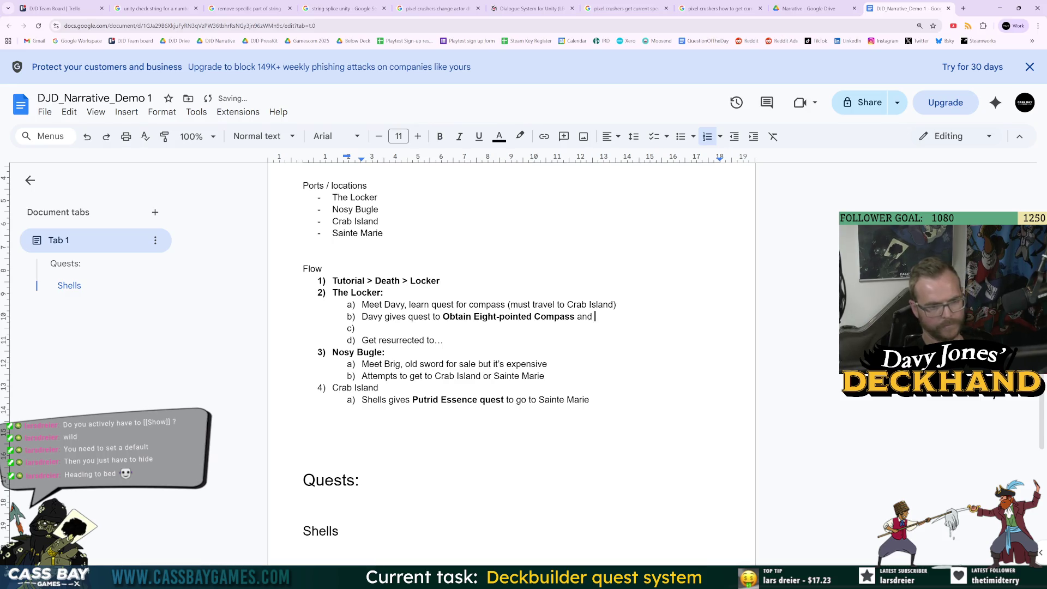
{"action": "type", "text": "task to “expl"}
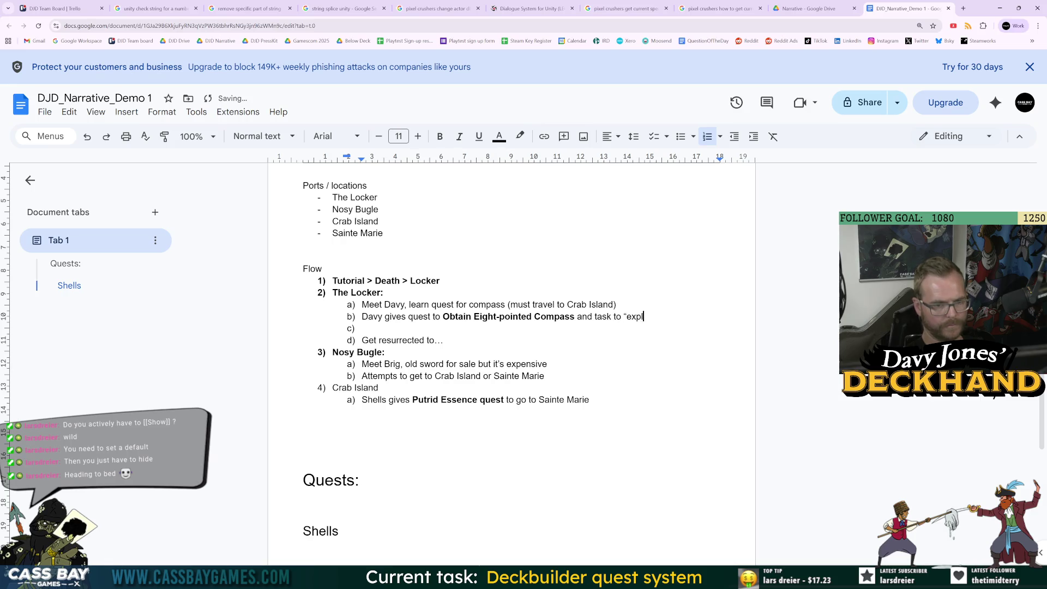
{"action": "type", "text": "ore cra"}
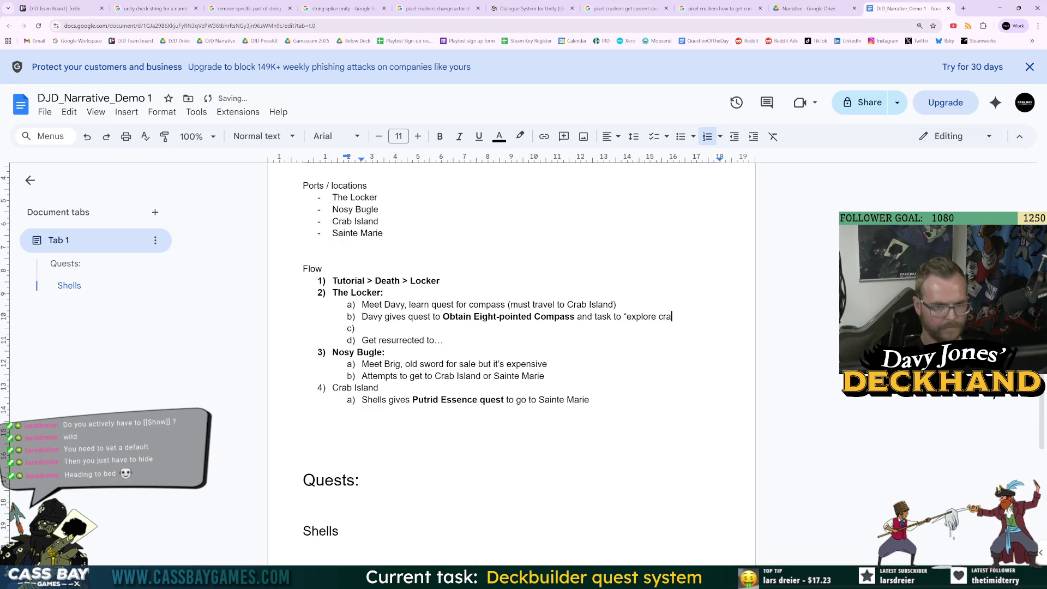
{"action": "key", "text": "BackSpace"}
{"action": "key", "text": "BackSpace"}
{"action": "key", "text": "BackSpace"}
{"action": "type", "text": "Crab Islan"}
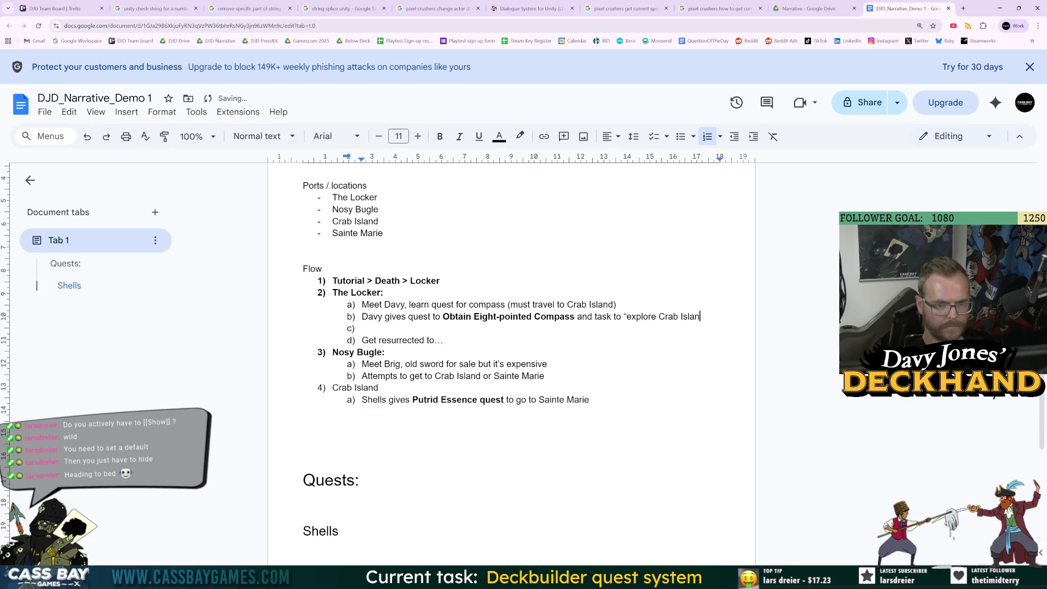
{"action": "type", "text": "d”"}
Step: Remove the empty sub-item c) under The Locker
{"action": "left_click", "coordinate": [304, 434]}
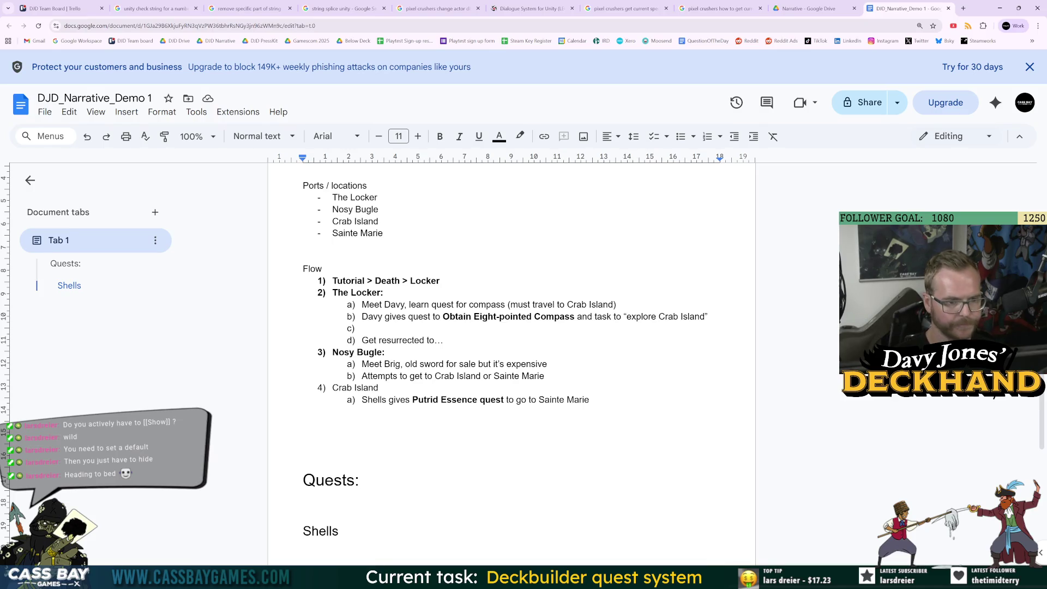
{"action": "left_click", "coordinate": [443, 340]}
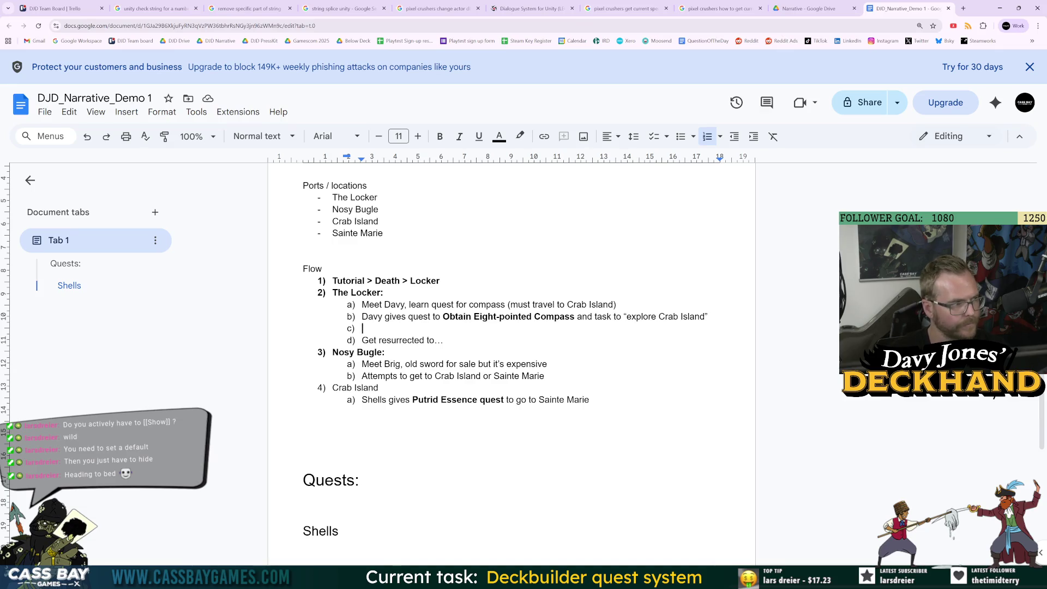
{"action": "left_click", "coordinate": [387, 353]}
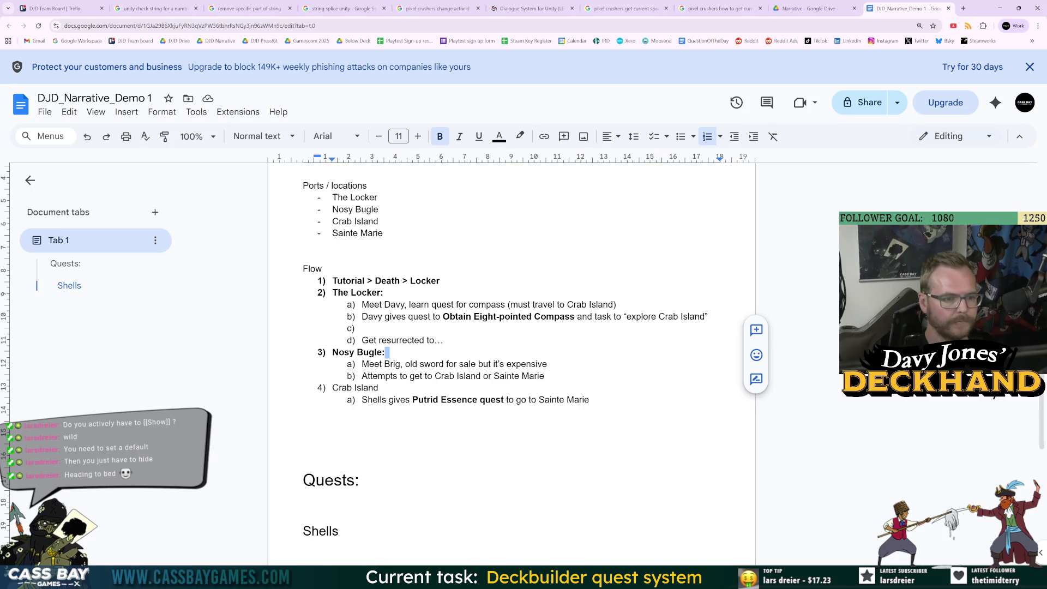
{"action": "left_click", "coordinate": [444, 340]}
{"action": "left_click", "coordinate": [362, 328]}
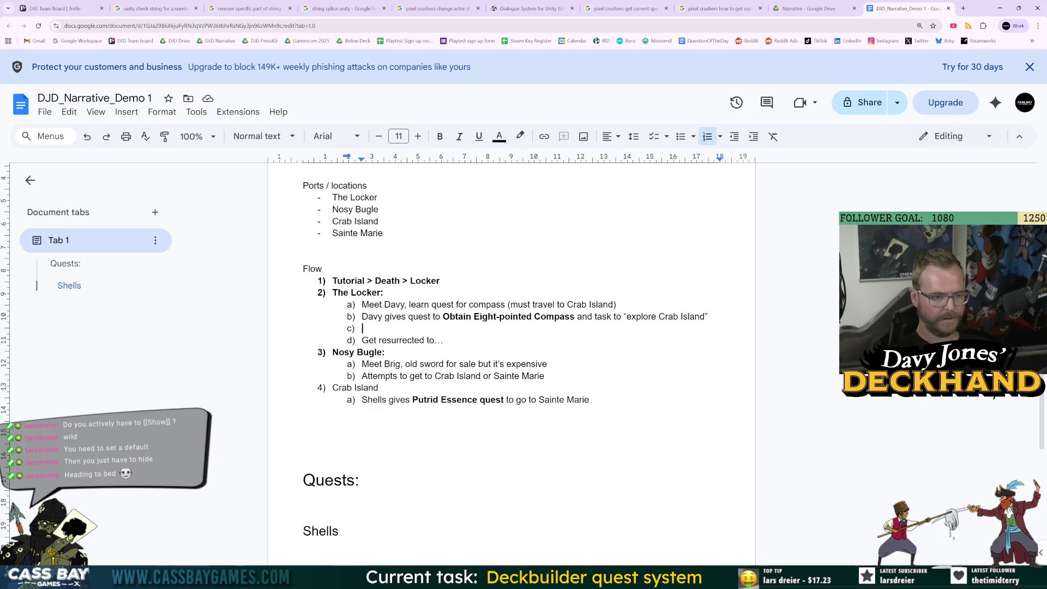
{"action": "key", "text": "BackSpace"}
{"action": "key", "text": "BackSpace"}
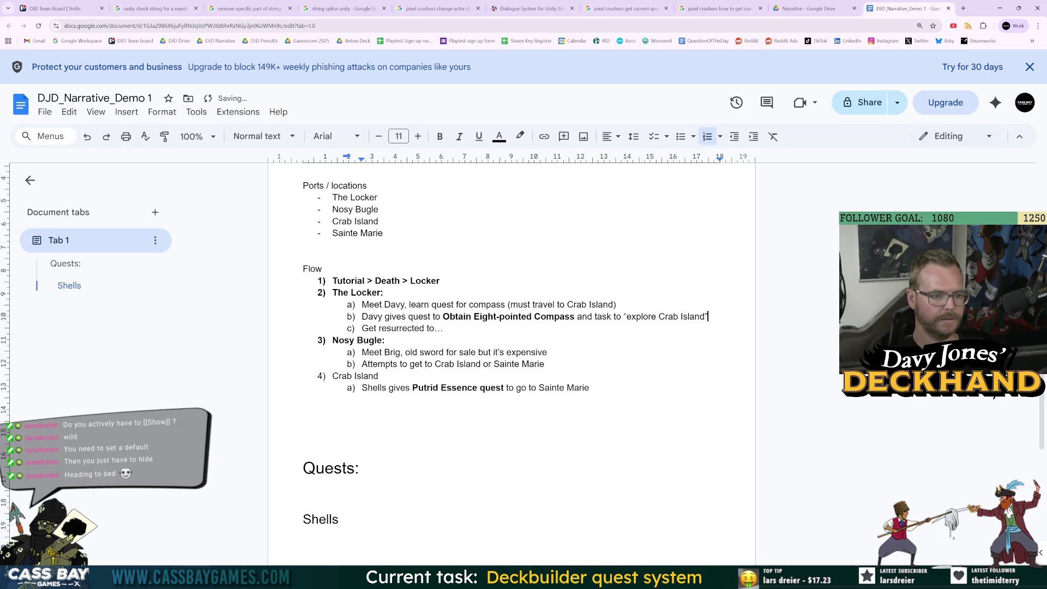
Step: Bold the Crab Island stop name in the Flow list
{"action": "left_click", "coordinate": [364, 467]}
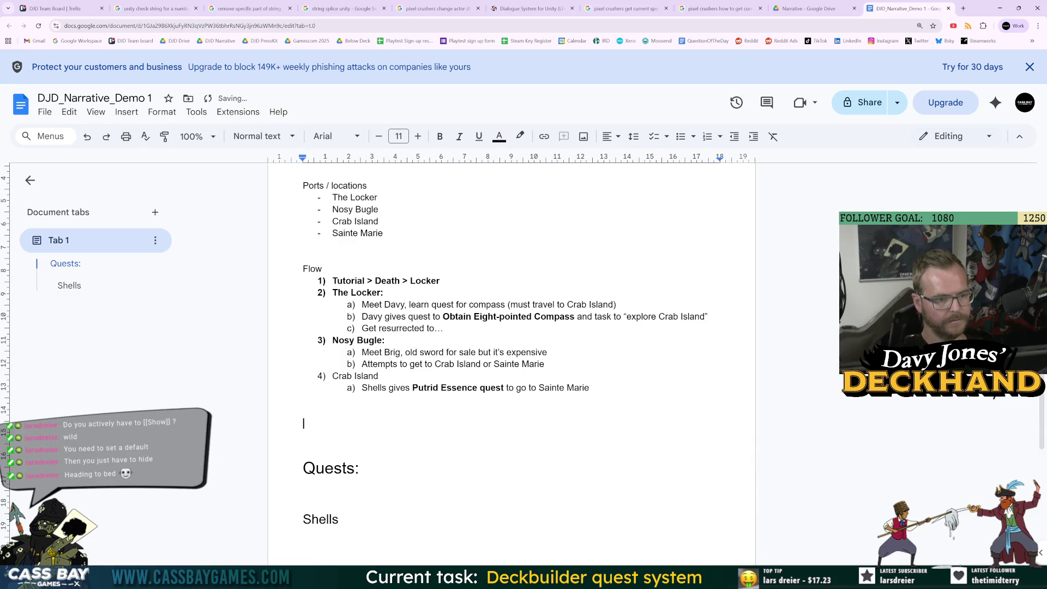
{"action": "left_click", "coordinate": [443, 327]}
{"action": "left_click", "coordinate": [385, 339]}
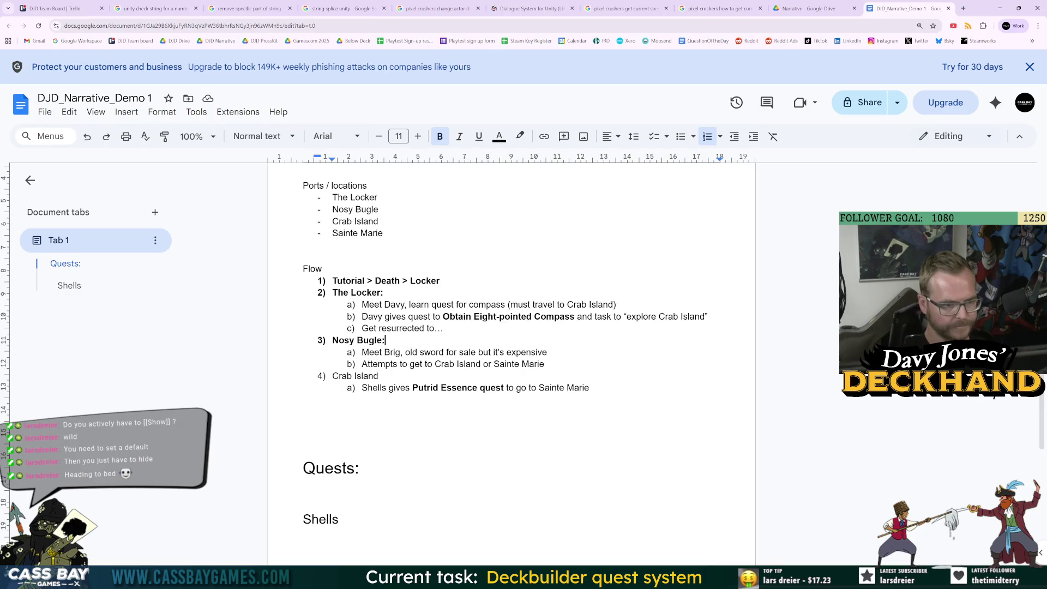
{"action": "key", "text": "Down"}
{"action": "key", "text": "Down"}
{"action": "key", "text": "Down"}
{"action": "key", "text": "shift+Home"}
{"action": "key", "text": "ctrl+b"}
{"action": "key", "text": "Down"}
{"action": "key", "text": "Down"}
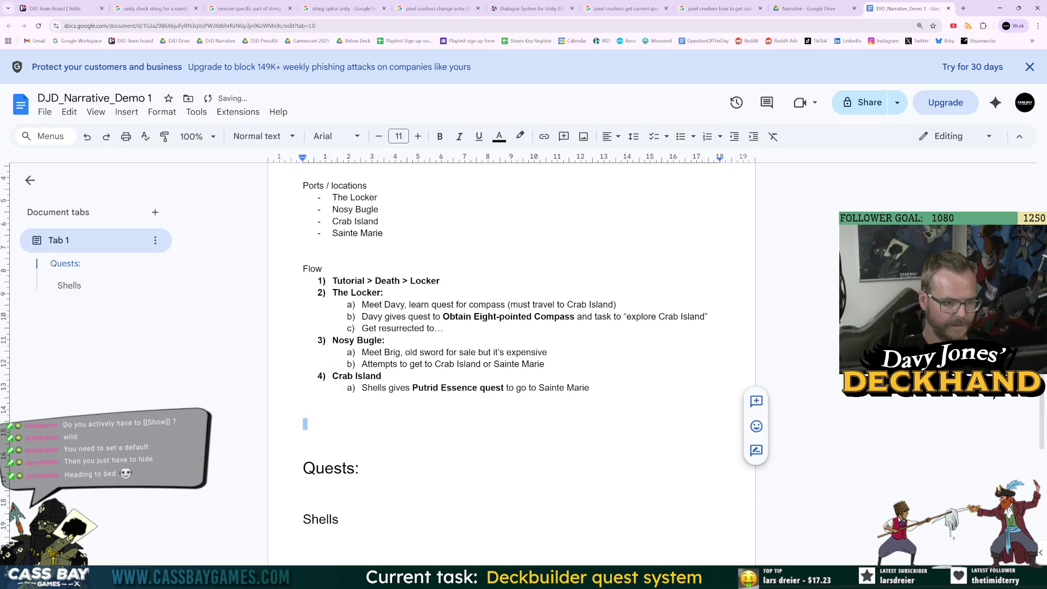
Step: Insert a blank numbered sub-item above 'Meet Brig' under Nosy Bugle
{"action": "left_click", "coordinate": [547, 352]}
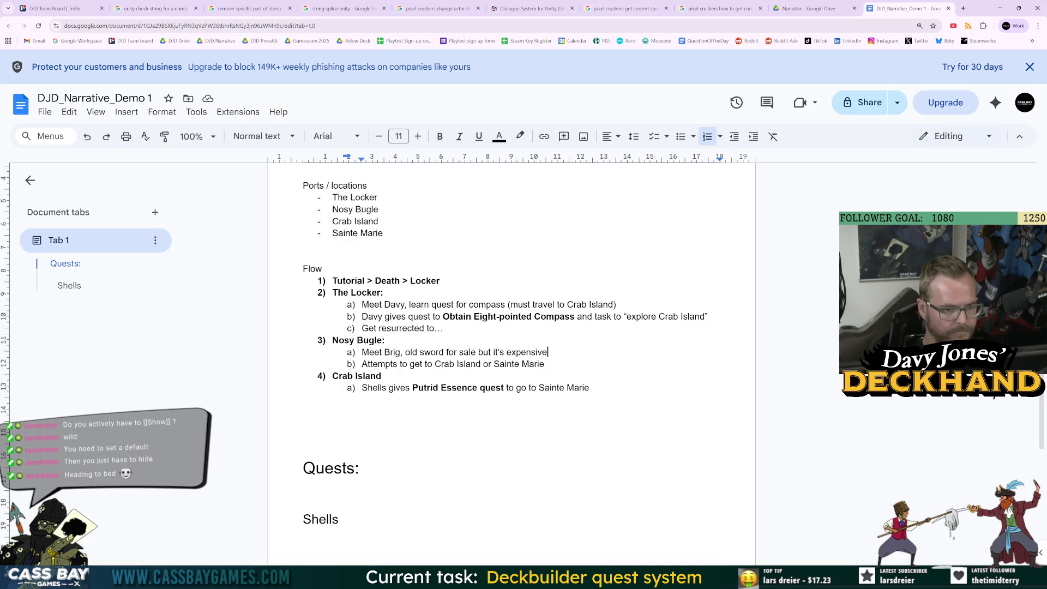
{"action": "left_click", "coordinate": [545, 364]}
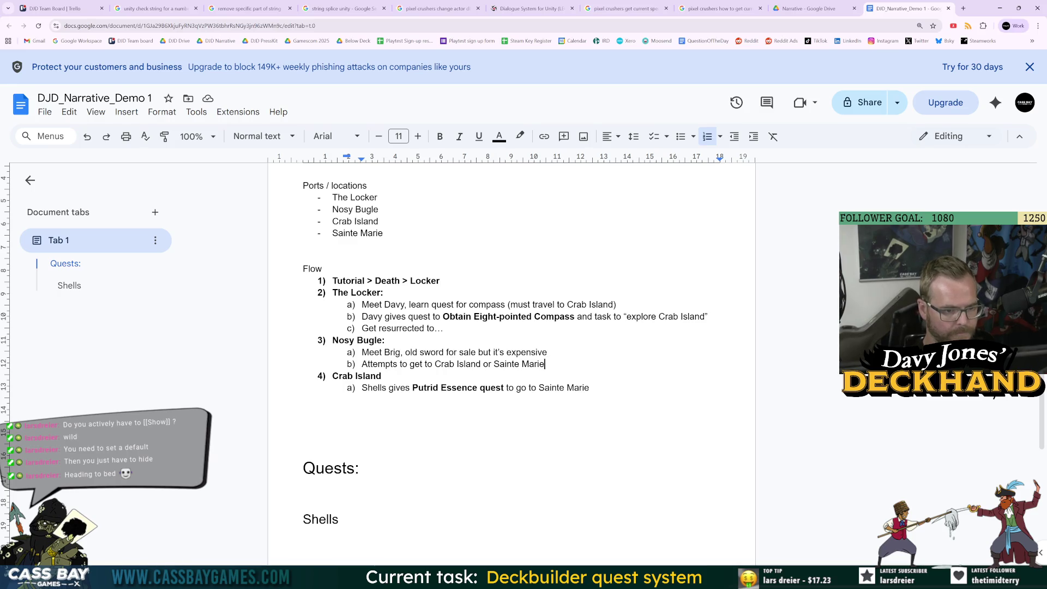
{"action": "left_click_drag", "start_coordinate": [396, 364], "coordinate": [484, 363]}
{"action": "left_click", "coordinate": [547, 351]}
{"action": "type", "text": "(trigg"}
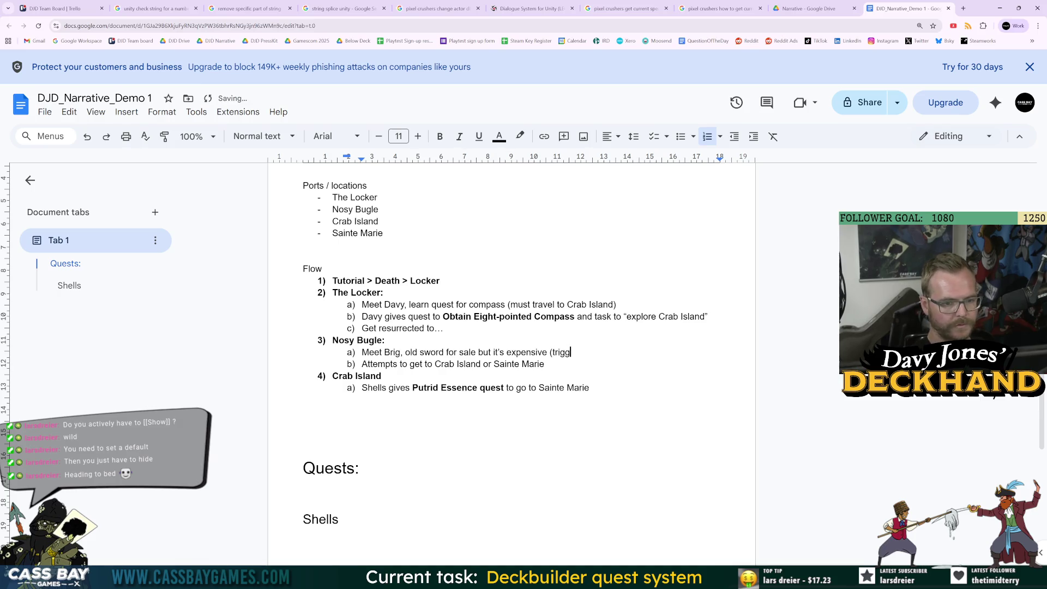
{"action": "type", "text": "e"}
{"action": "key", "text": "BackSpace"}
{"action": "key", "text": "BackSpace"}
{"action": "key", "text": "BackSpace"}
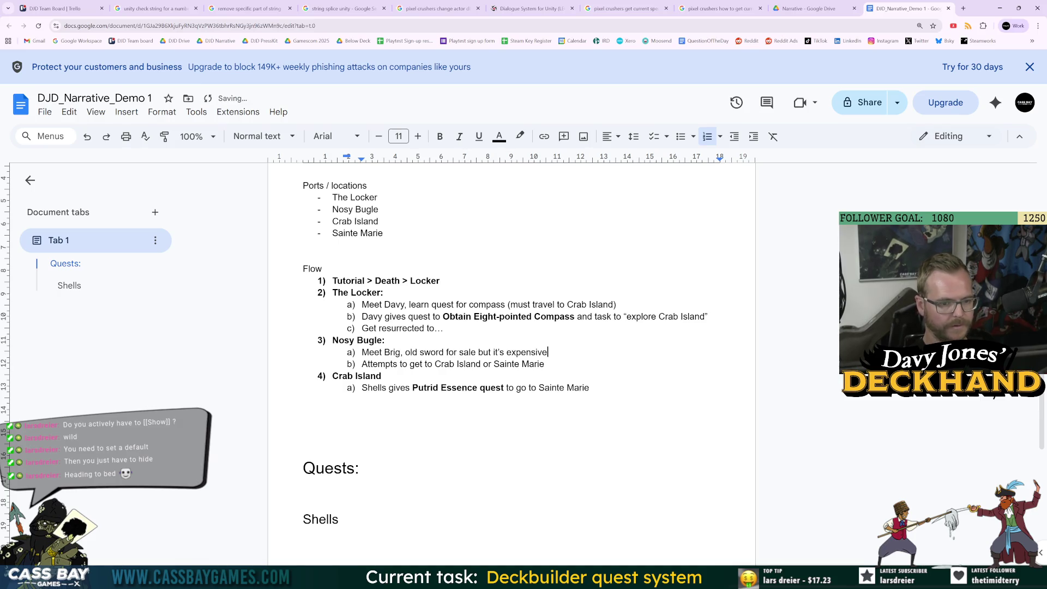
{"action": "left_click", "coordinate": [369, 351]}
{"action": "key", "text": "Home"}
{"action": "key", "text": "Return"}
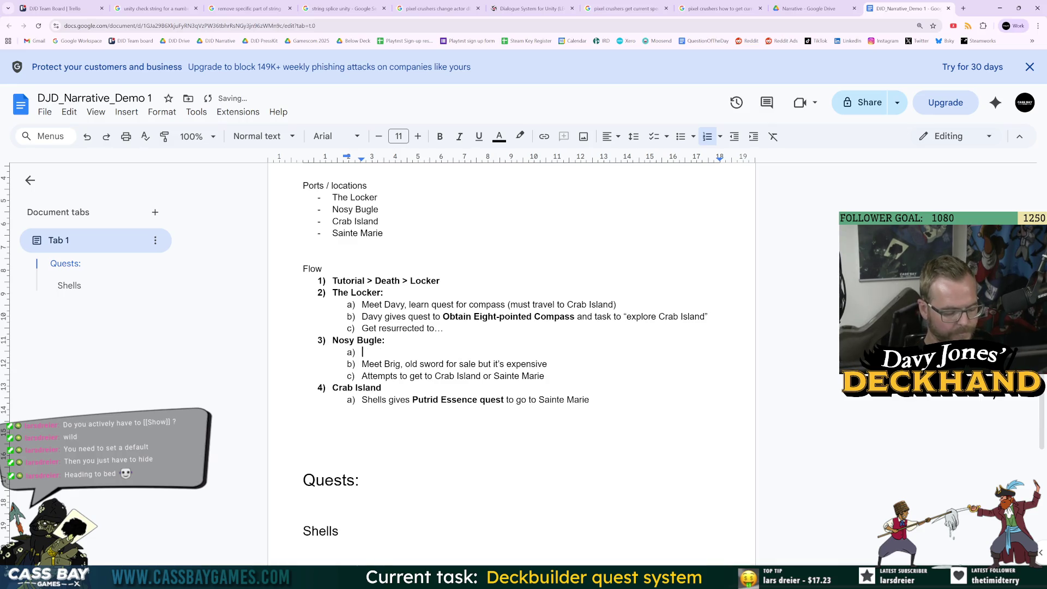
Step: Fill item a) with 'On arrival new quest already active: Find a new weapon', bolding the quest name
{"action": "type", "text": "On arrival new "}
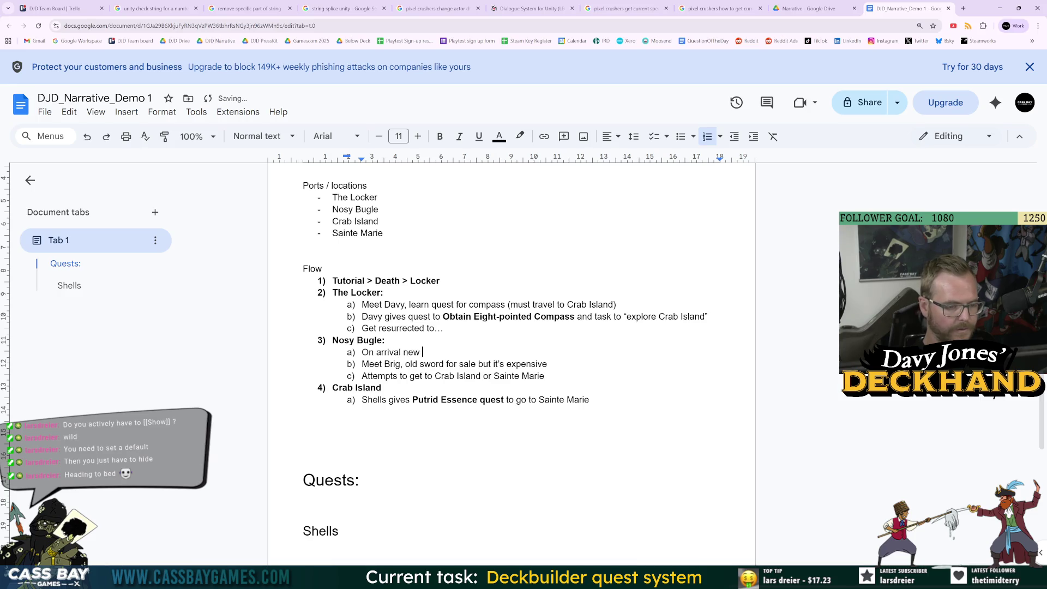
{"action": "type", "text": "quest already "}
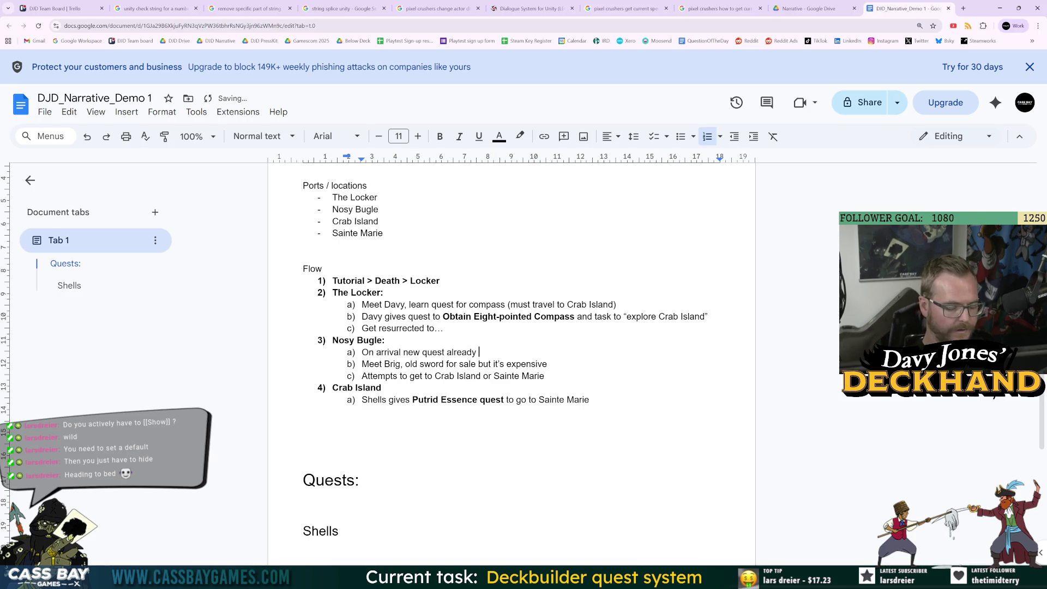
{"action": "type", "text": "active: "}
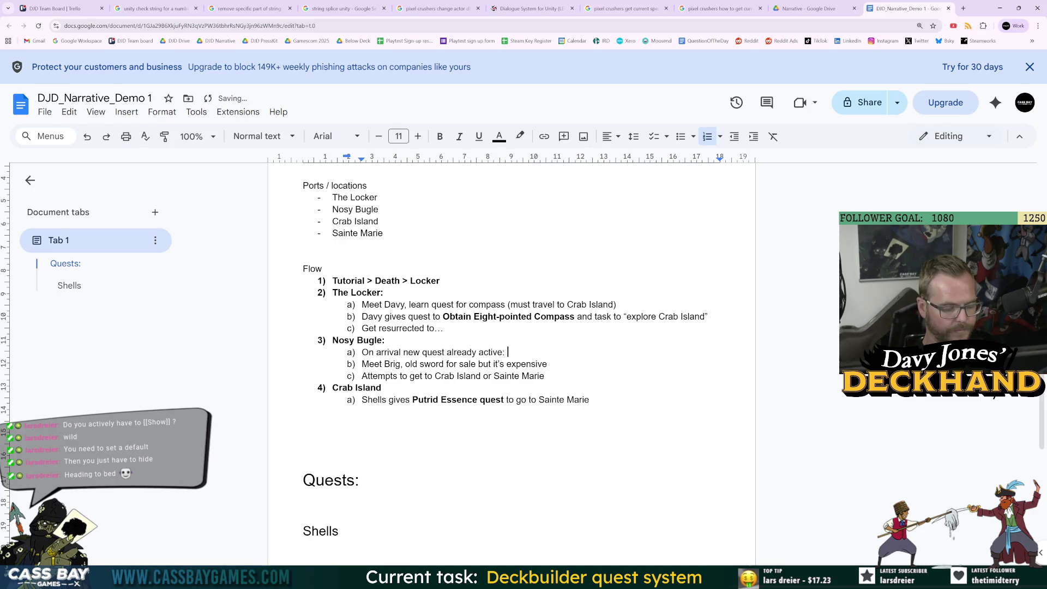
{"action": "type", "text": "Find a weapon"}
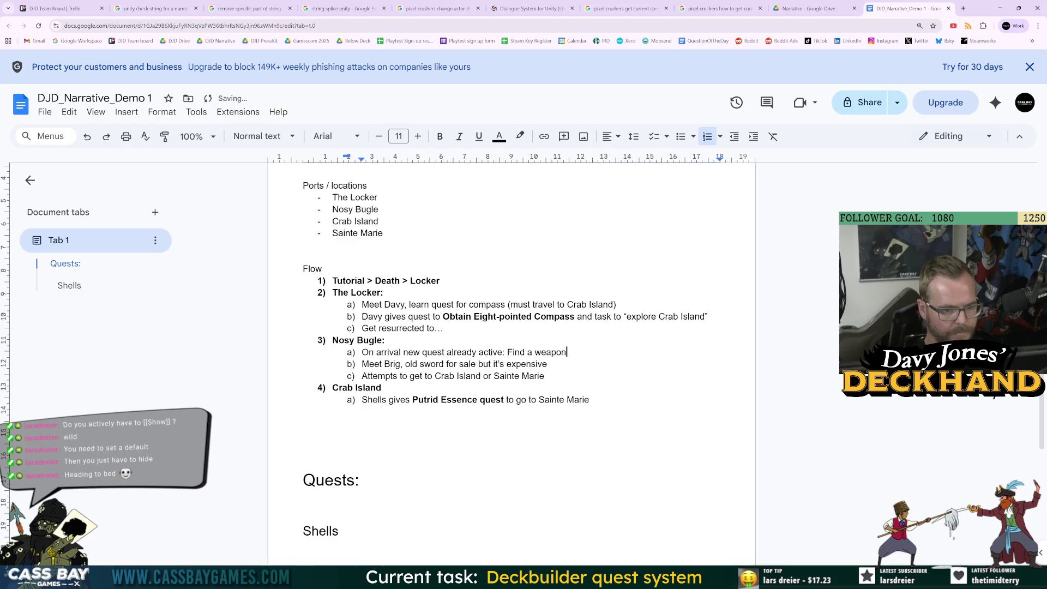
{"action": "key", "text": "ctrl+shift+Left"}
{"action": "key", "text": "ctrl+shift+Left"}
{"action": "key", "text": "ctrl+shift+Left"}
{"action": "key", "text": "ctrl+b"}
{"action": "key", "text": "Right"}
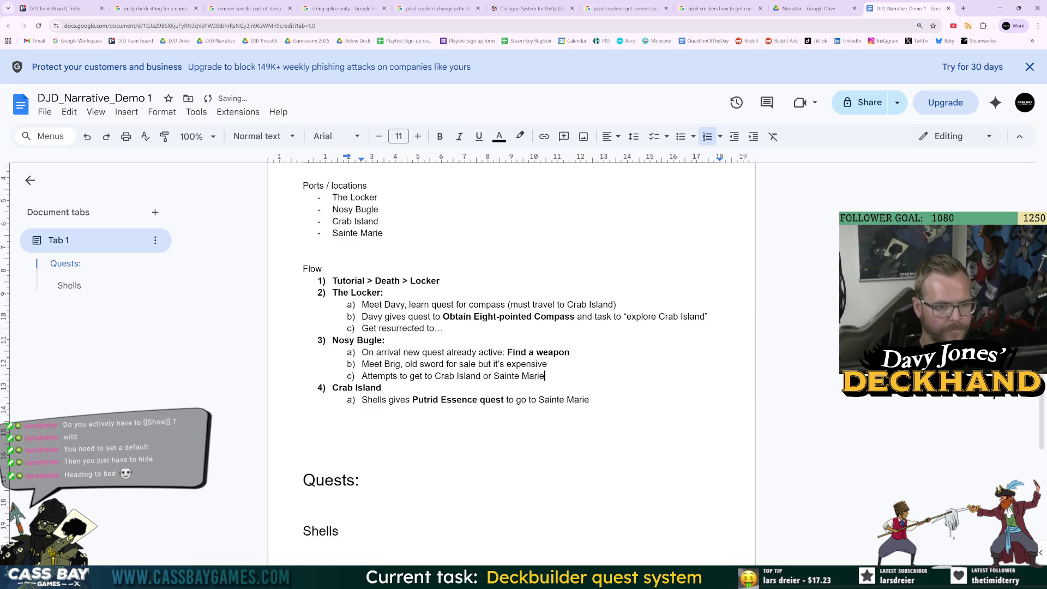
{"action": "key", "text": "alt+Tab"}
{"action": "key", "text": "alt+Tab"}
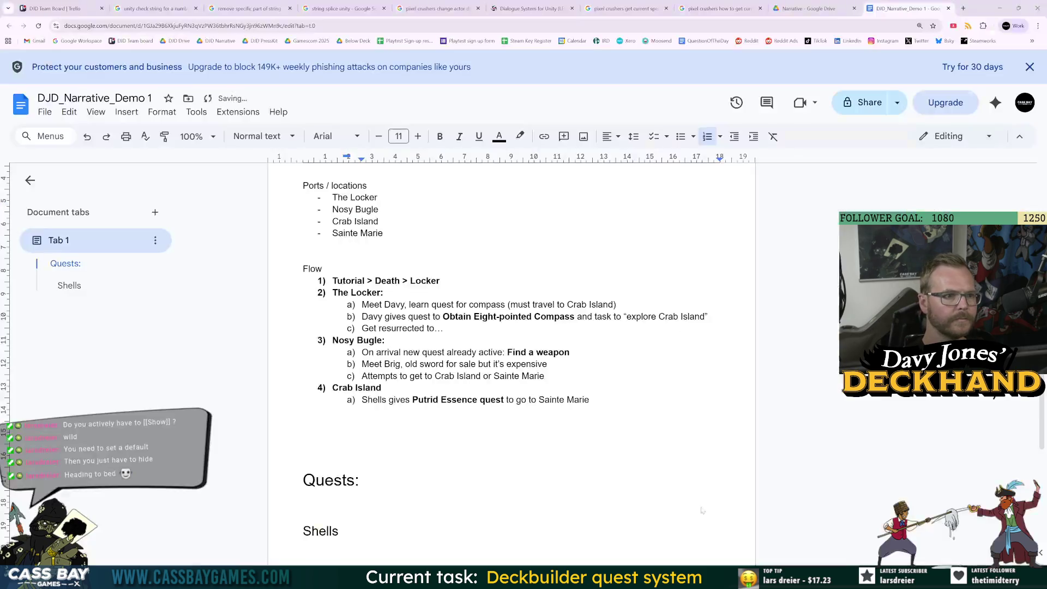
{"action": "key", "text": "ctrl+Left"}
{"action": "type", "text": "new"}
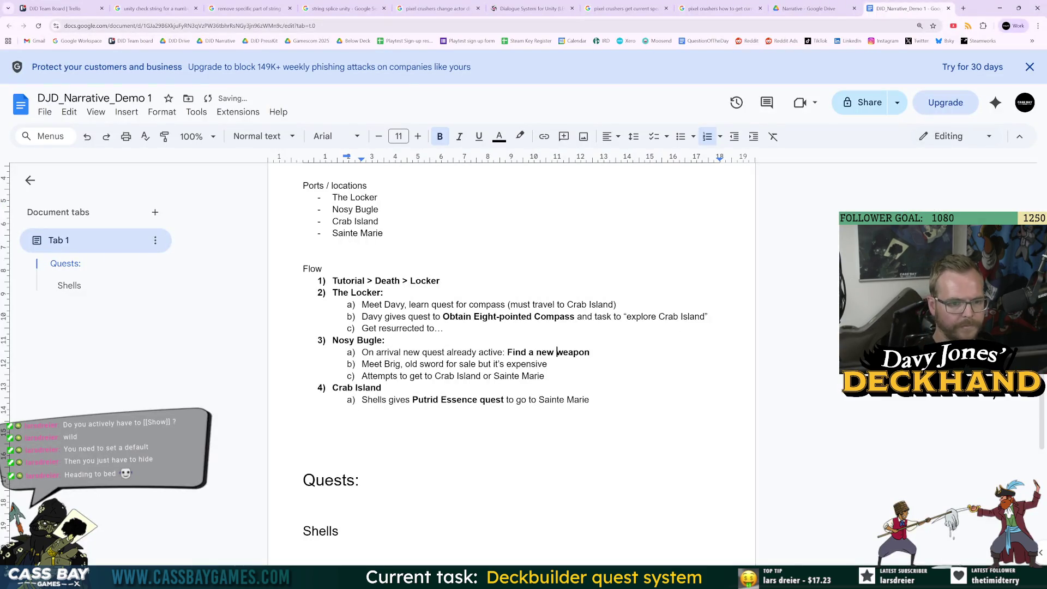
Step: Change 'Attempts' to 'Attempt' in Nosy Bugle's item c)
{"action": "key", "text": "Down"}
{"action": "key", "text": "Down"}
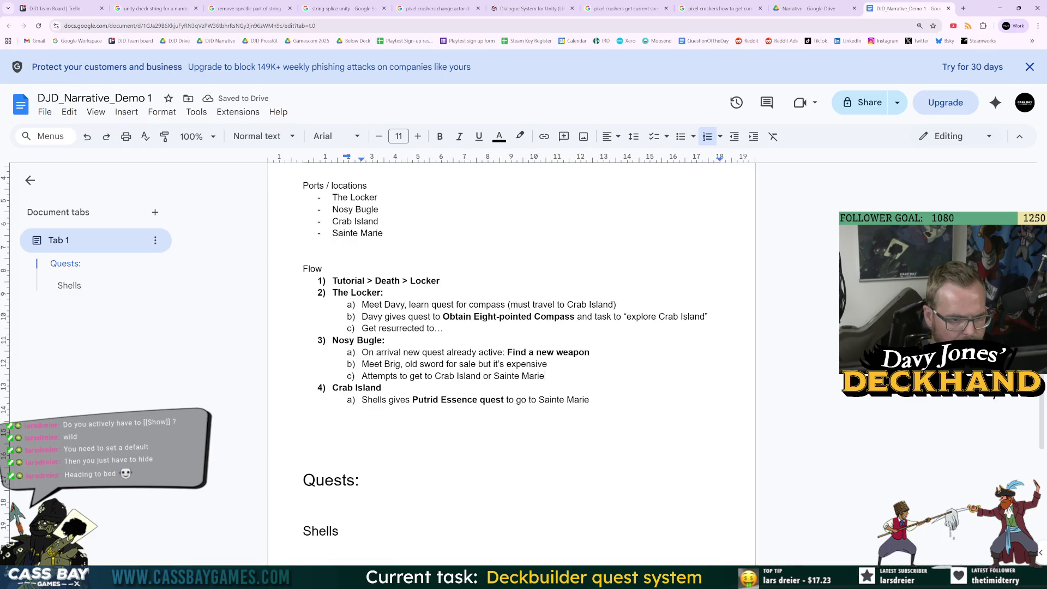
{"action": "key", "text": "Up"}
{"action": "key", "text": "End"}
{"action": "key", "text": "shift+Right"}
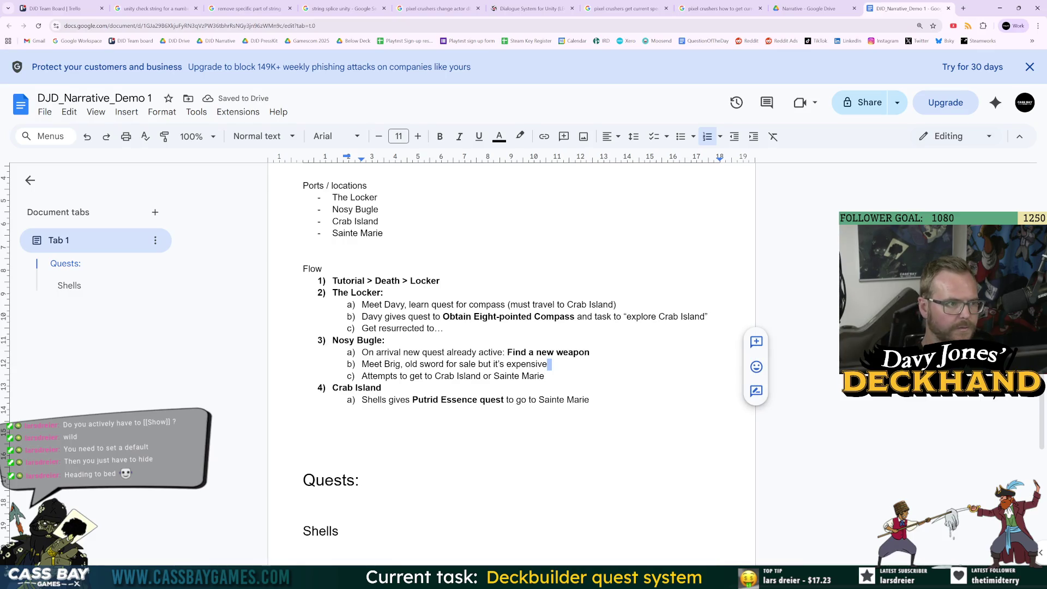
{"action": "left_click", "coordinate": [472, 363]}
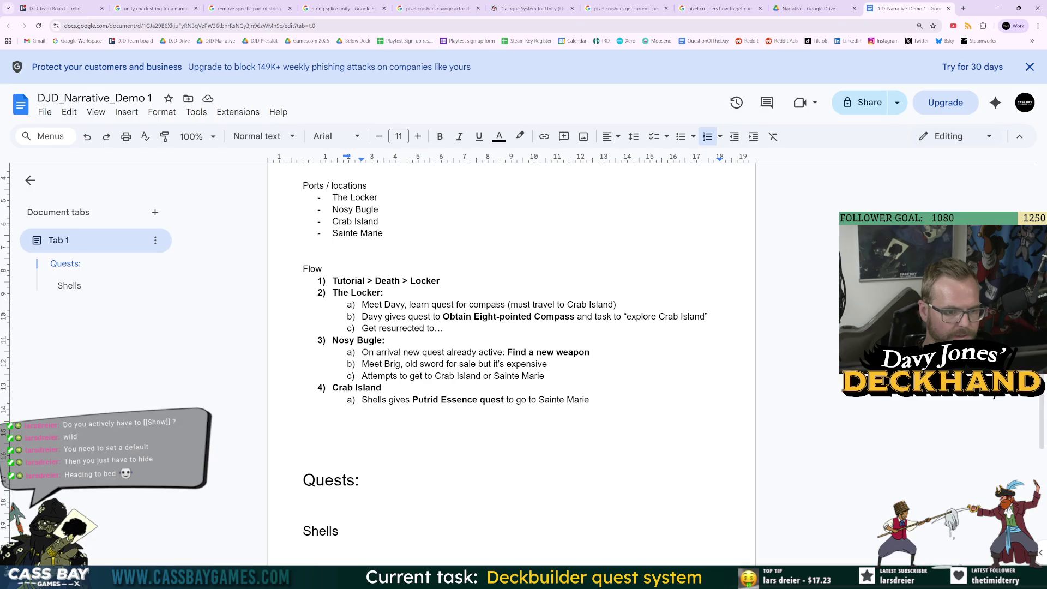
{"action": "left_click", "coordinate": [482, 375]}
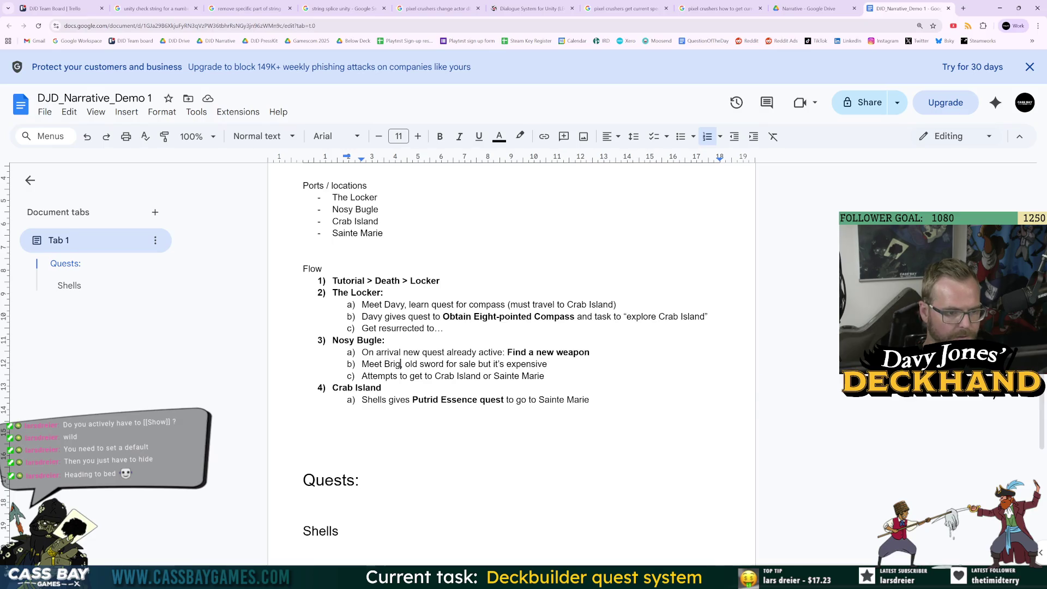
{"action": "double_click", "coordinate": [395, 364]}
{"action": "left_click", "coordinate": [489, 376]}
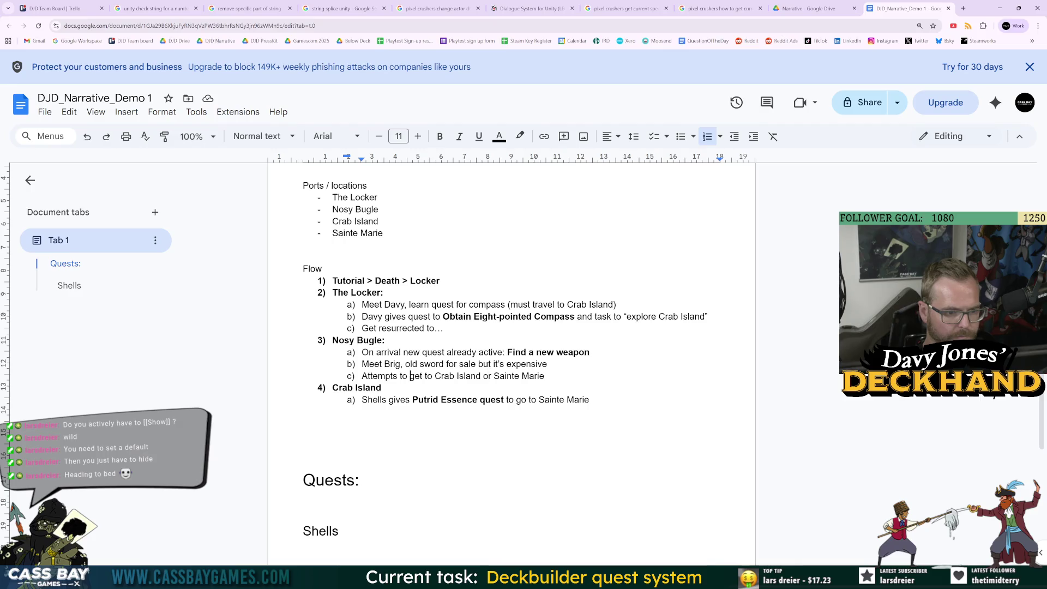
{"action": "left_click_drag", "start_coordinate": [544, 376], "coordinate": [549, 376]}
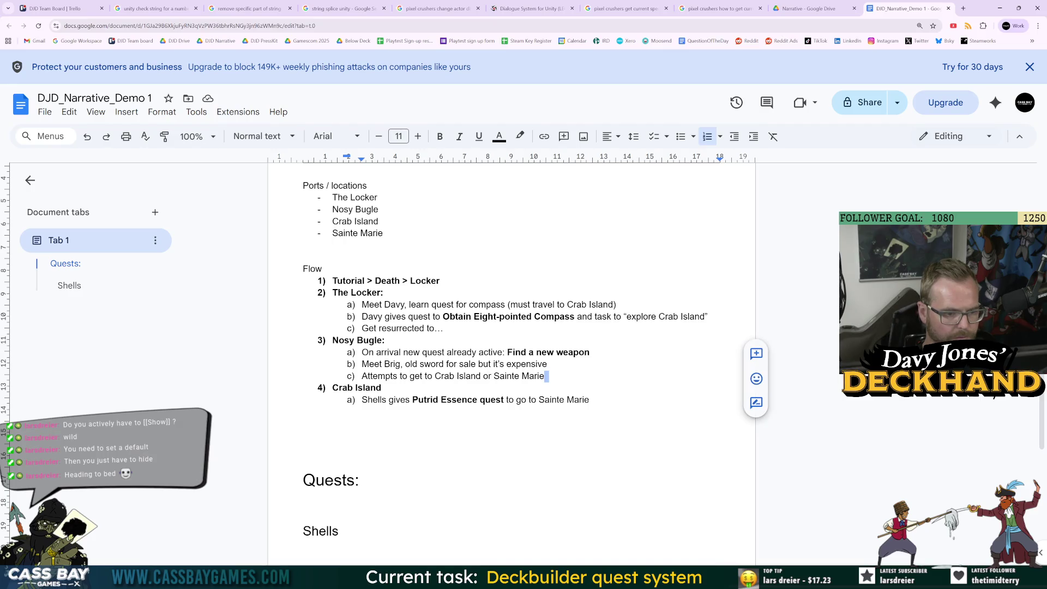
{"action": "left_click", "coordinate": [397, 376]}
{"action": "key", "text": "BackSpace"}
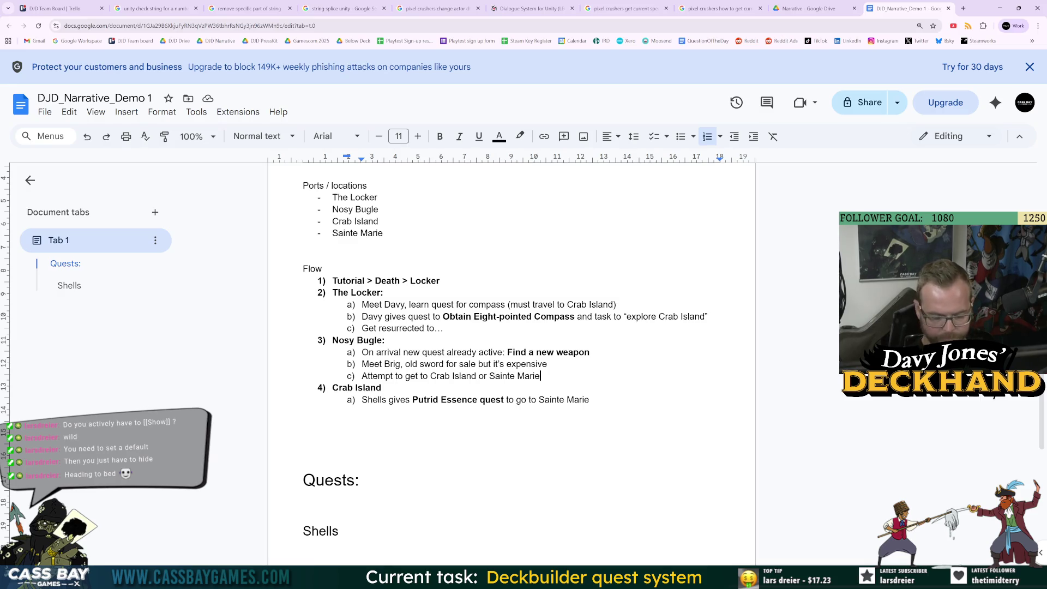
Step: Add item d) about Brig's 'Take' quest, rewording 'deaths' to 'returns to island (via death or travel back)'
{"action": "key", "text": "Return"}
{"action": "type", "text": "After "}
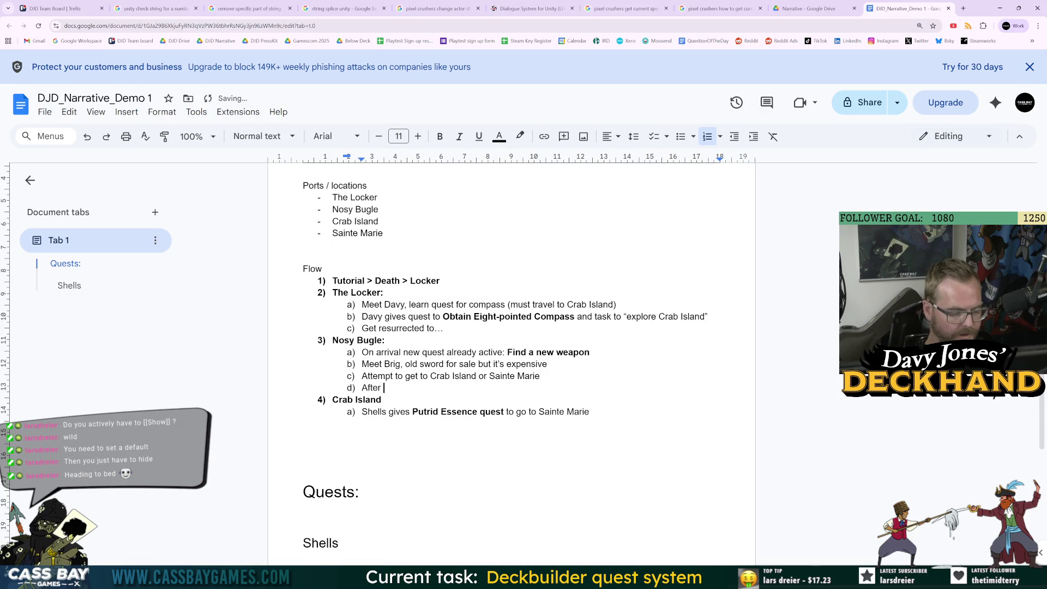
{"action": "type", "text": "2"}
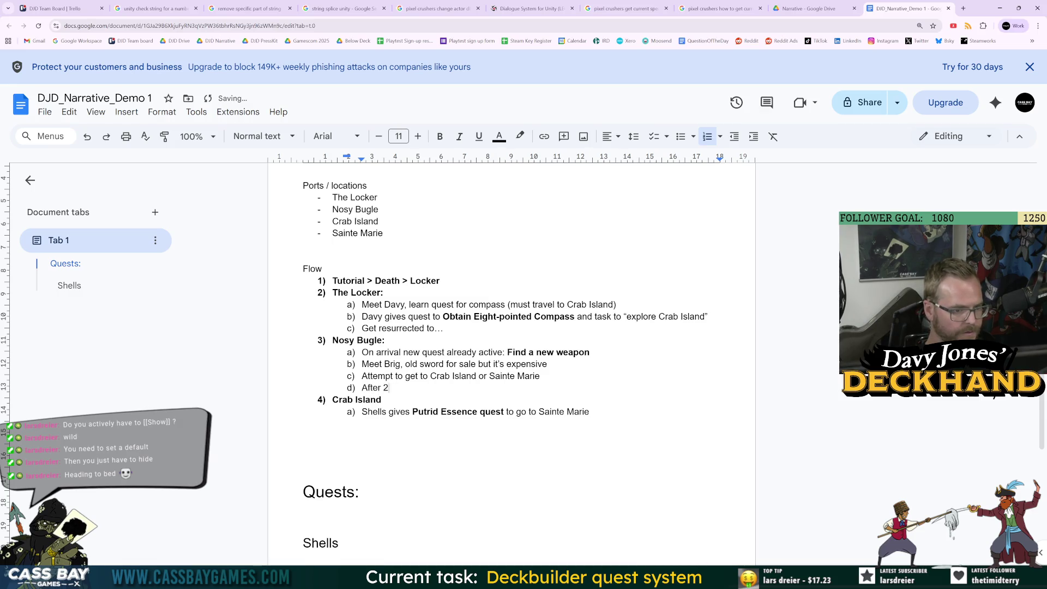
{"action": "type", "text": "x deaths, Br"}
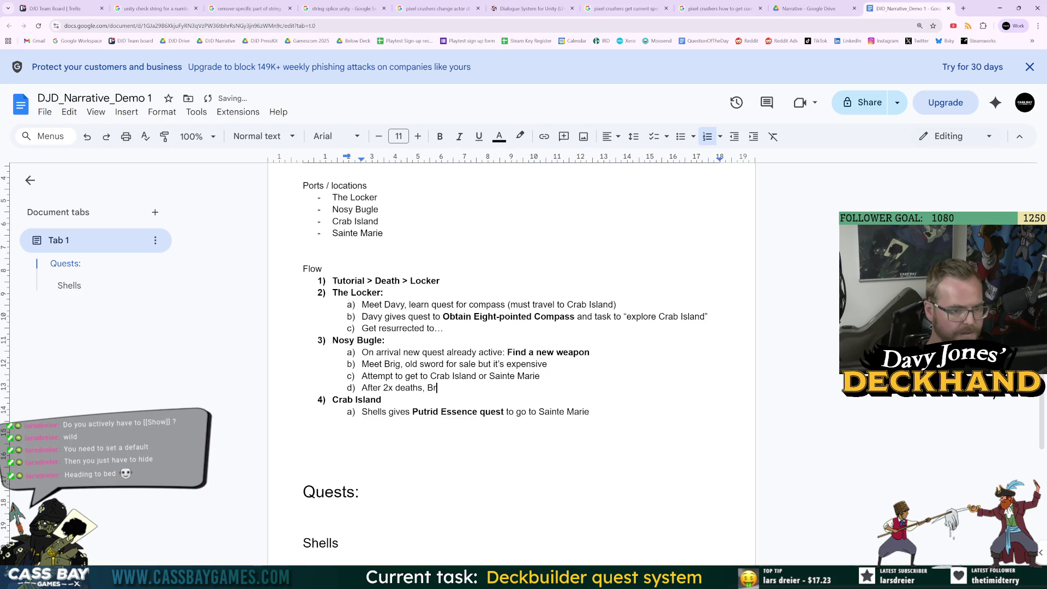
{"action": "type", "text": "ig will give quest:"}
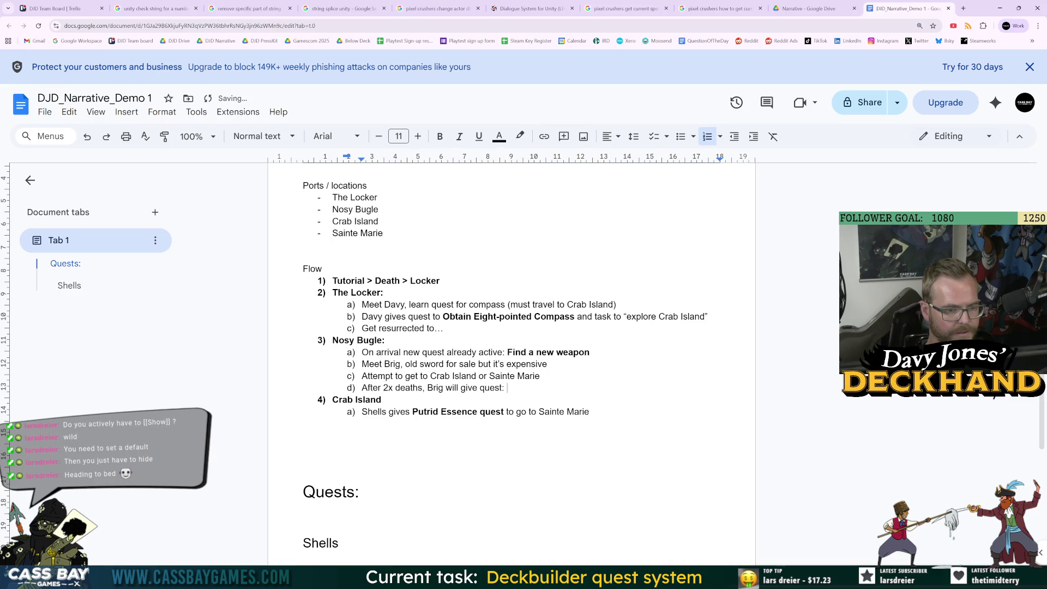
{"action": "type", "text": " Take"}
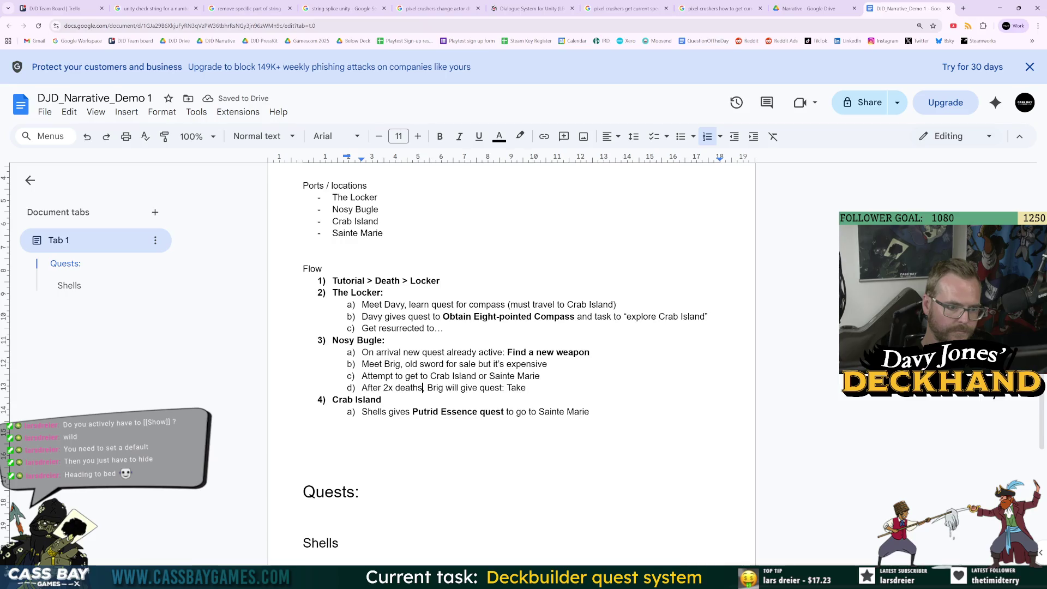
{"action": "left_click", "coordinate": [422, 388]}
{"action": "type", "text": ","}
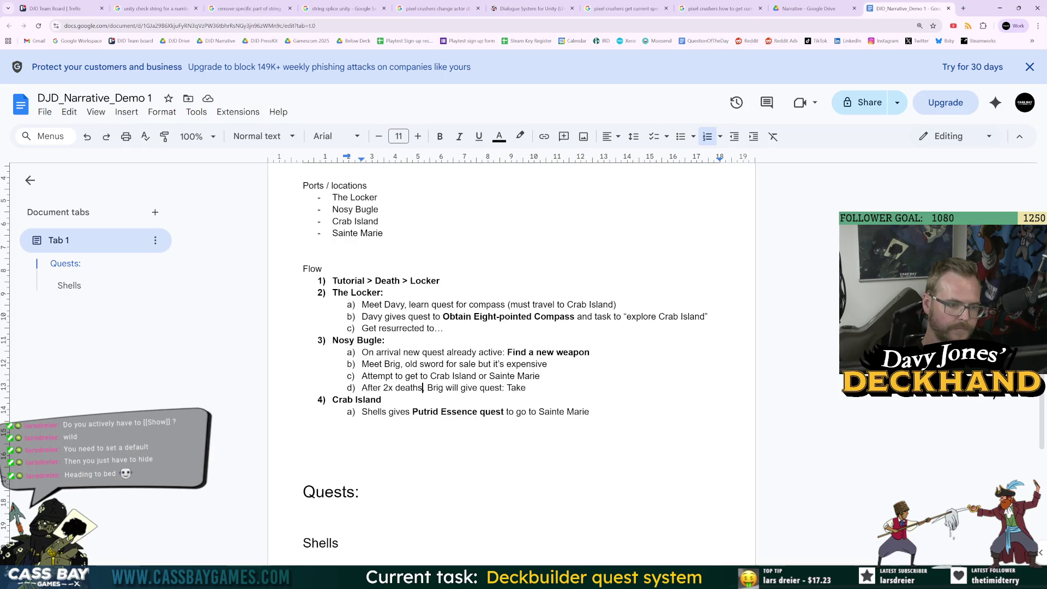
{"action": "left_click", "coordinate": [528, 387]}
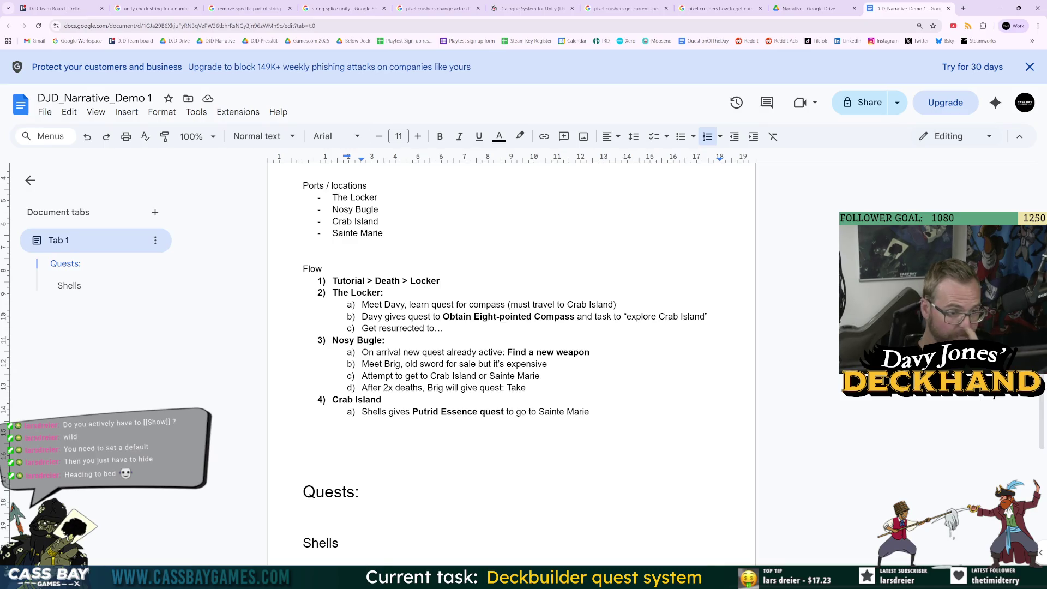
{"action": "double_click", "coordinate": [408, 388]}
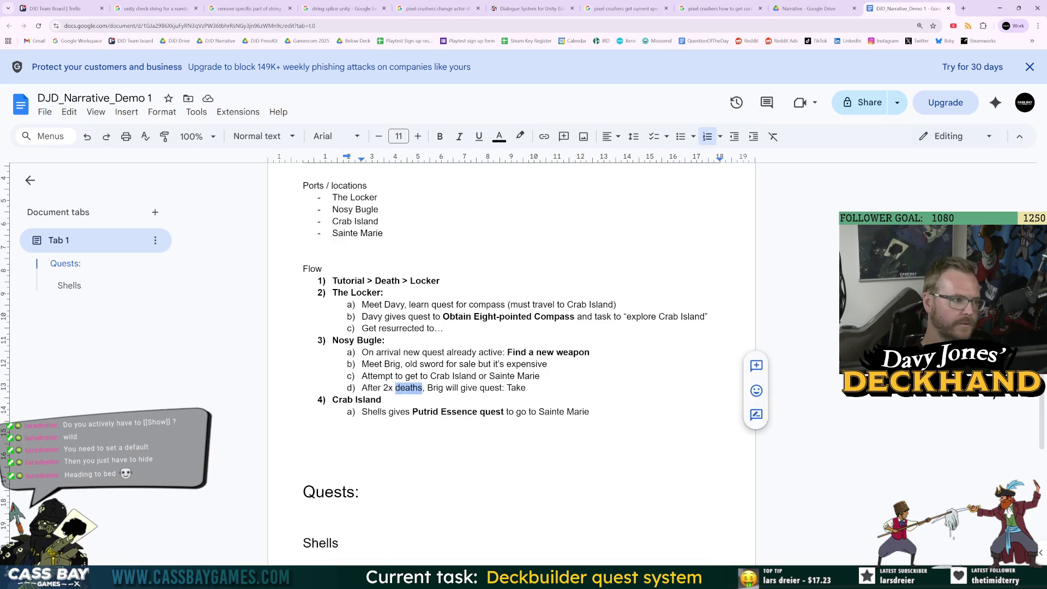
{"action": "type", "text": "returns to island ("}
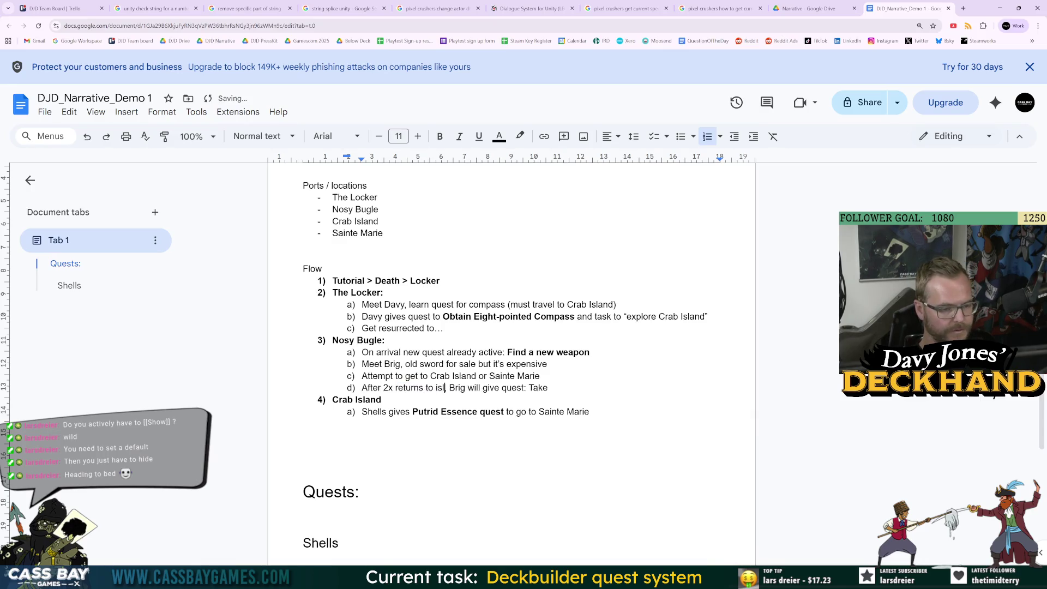
{"action": "type", "text": "via death or tr"}
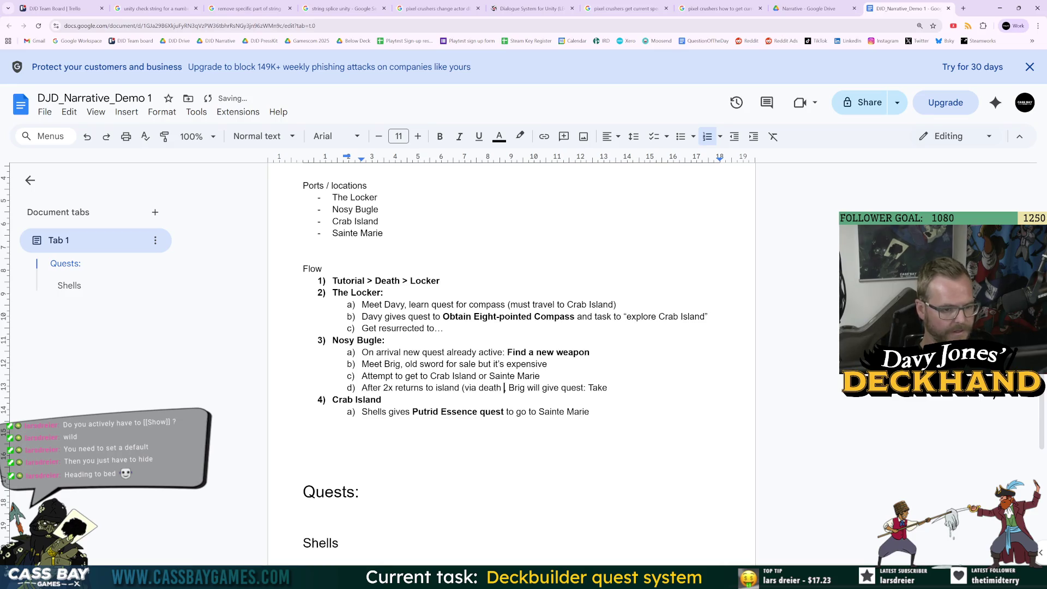
{"action": "type", "text": "avel back)"}
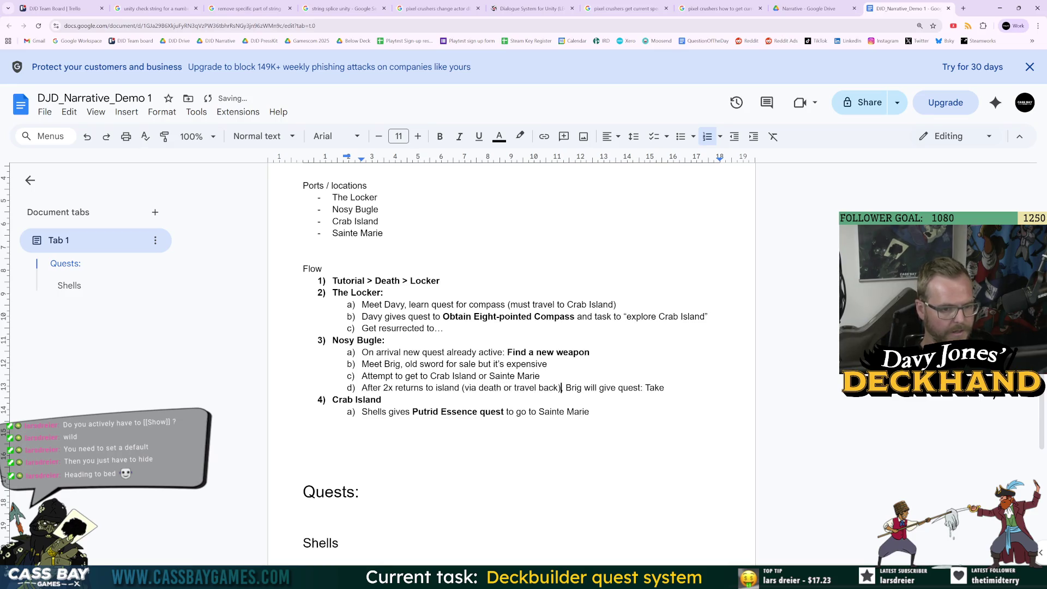
{"action": "type", "text": ","}
{"action": "key", "text": "End"}
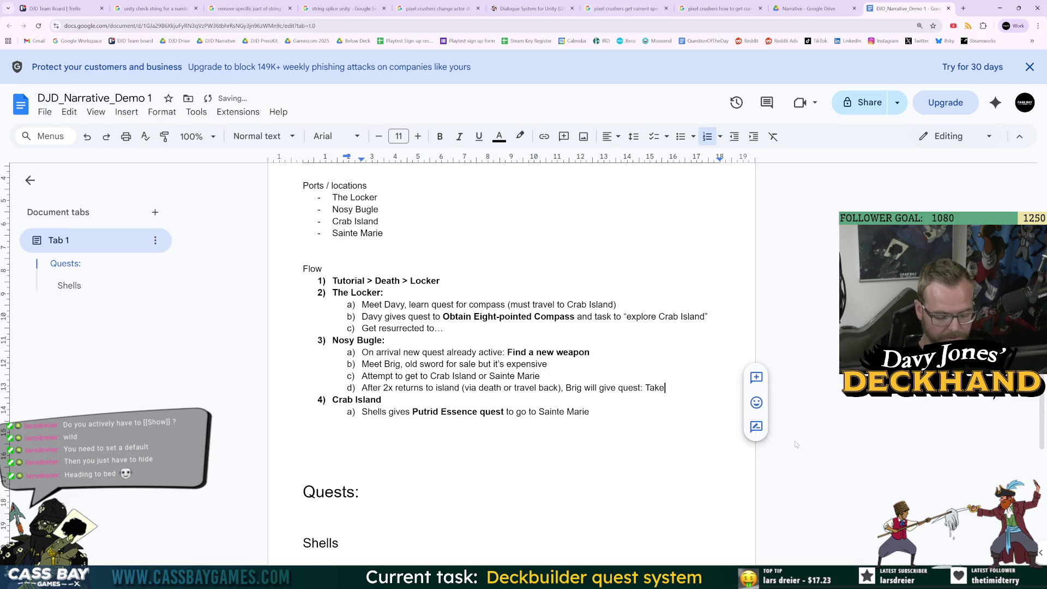
{"action": "key", "text": "alt+Tab"}
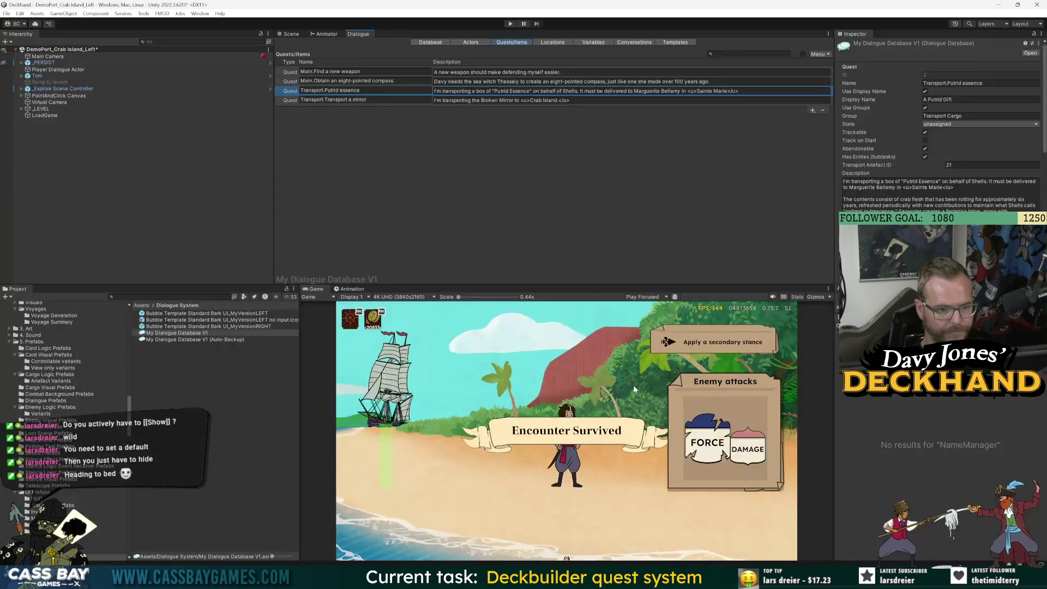
Step: Replace Crab Island with Sainte Marie in the Transport a mirror quest description
{"action": "left_click", "coordinate": [287, 101]}
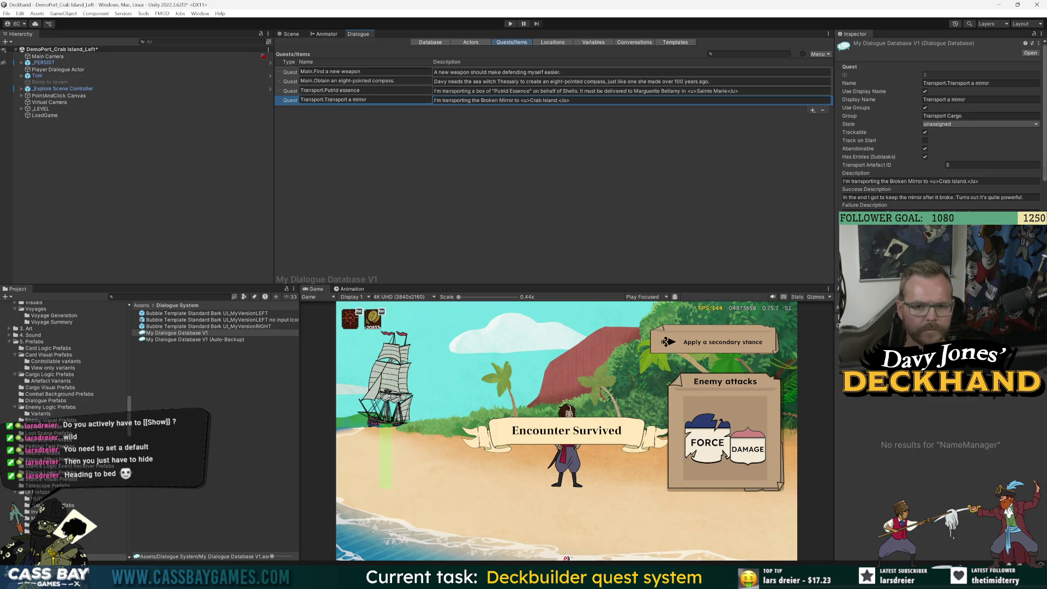
{"action": "left_click", "coordinate": [960, 185]}
{"action": "left_click_drag", "start_coordinate": [966, 184], "coordinate": [958, 184]}
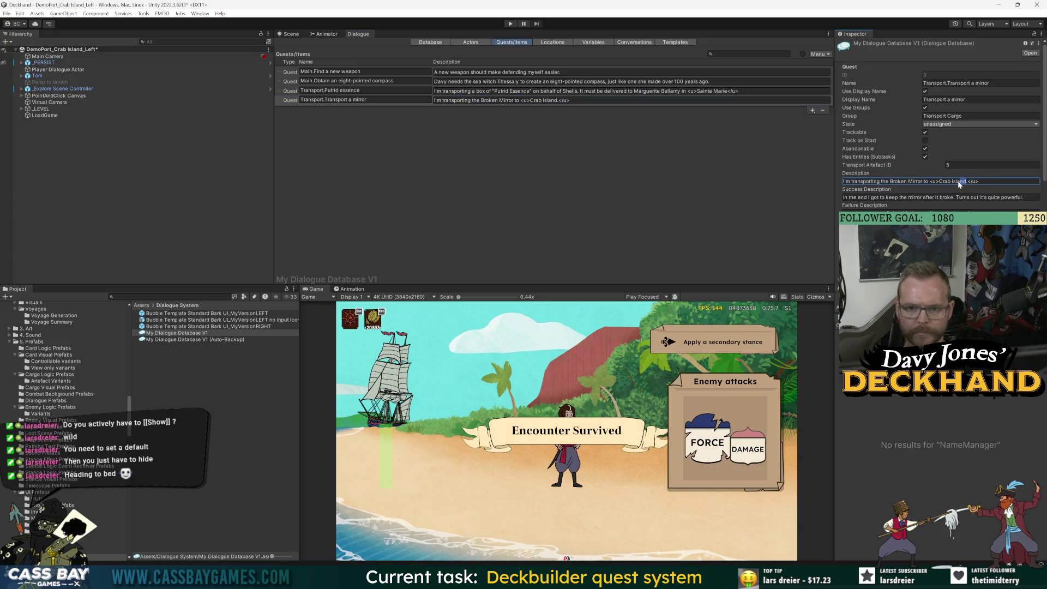
{"action": "type", "text": "Sainte Marie"}
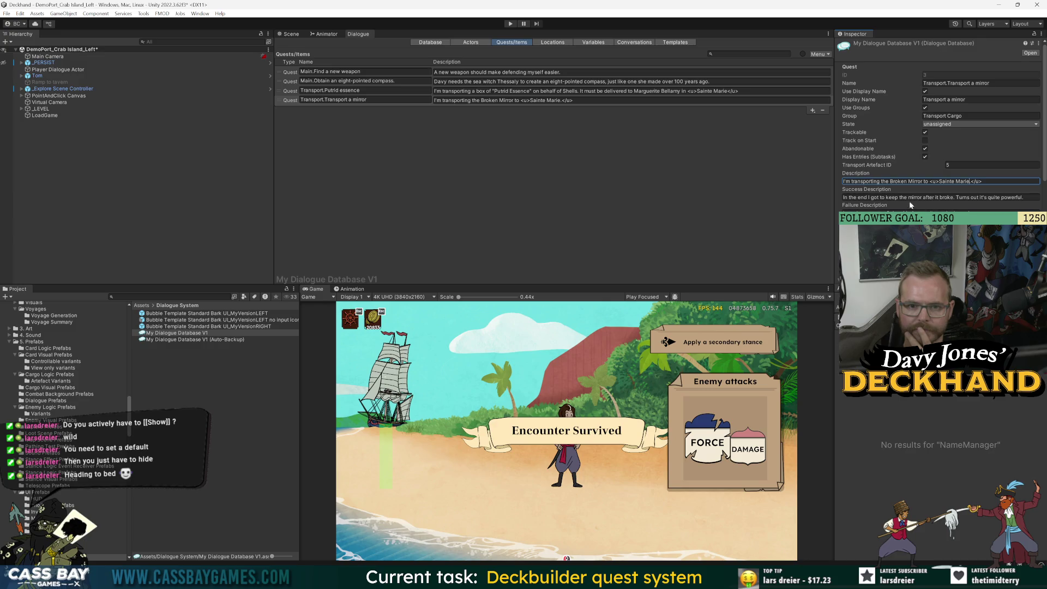
{"action": "left_click", "coordinate": [970, 198]}
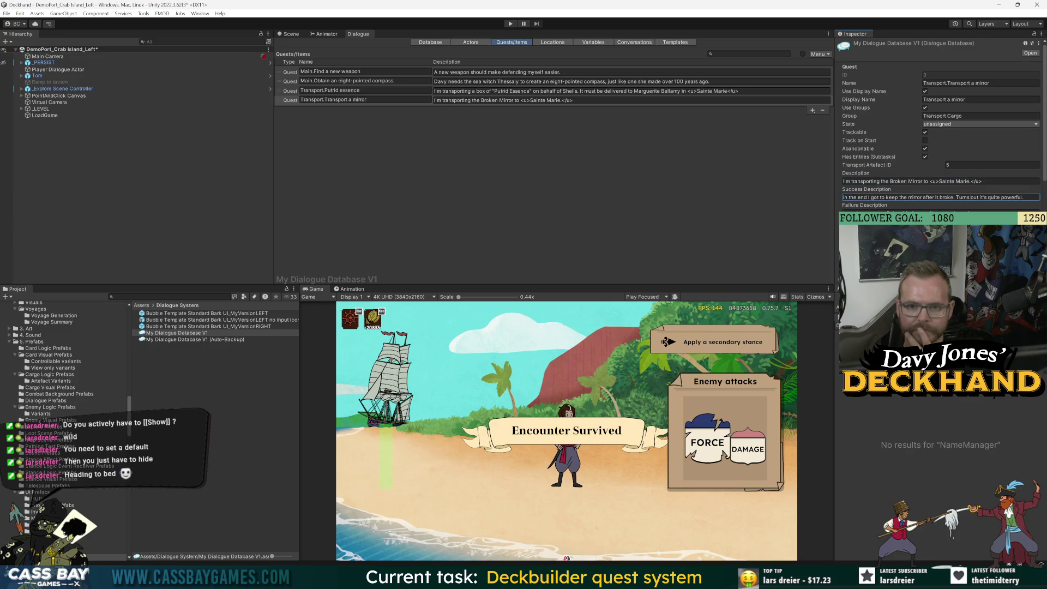
{"action": "left_click", "coordinate": [512, 177]}
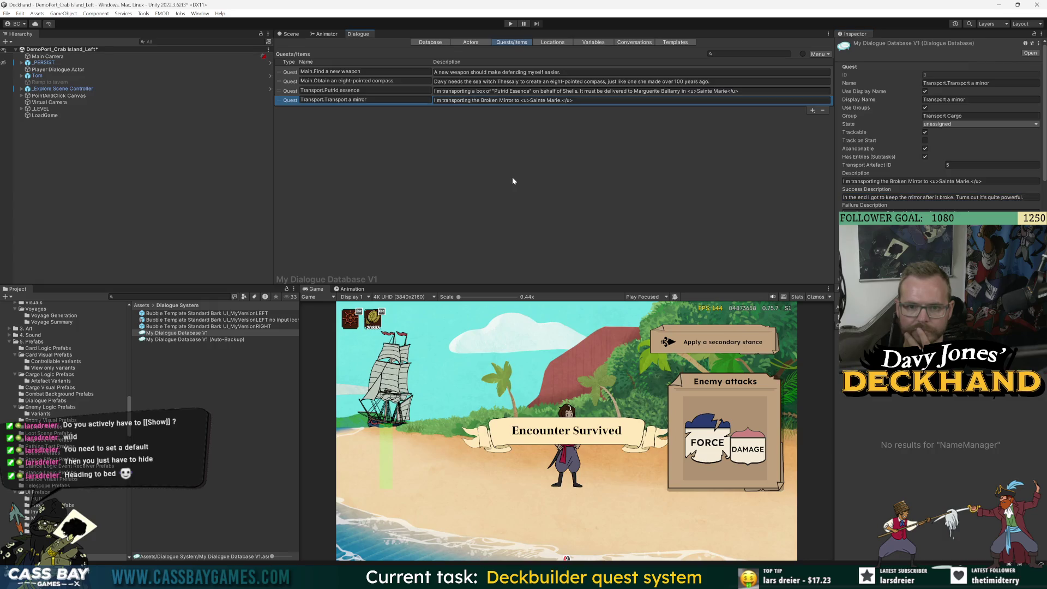
{"action": "key", "text": "alt+Tab"}
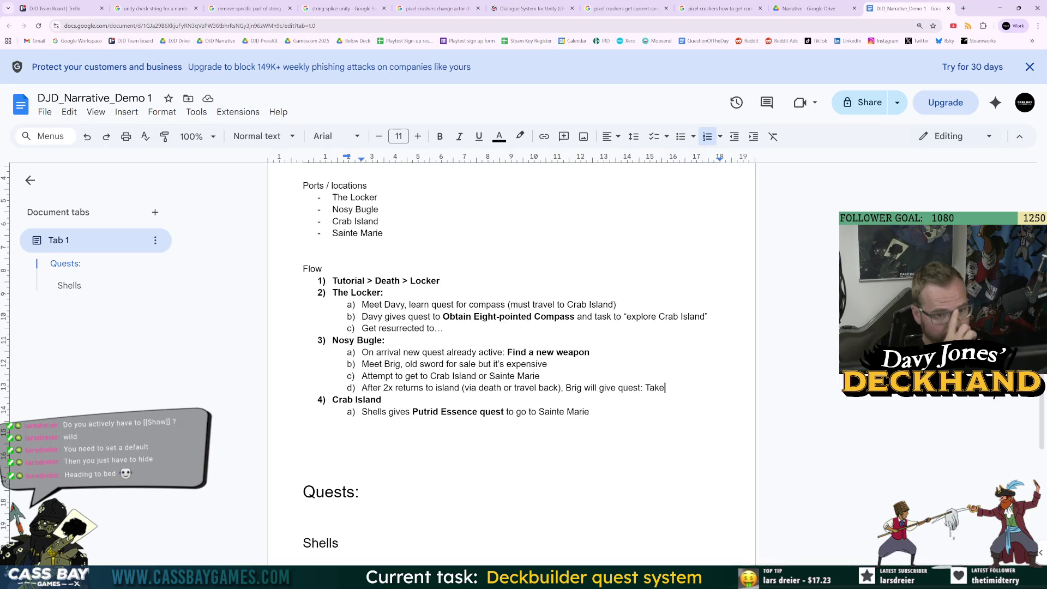
Step: Extend Nosy Bugle's item d) to end 'Take mirror to The'
{"action": "left_click", "coordinate": [303, 458]}
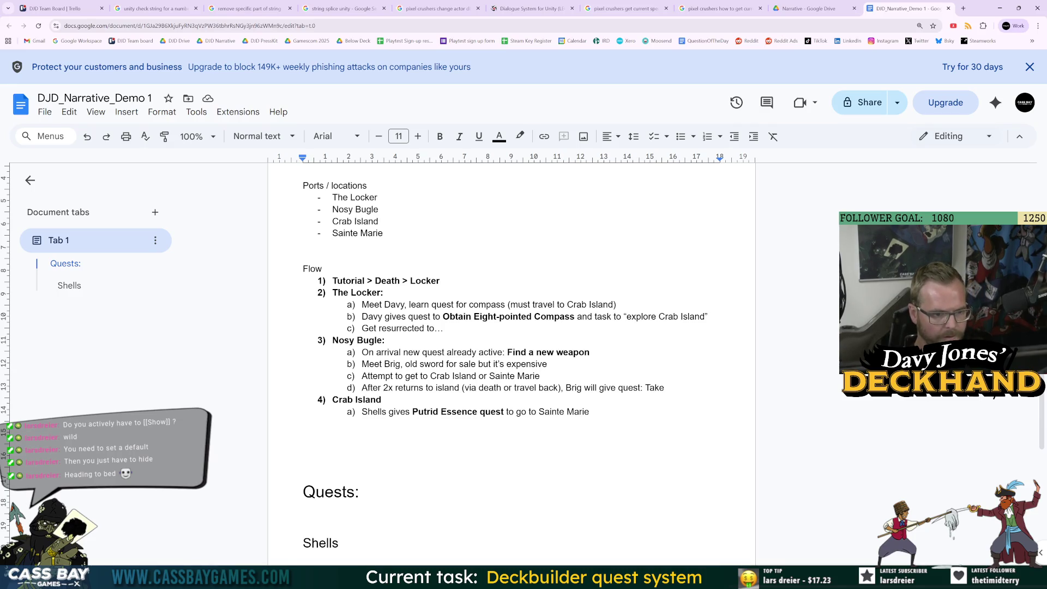
{"action": "left_click", "coordinate": [665, 388]}
{"action": "type", "text": "mirror t"}
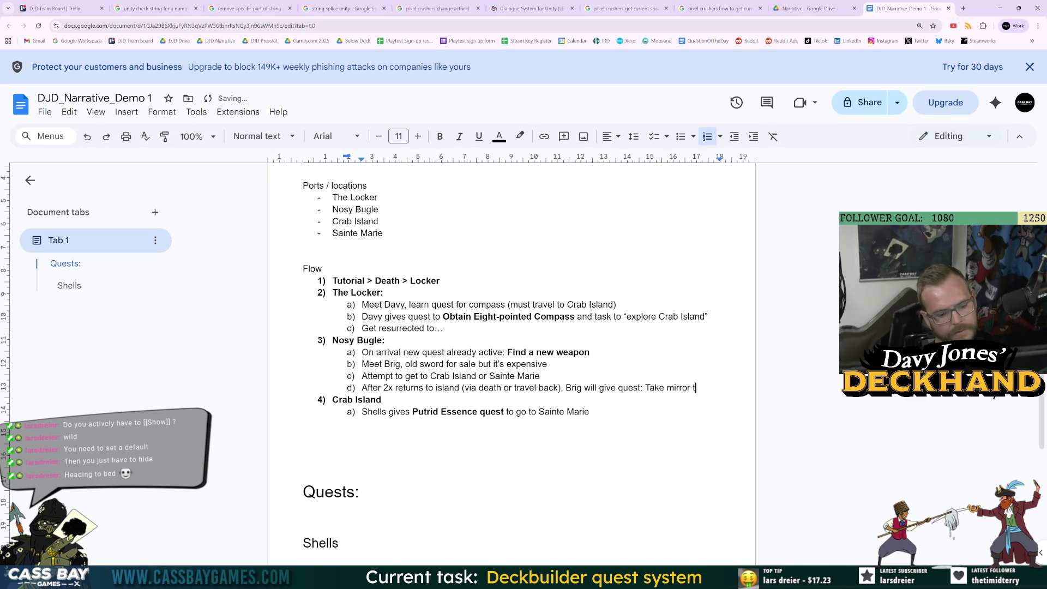
{"action": "key", "text": "alt+Tab"}
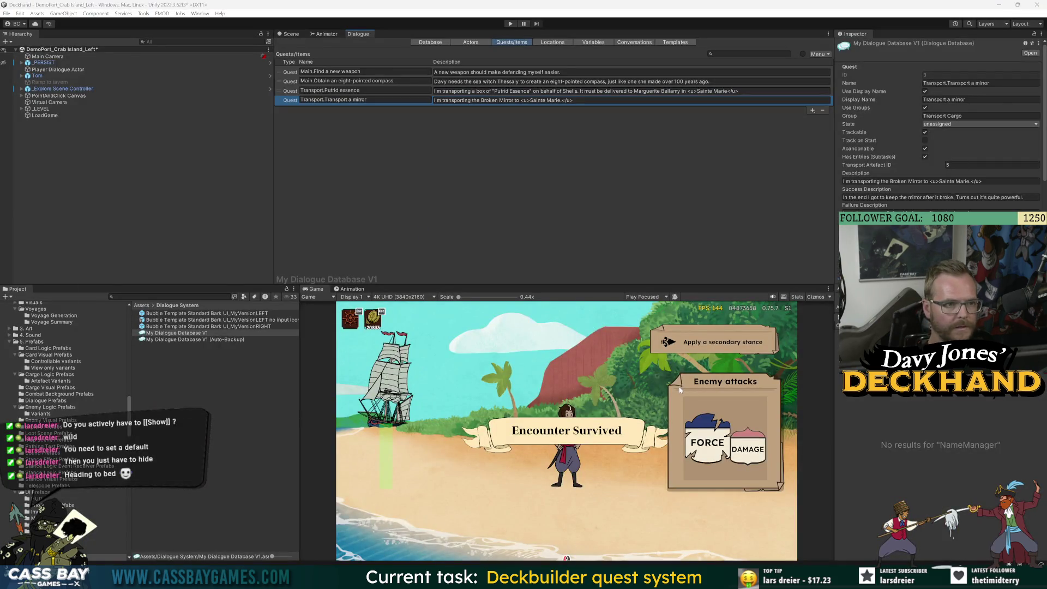
{"action": "key", "text": "alt+Tab"}
{"action": "key", "text": "BackSpace"}
{"action": "key", "text": "BackSpace"}
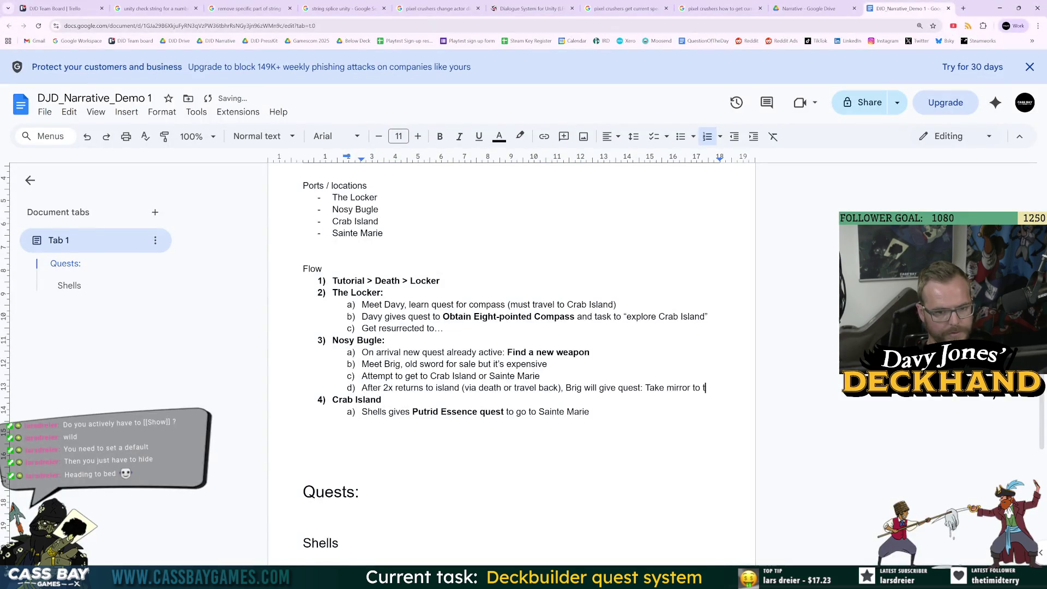
{"action": "type", "text": "The"}
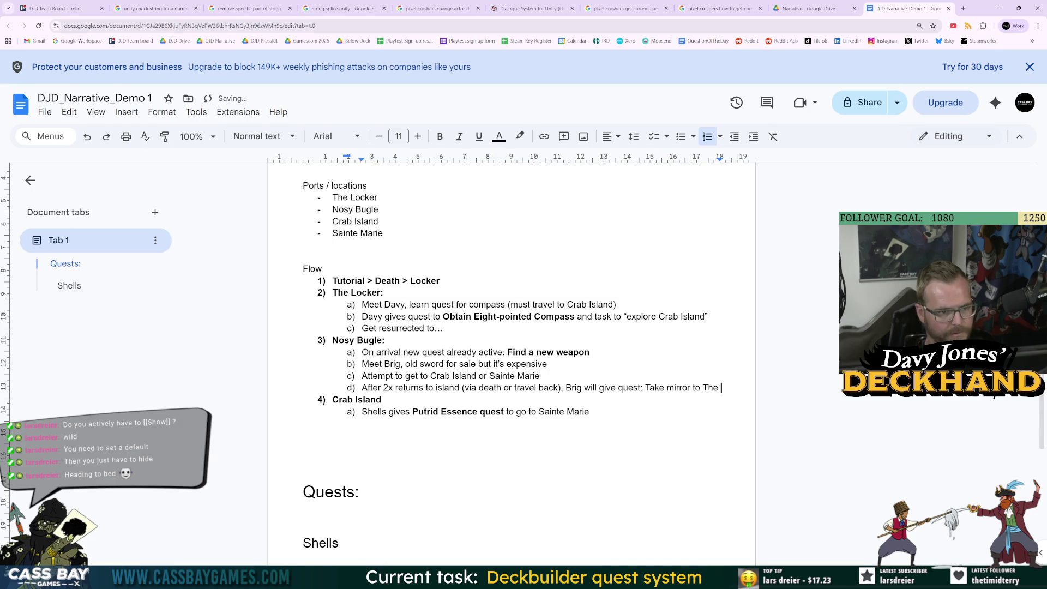
Step: Open a new browser tab next to the Docs tab
{"action": "scroll", "coordinate": [511, 359], "scroll_direction": "up", "scroll_amount": 3}
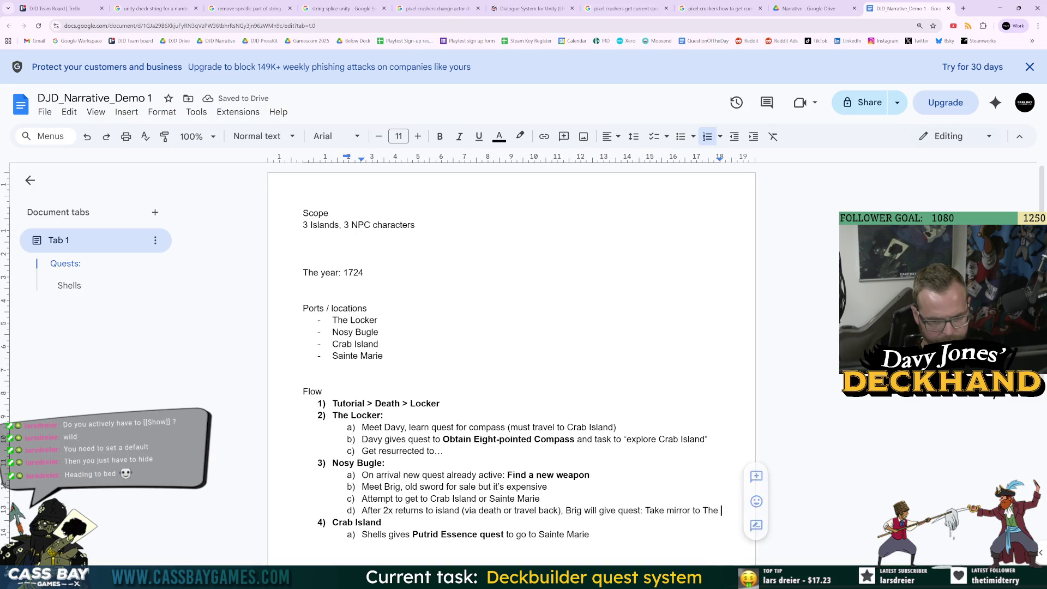
{"action": "scroll", "coordinate": [886, 466], "scroll_direction": "down", "scroll_amount": 3}
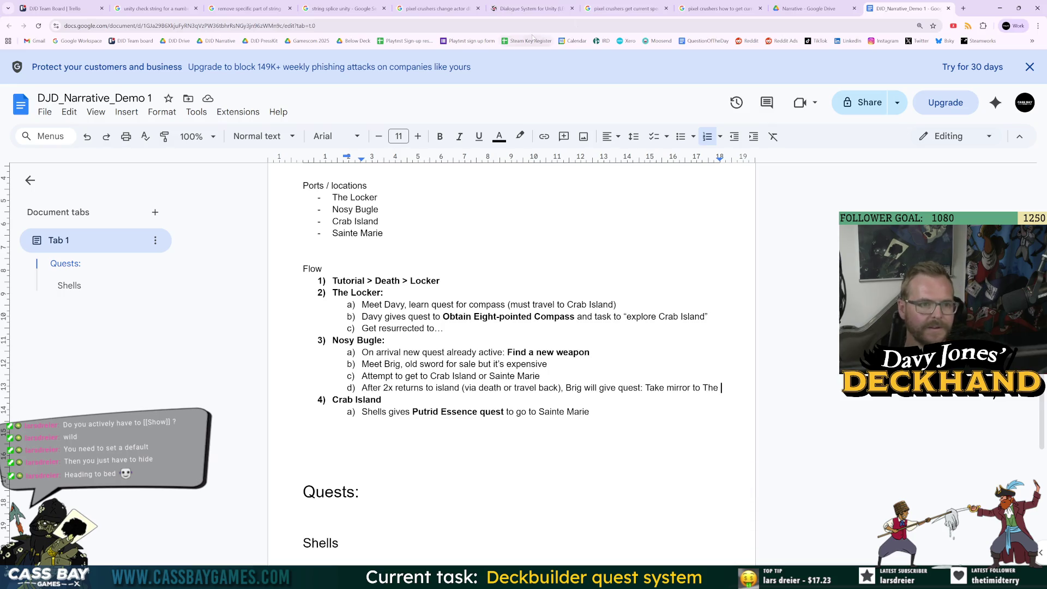
{"action": "mouse_move", "coordinate": [695, 577]}
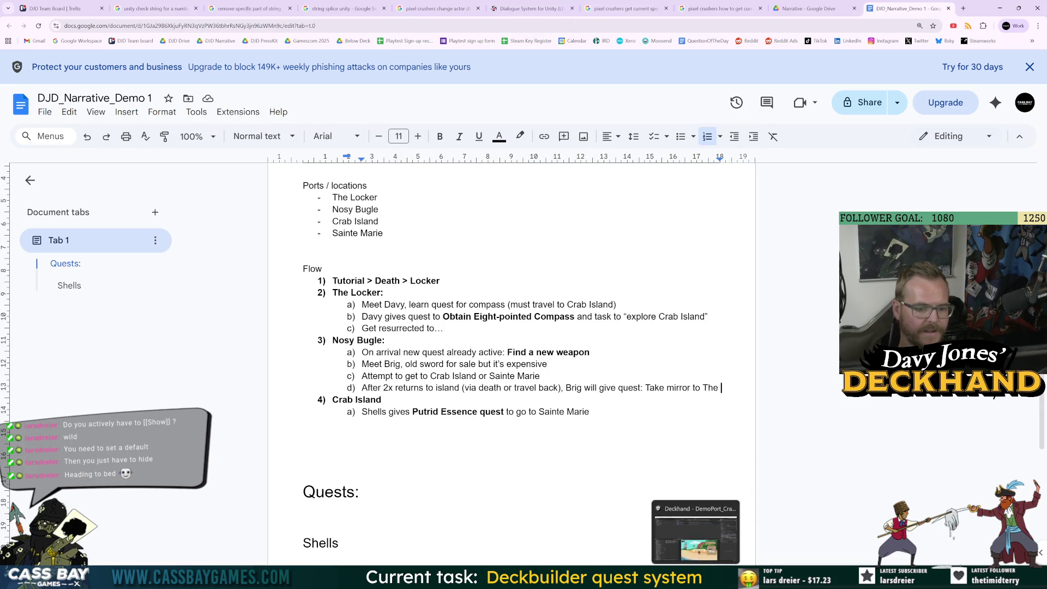
{"action": "left_click", "coordinate": [964, 9]}
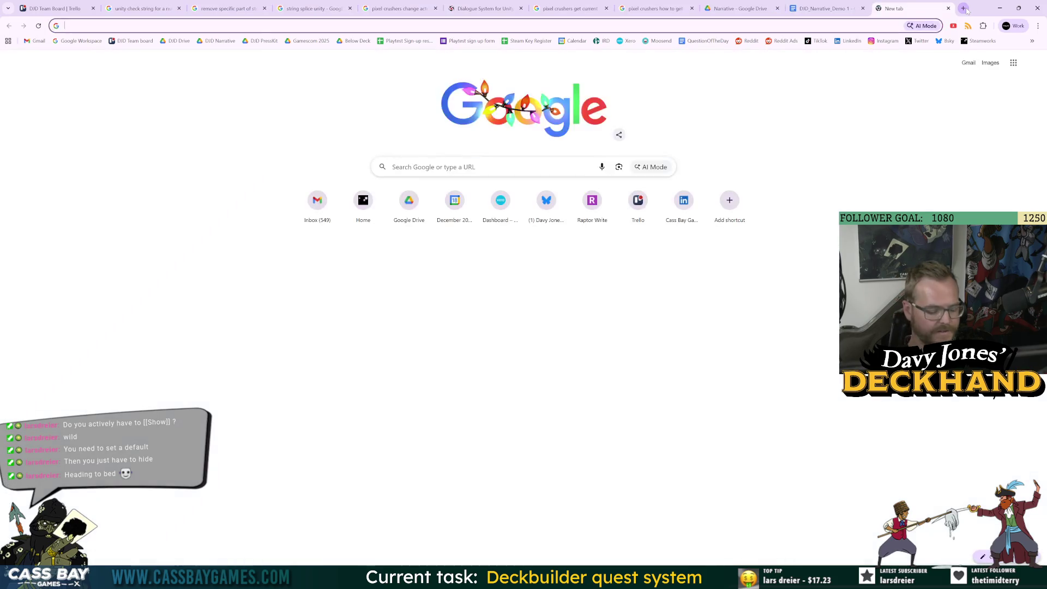
Step: Load DJD_Balance Sheet via 'djd' and review the Sharpening Wheel, Sharpening Stone, Lantern and Miracle Elixir entries
{"action": "type", "text": "djd"}
{"action": "key", "text": "Return"}
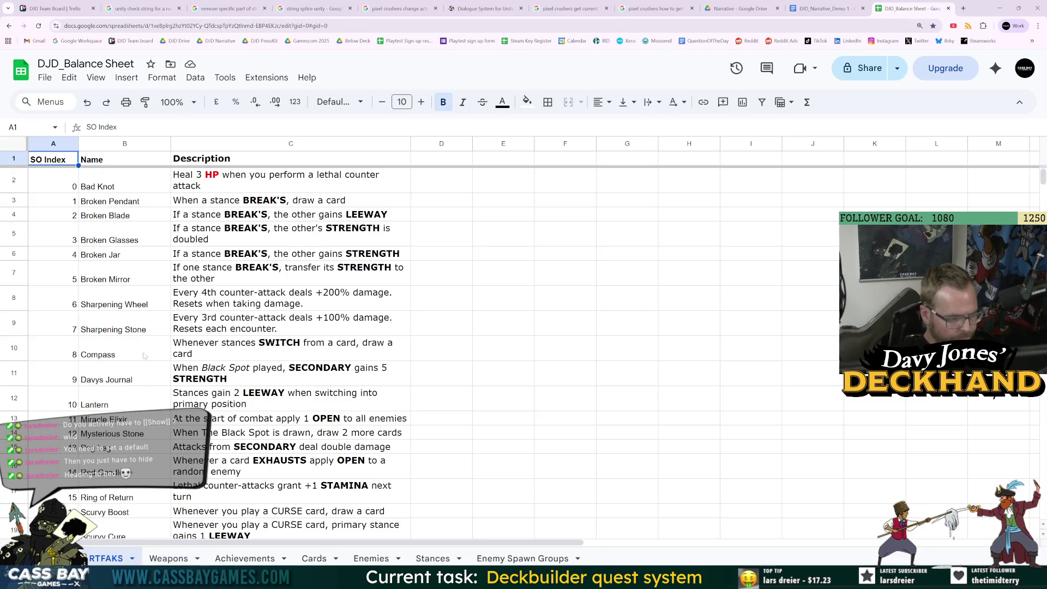
{"action": "left_click", "coordinate": [143, 305]}
{"action": "left_click", "coordinate": [143, 329]}
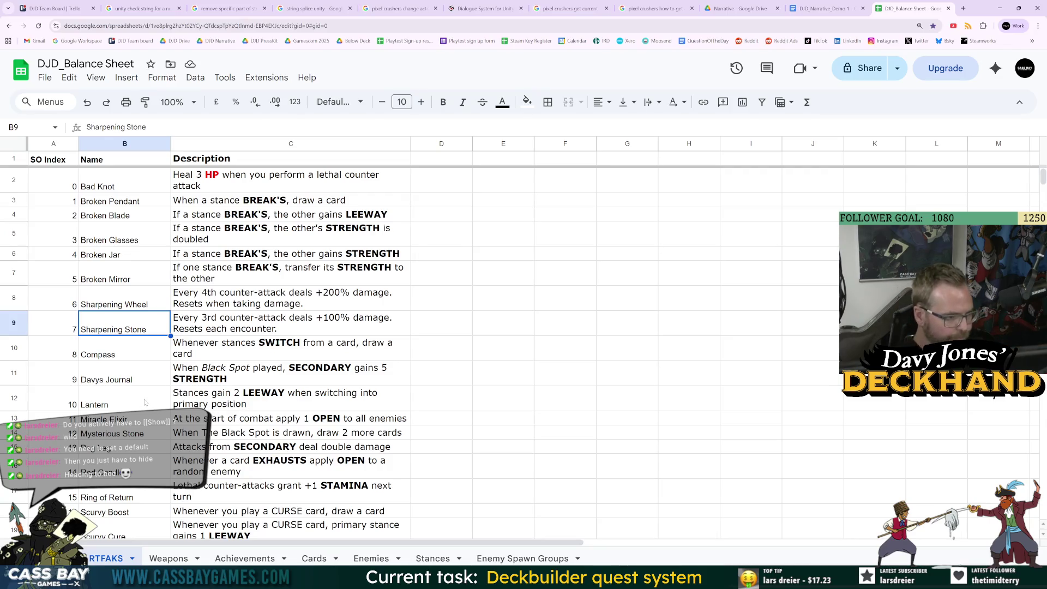
{"action": "left_click", "coordinate": [124, 404]}
{"action": "left_click", "coordinate": [125, 419]}
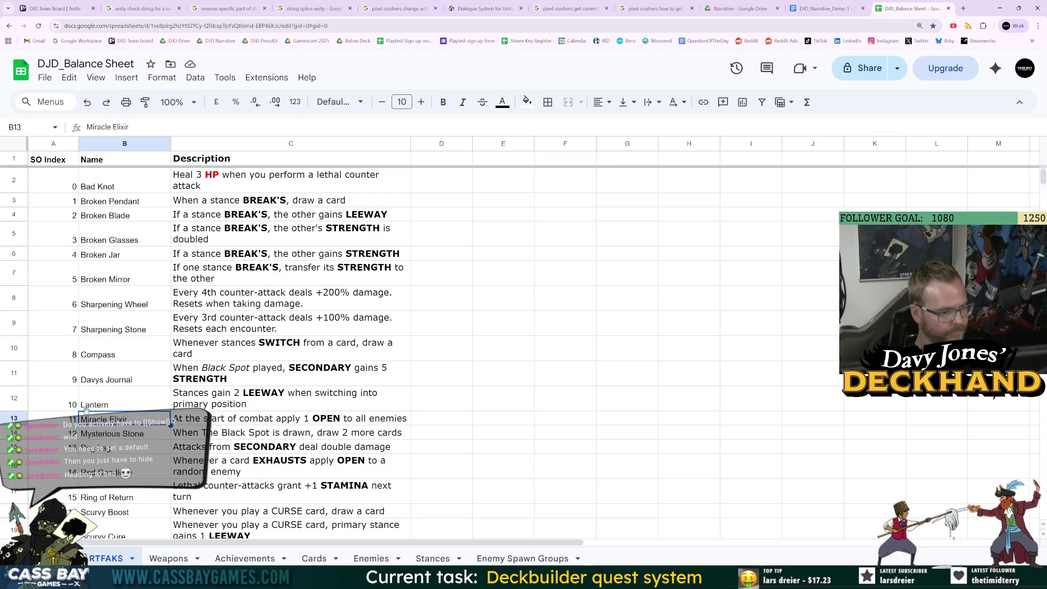
{"action": "scroll", "coordinate": [100, 414], "scroll_direction": "down", "scroll_amount": 5}
{"action": "scroll", "coordinate": [147, 427], "scroll_direction": "up", "scroll_amount": 3}
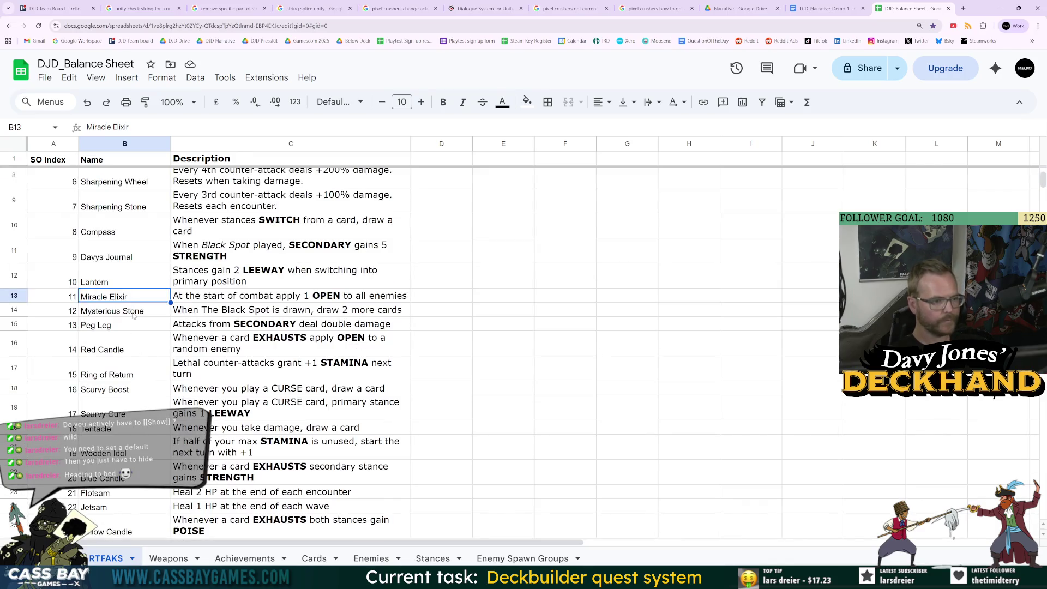
{"action": "key", "text": "Down"}
{"action": "key", "text": "Down"}
{"action": "key", "text": "Down"}
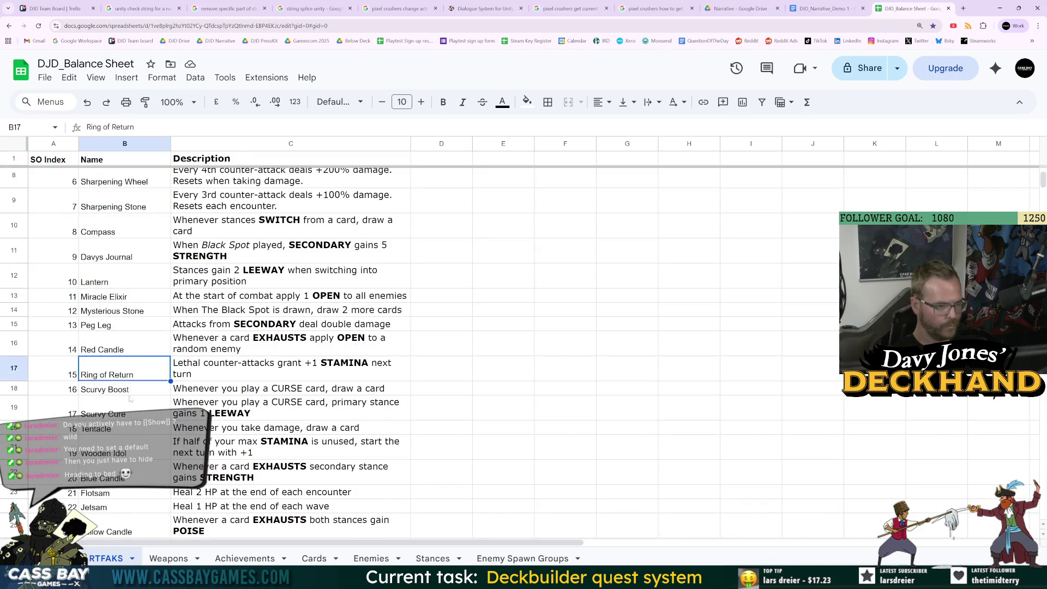
{"action": "key", "text": "Down"}
{"action": "key", "text": "Down"}
{"action": "key", "text": "Down"}
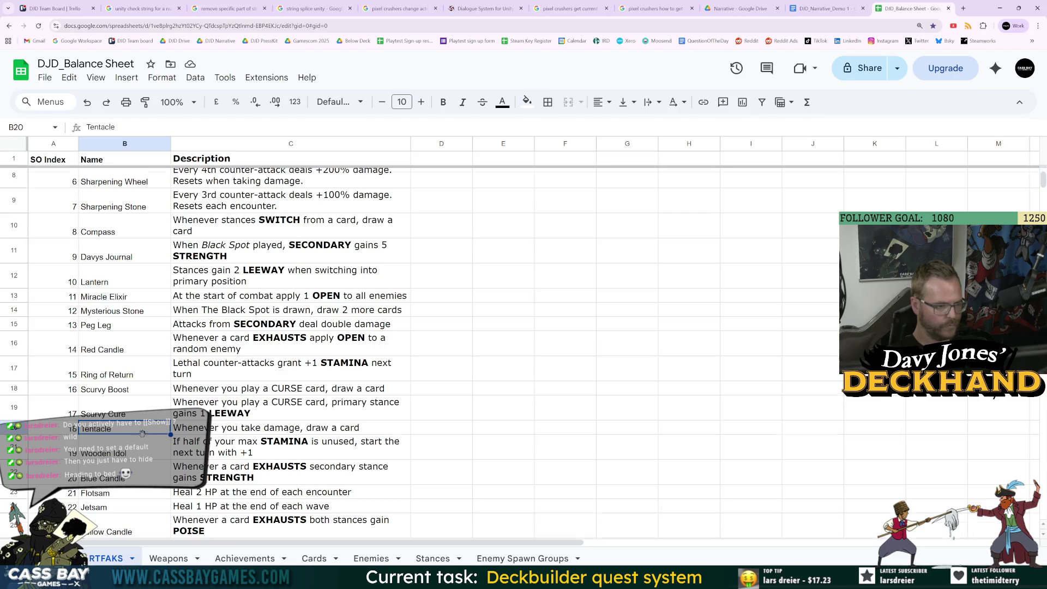
{"action": "scroll", "coordinate": [142, 433], "scroll_direction": "down", "scroll_amount": 3}
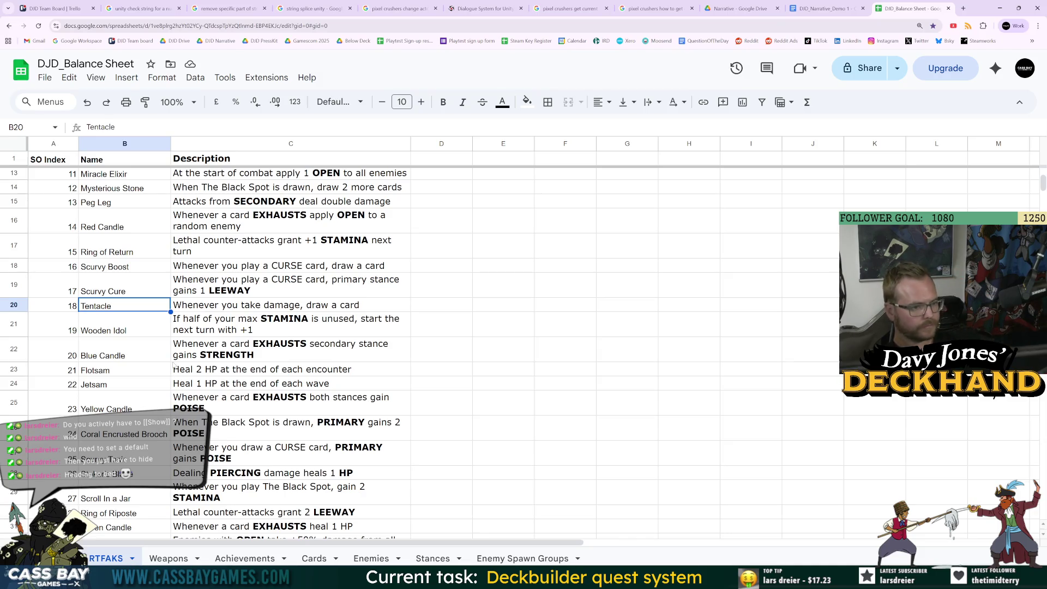
{"action": "scroll", "coordinate": [149, 426], "scroll_direction": "down", "scroll_amount": 3}
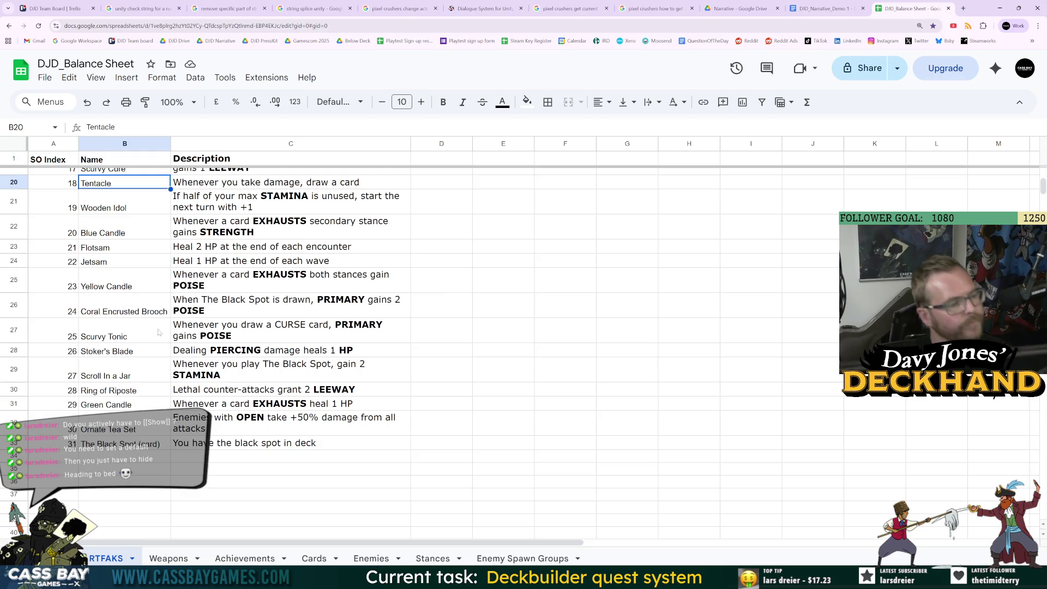
{"action": "scroll", "coordinate": [162, 370], "scroll_direction": "up", "scroll_amount": 7}
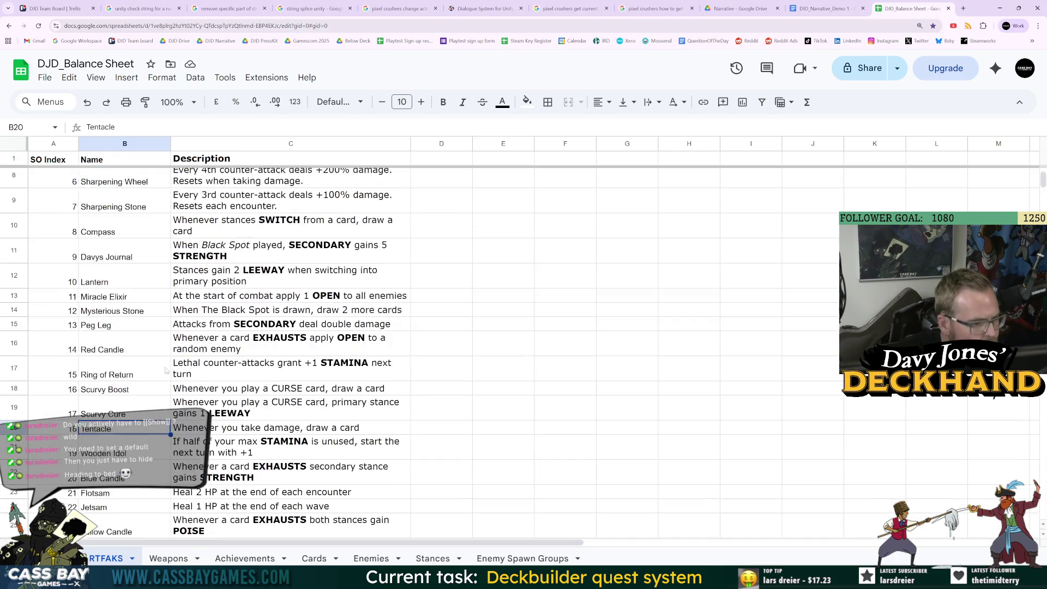
{"action": "scroll", "coordinate": [159, 359], "scroll_direction": "down", "scroll_amount": 3}
{"action": "scroll", "coordinate": [155, 354], "scroll_direction": "down", "scroll_amount": 1}
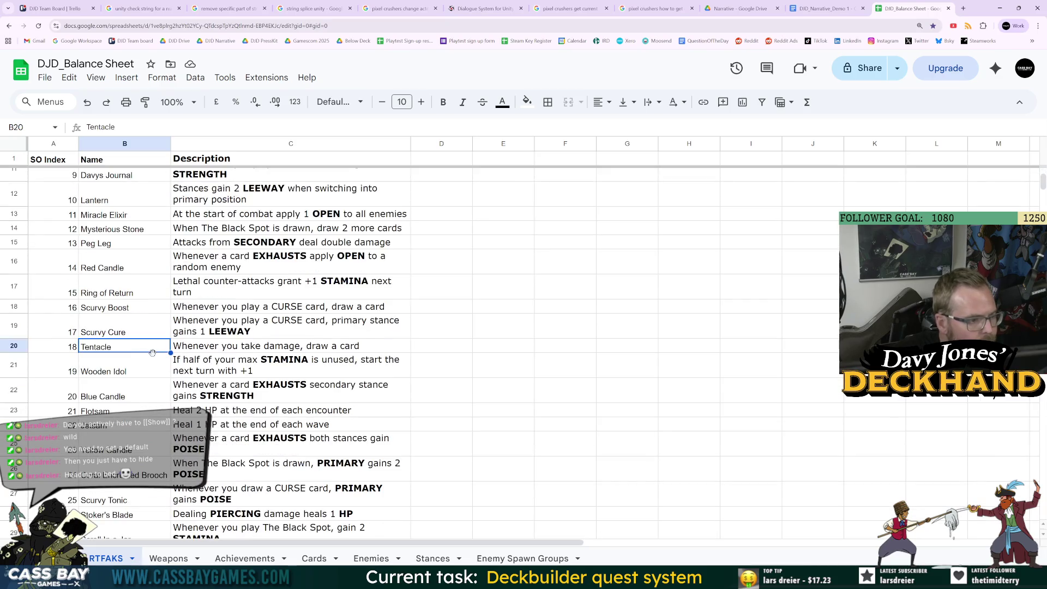
{"action": "key", "text": "Right"}
{"action": "key", "text": "Right"}
{"action": "key", "text": "Right"}
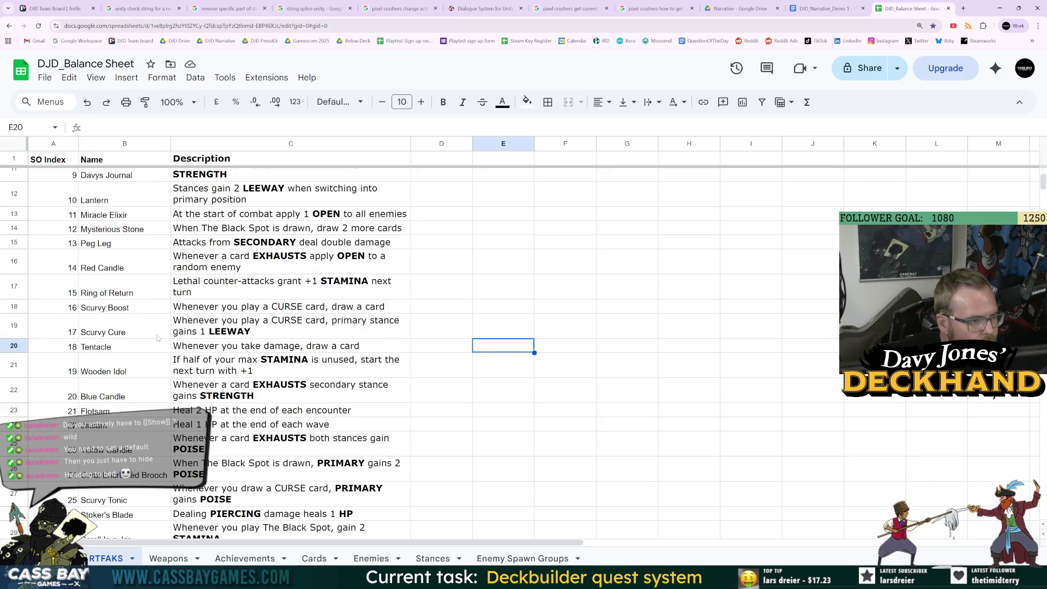
{"action": "scroll", "coordinate": [161, 338], "scroll_direction": "up", "scroll_amount": 4}
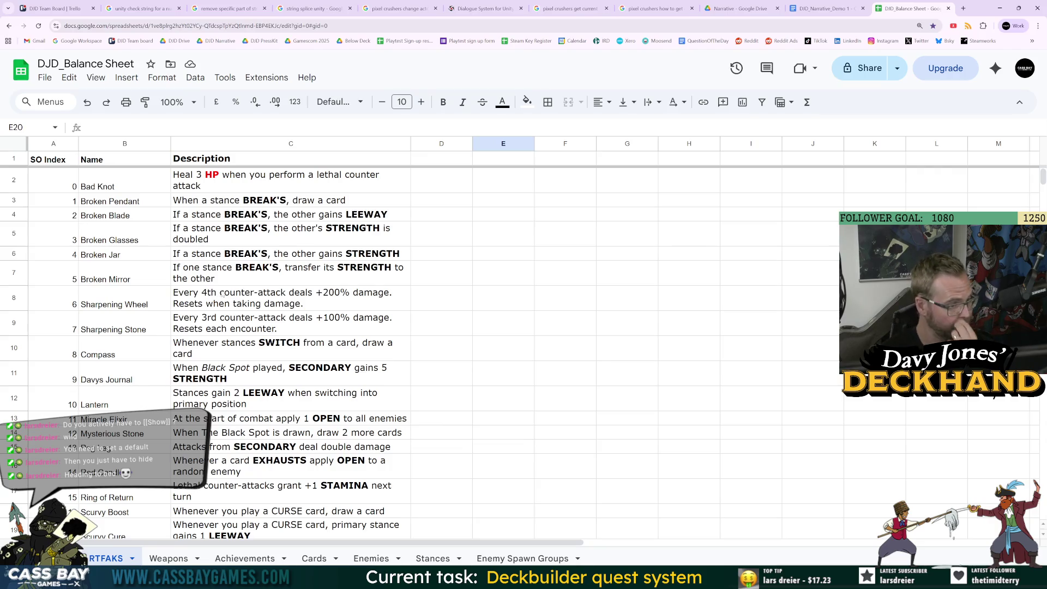
{"action": "left_click", "coordinate": [121, 215]}
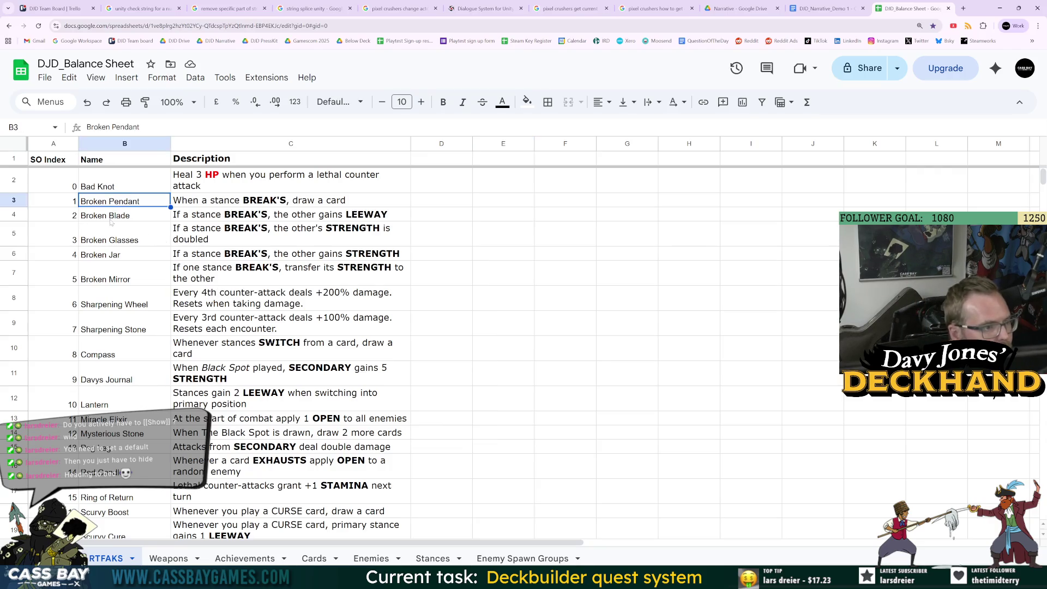
{"action": "left_click", "coordinate": [112, 251]}
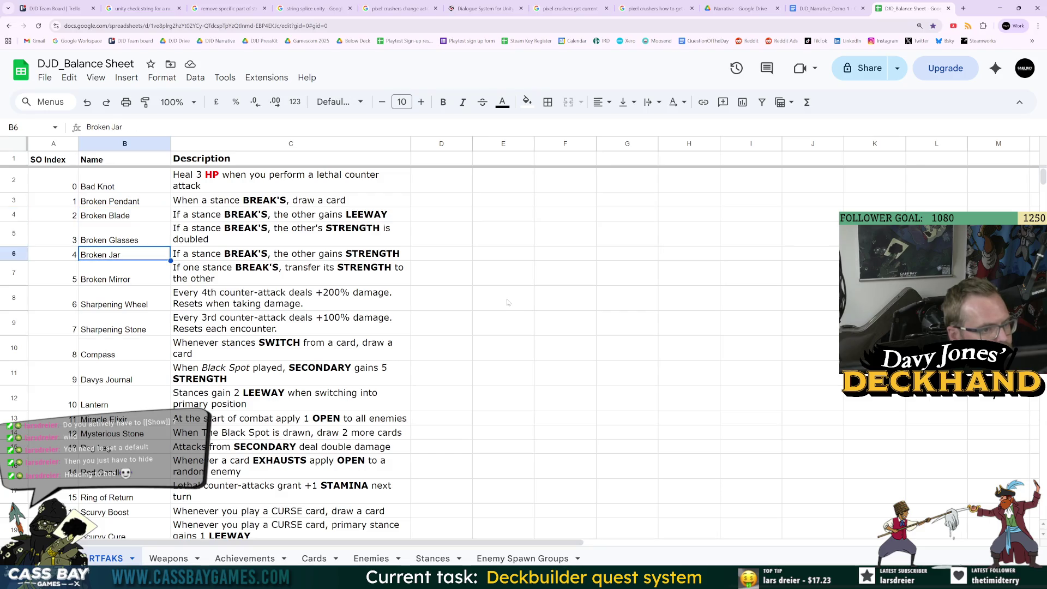
{"action": "left_click", "coordinate": [480, 323]}
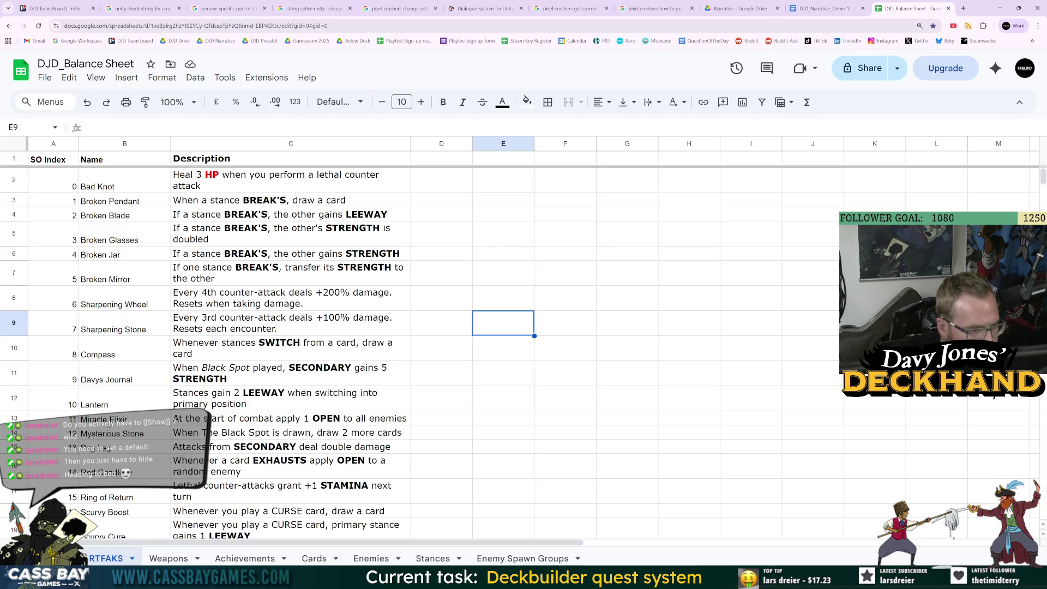
{"action": "left_click", "coordinate": [120, 401]}
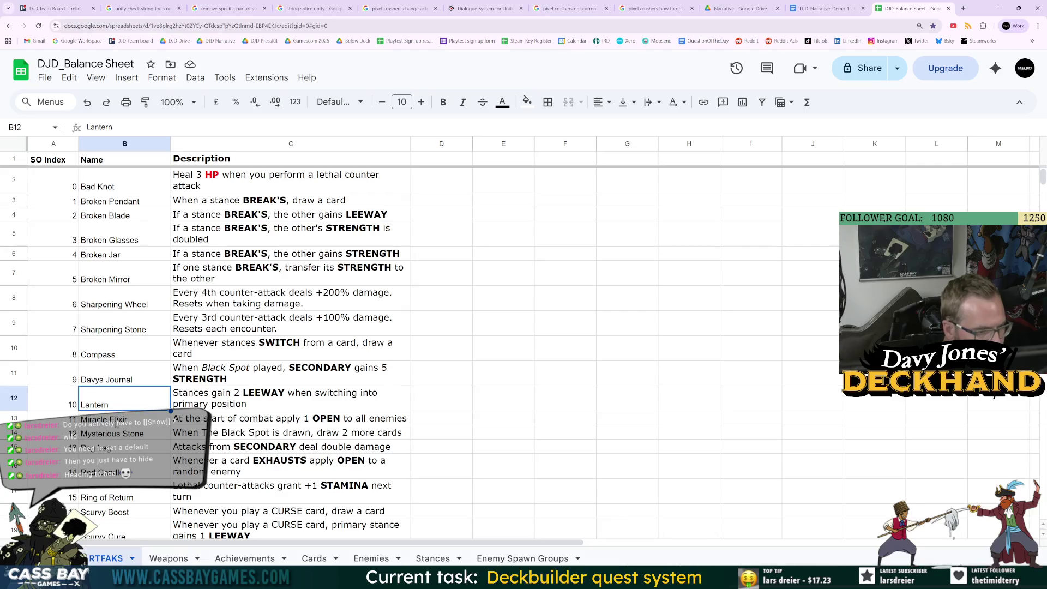
{"action": "key", "text": "Down"}
{"action": "key", "text": "Down"}
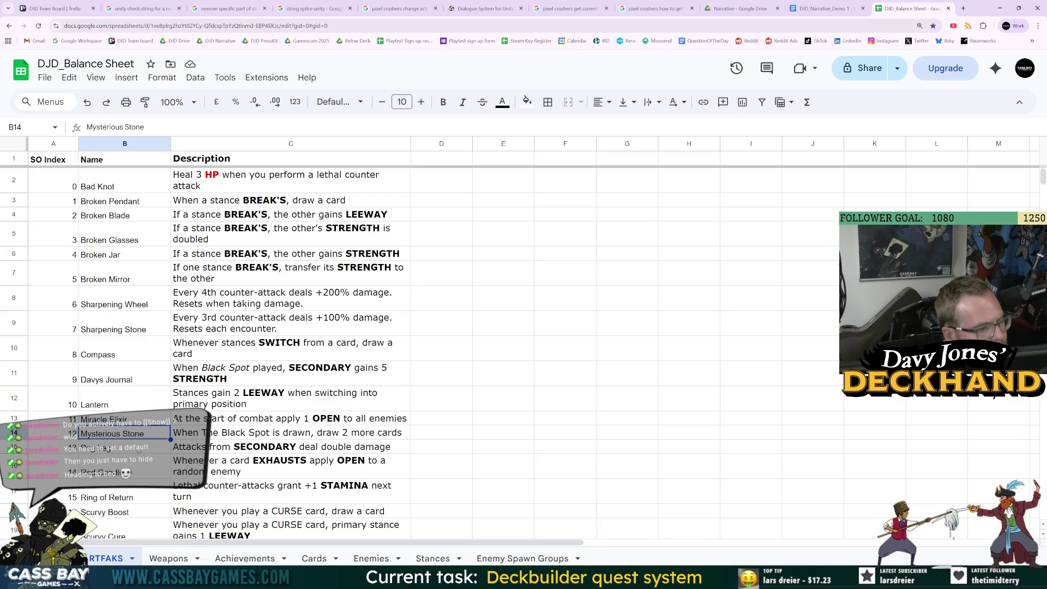
{"action": "key", "text": "Down"}
{"action": "key", "text": "Down"}
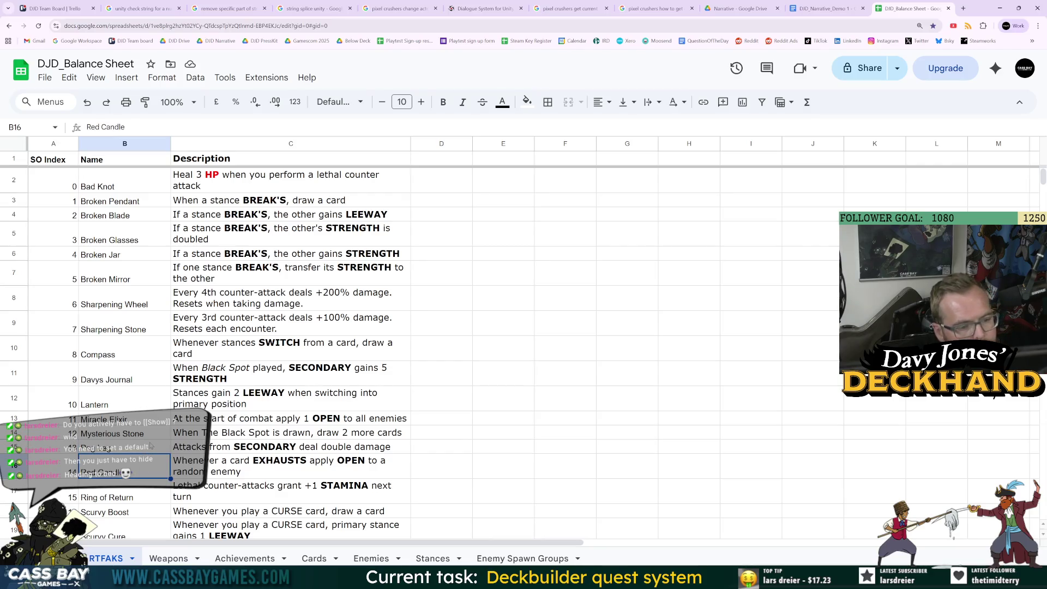
{"action": "left_click", "coordinate": [116, 434]}
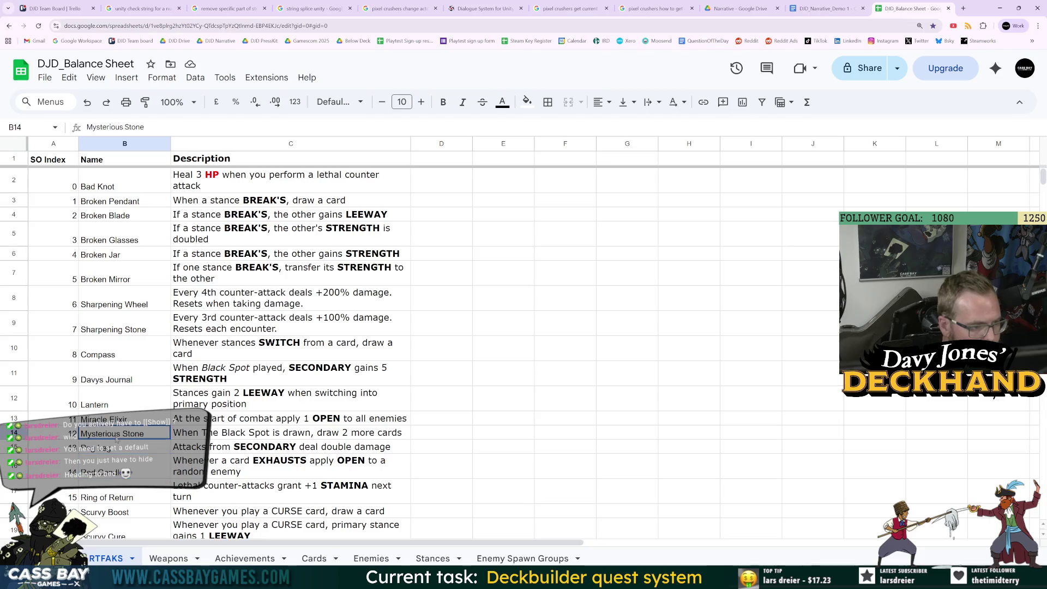
{"action": "mouse_move", "coordinate": [714, 581]}
{"action": "mouse_move", "coordinate": [623, 581]}
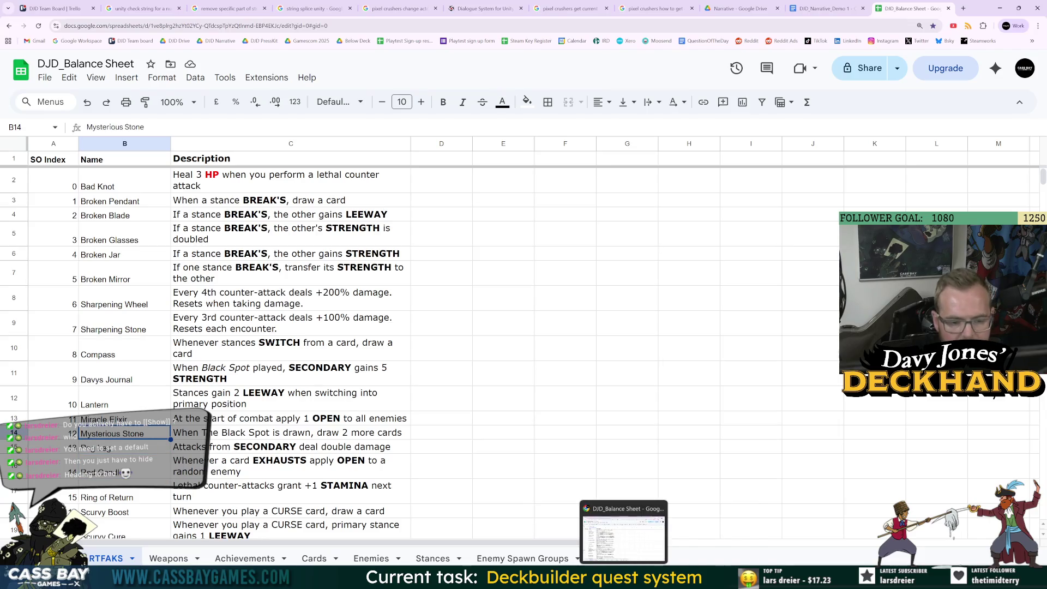
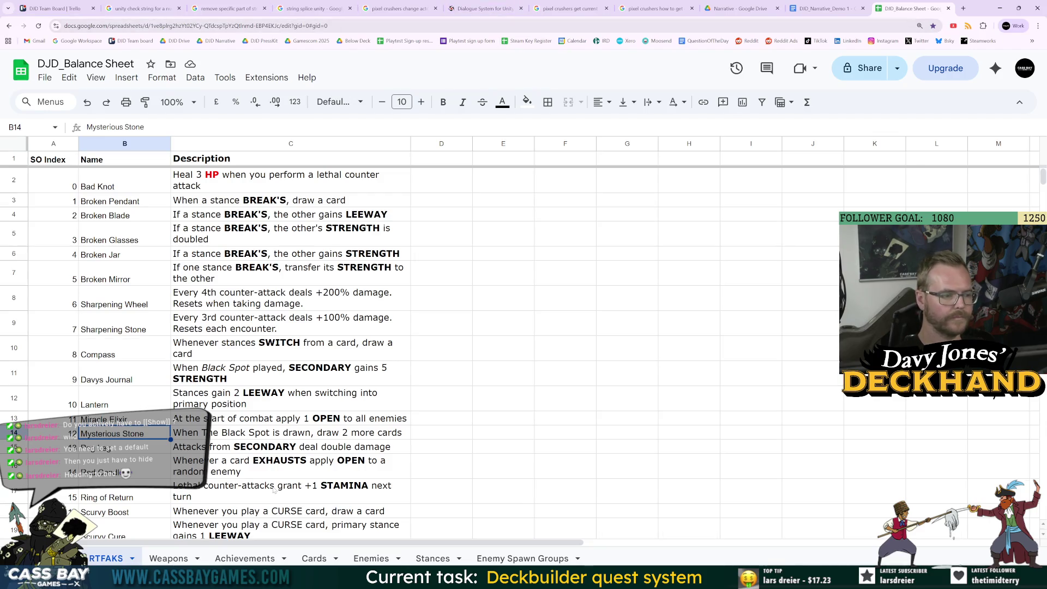
Step: Check the Broken Mirror and Broken Jar balance-sheet entries, then return to DJD_Narrative_Demo 1
{"action": "left_click", "coordinate": [135, 274]}
{"action": "left_click", "coordinate": [114, 258]}
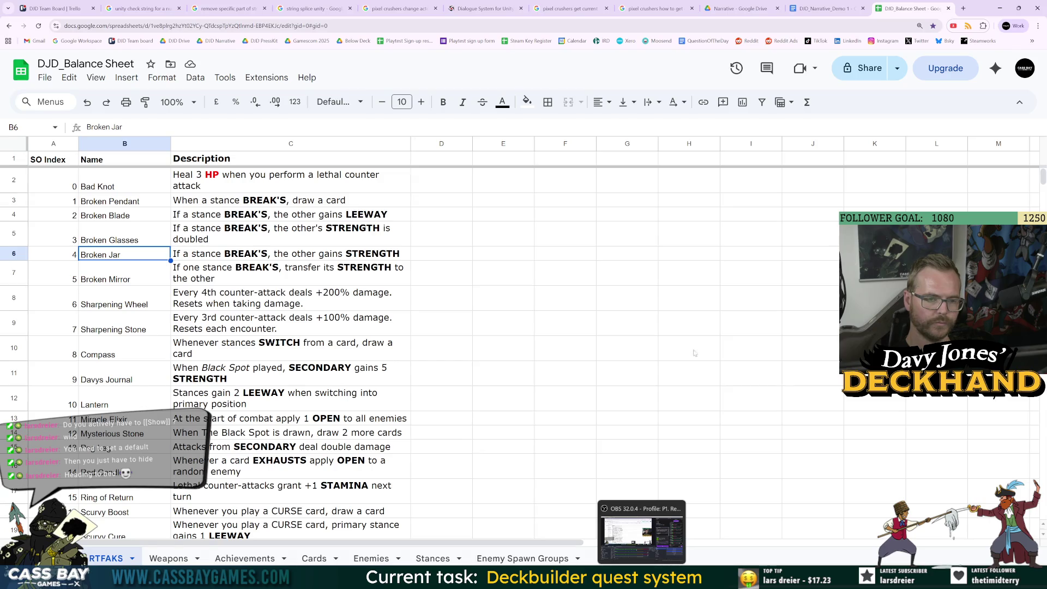
{"action": "left_click", "coordinate": [826, 9]}
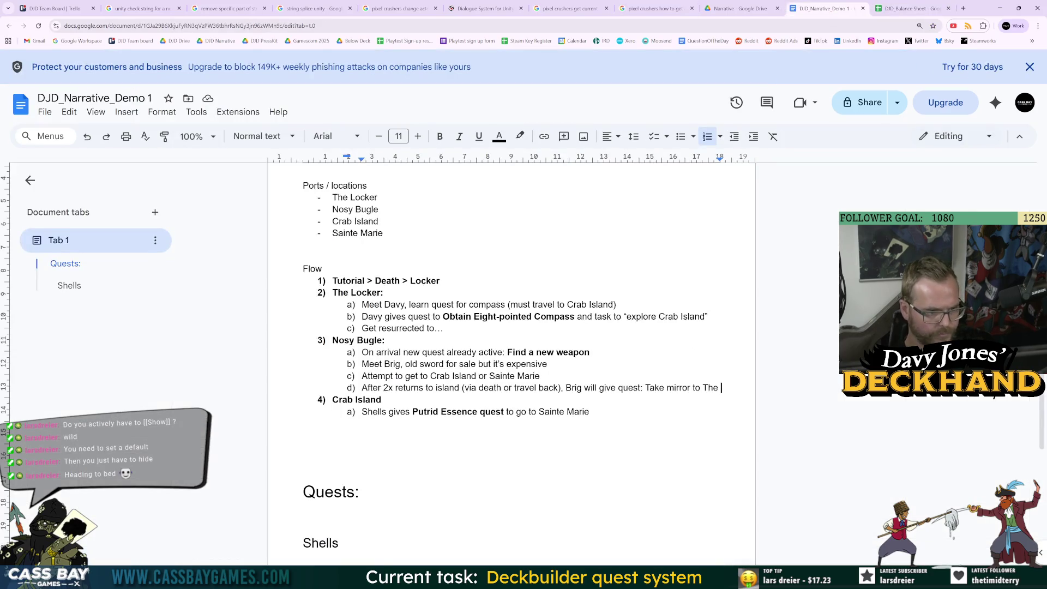
Step: Add item e) 'Chance of finding items in barrel: Broken Glasses, Broken Mirror, Broken Jar'
{"action": "key", "text": "Return"}
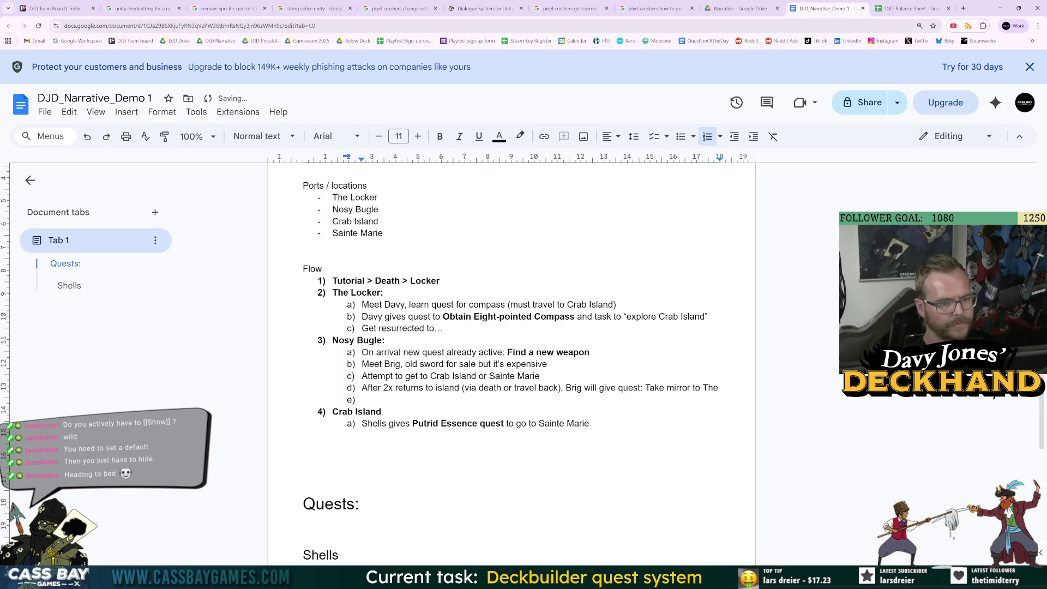
{"action": "type", "text": "Chance of finding items in"}
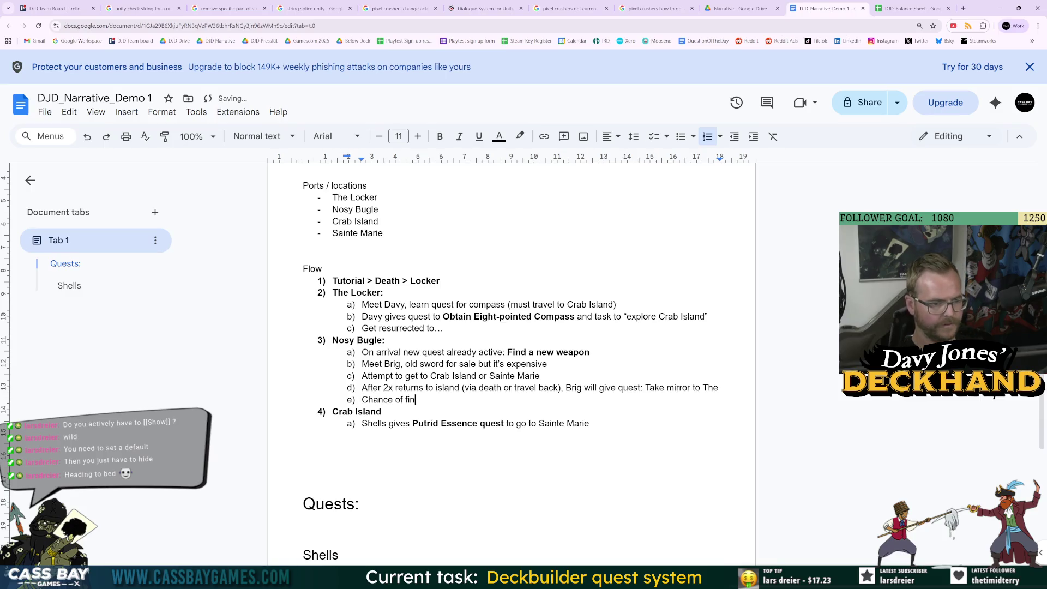
{"action": "type", "text": " barrel"}
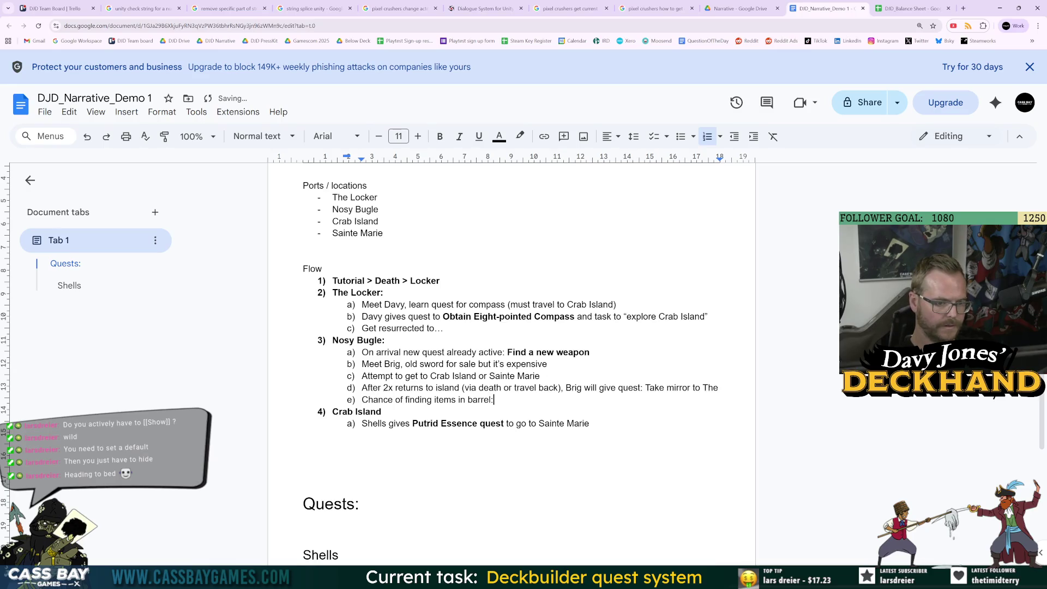
{"action": "type", "text": ":"}
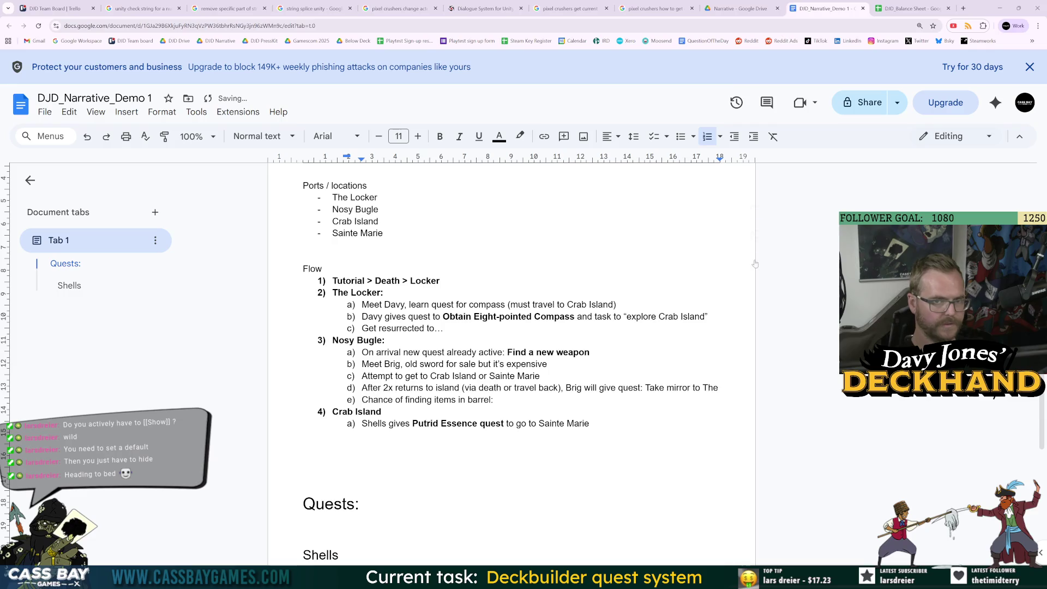
{"action": "left_click_drag", "start_coordinate": [911, 8], "coordinate": [1046, 218]}
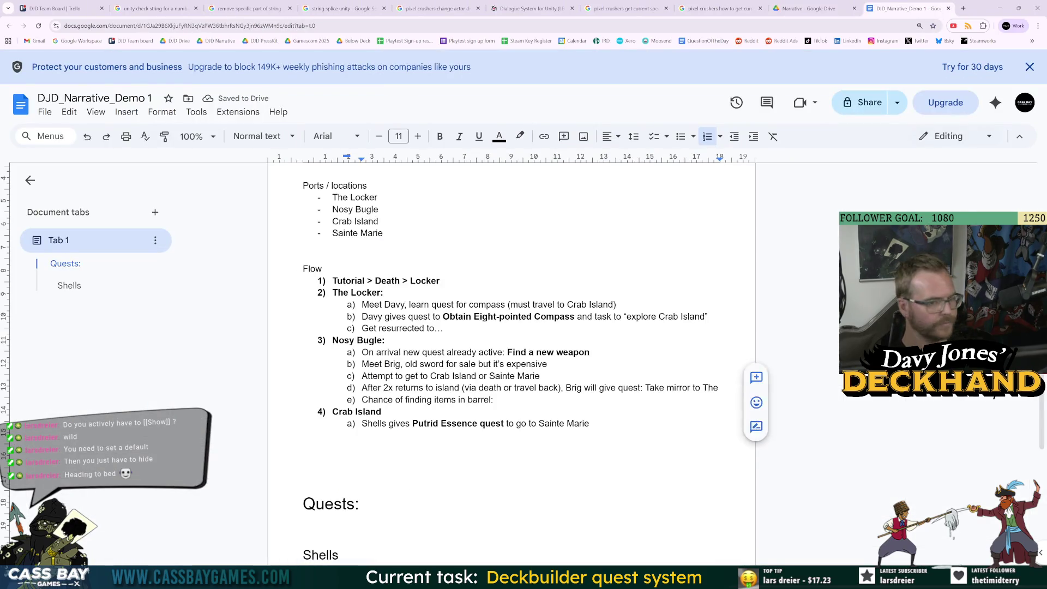
{"action": "type", "text": "Broken G"}
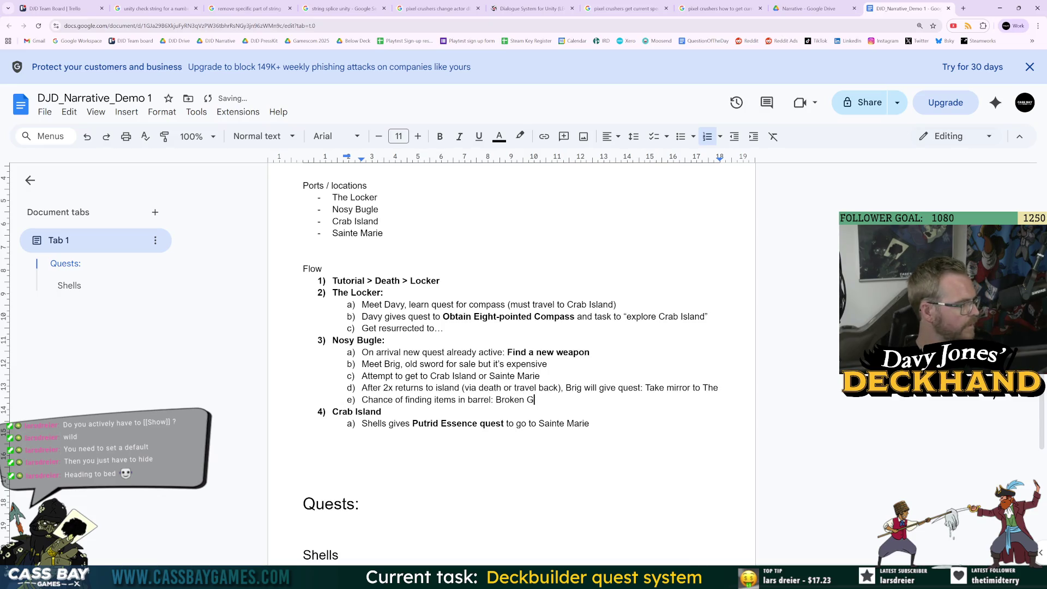
{"action": "type", "text": "lasses, Broken"}
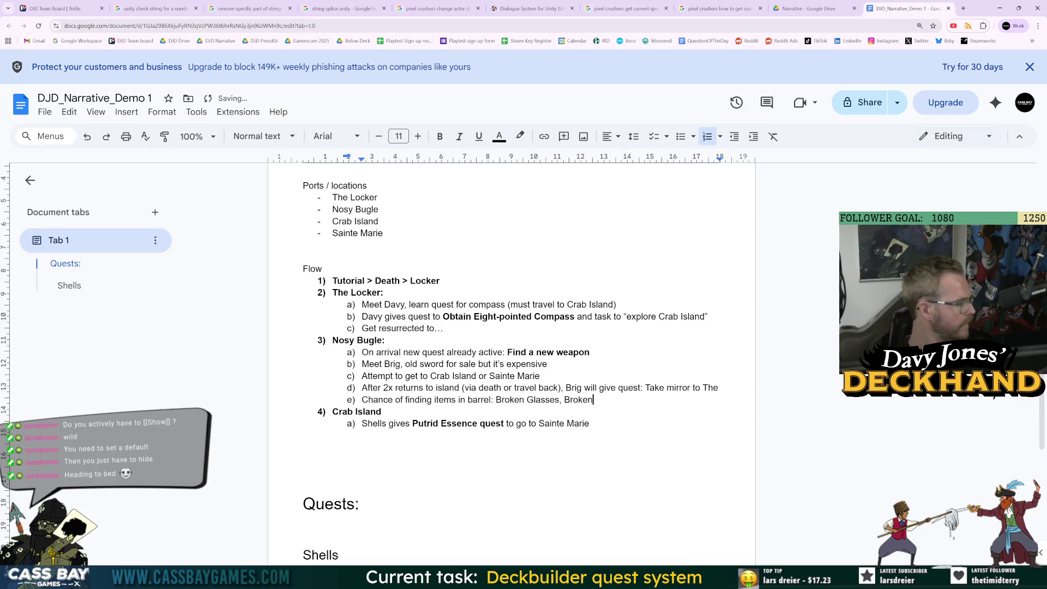
{"action": "type", "text": " Mi"}
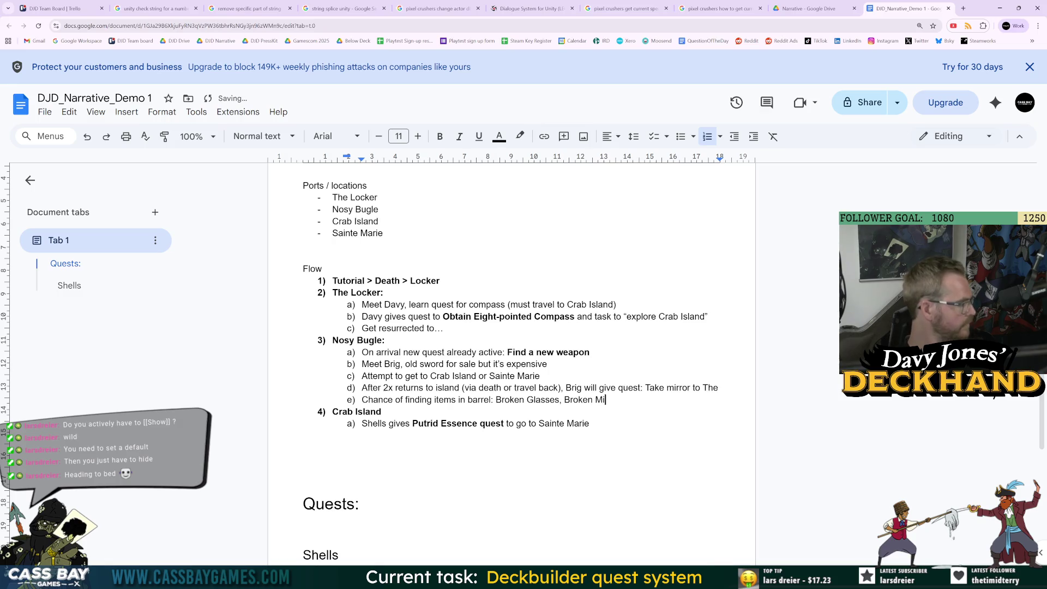
{"action": "type", "text": "rror, Broken Jar"}
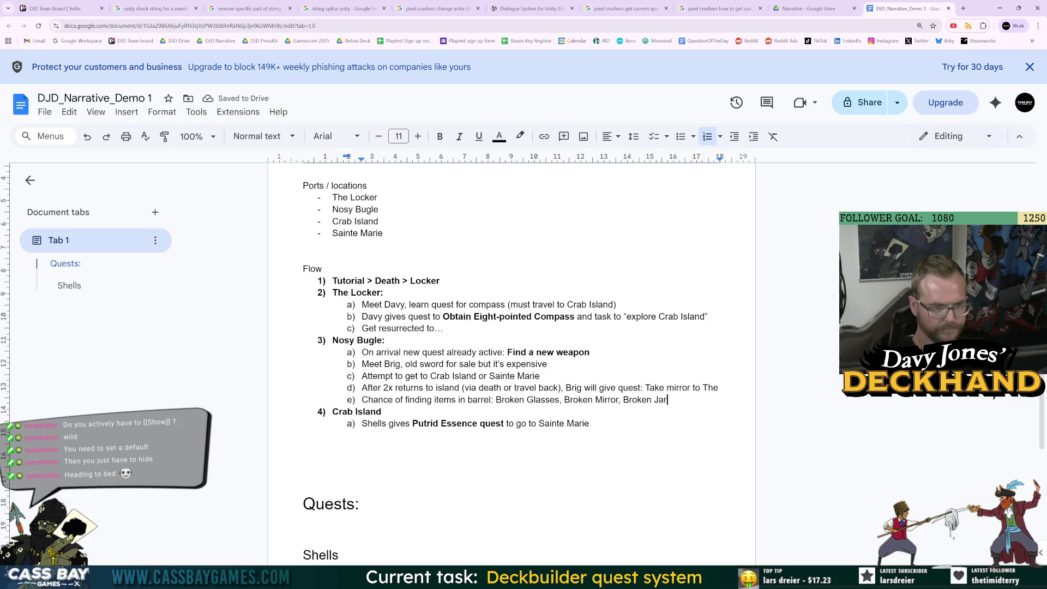
{"action": "key", "text": "Return"}
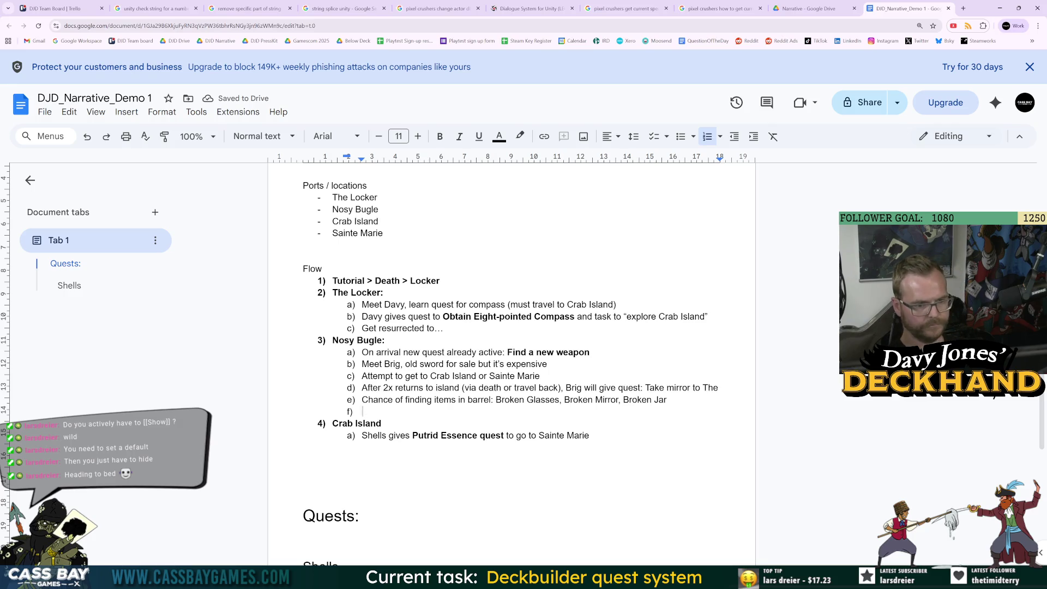
{"action": "key", "text": "BackSpace"}
{"action": "key", "text": "BackSpace"}
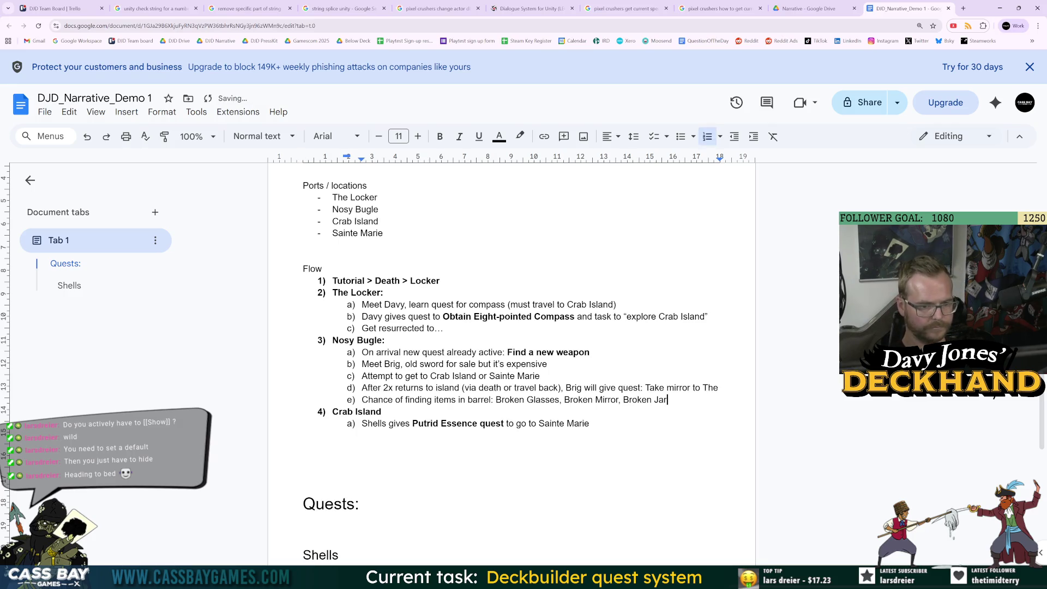
Step: Review items d) and e), then bring the detached Balance Sheet window forward
{"action": "left_click", "coordinate": [491, 399]}
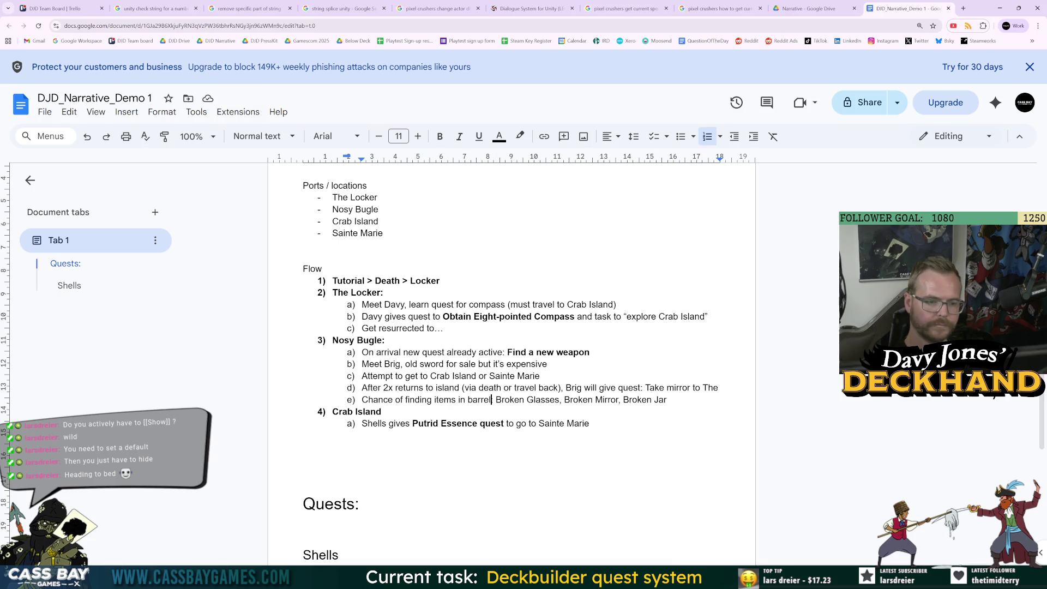
{"action": "left_click", "coordinate": [667, 399]}
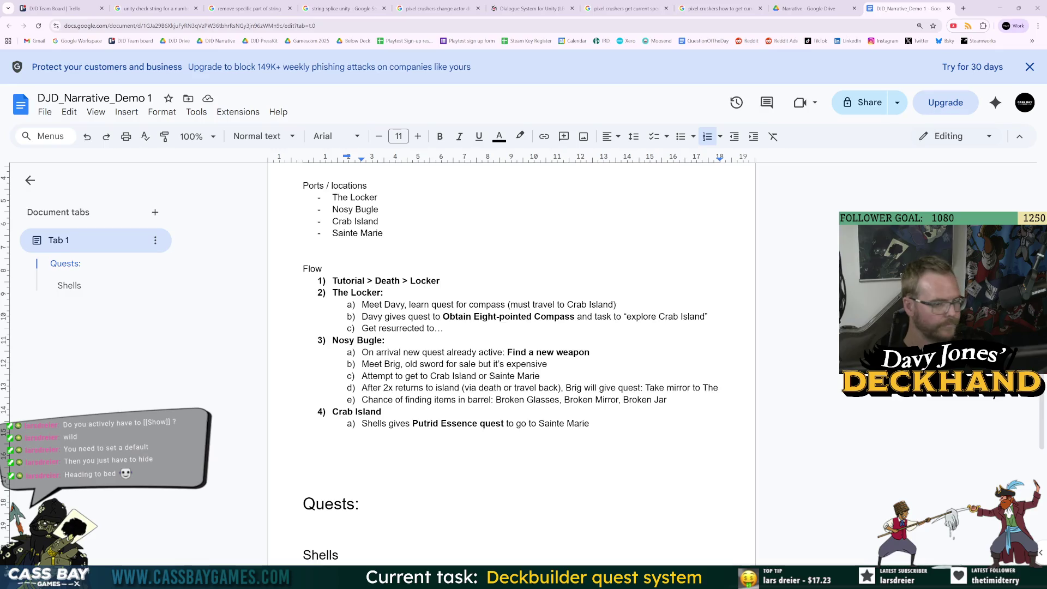
{"action": "left_click", "coordinate": [305, 460]}
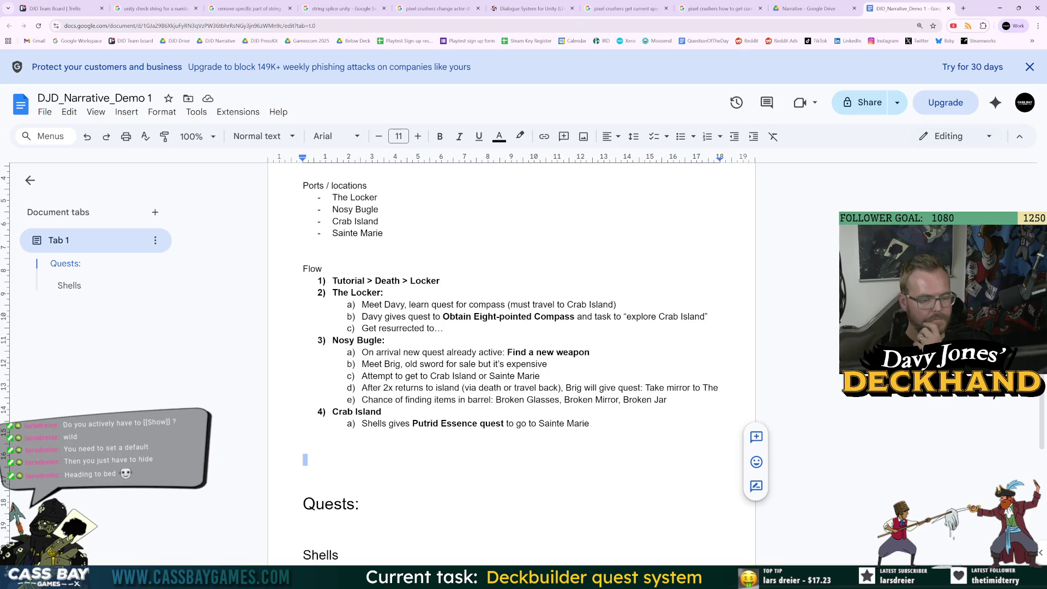
{"action": "left_click", "coordinate": [397, 388]}
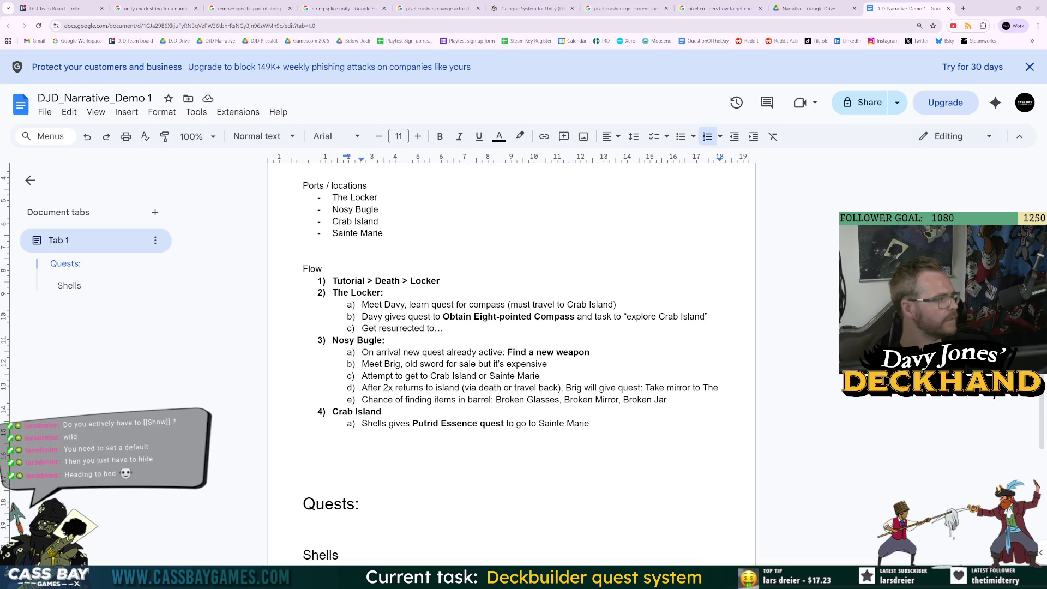
{"action": "key", "text": "alt+Tab"}
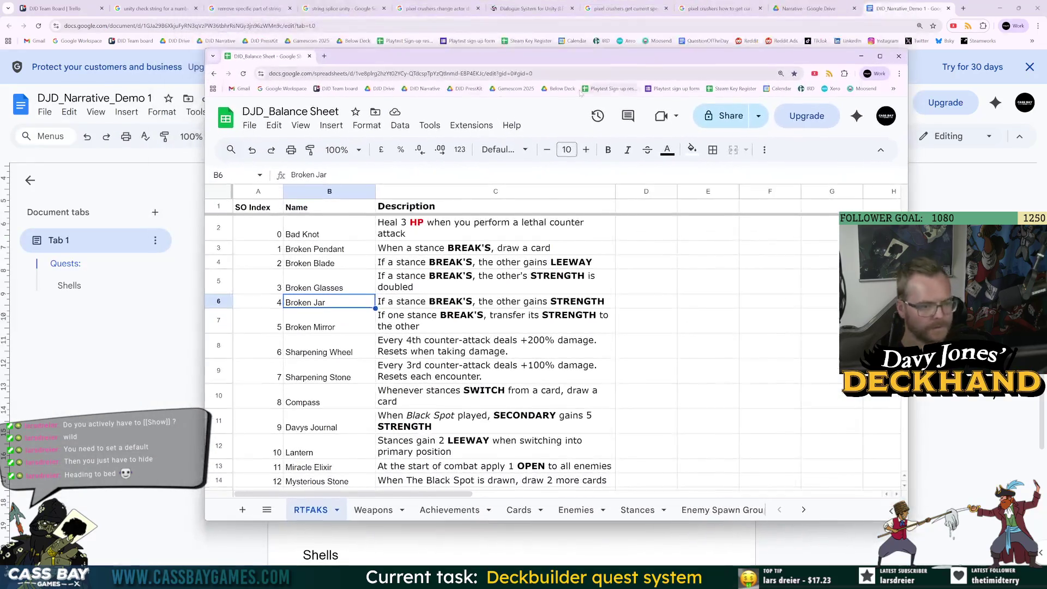
Step: Read the Sharpening Wheel and Compass entries and descriptions, then return to the narrative doc
{"action": "left_click", "coordinate": [319, 349]}
{"action": "left_click", "coordinate": [344, 398]}
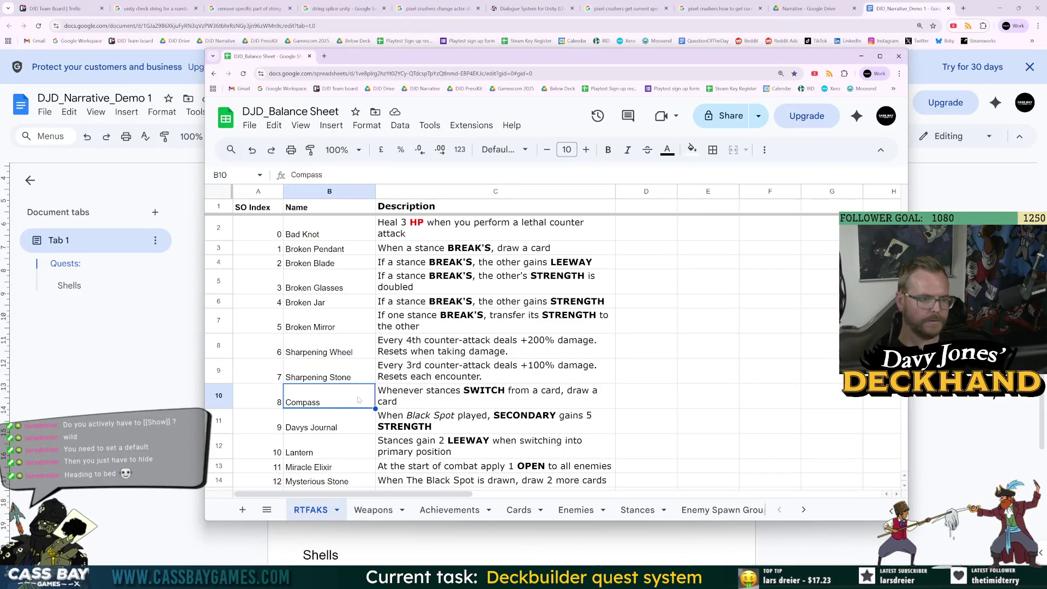
{"action": "left_click", "coordinate": [516, 400]}
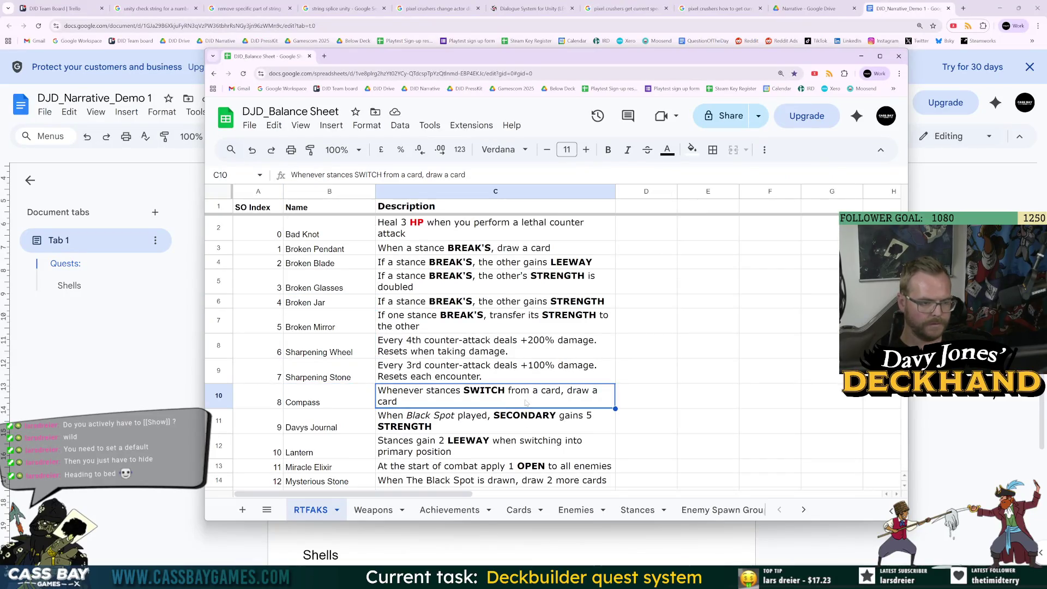
{"action": "left_click", "coordinate": [357, 401]}
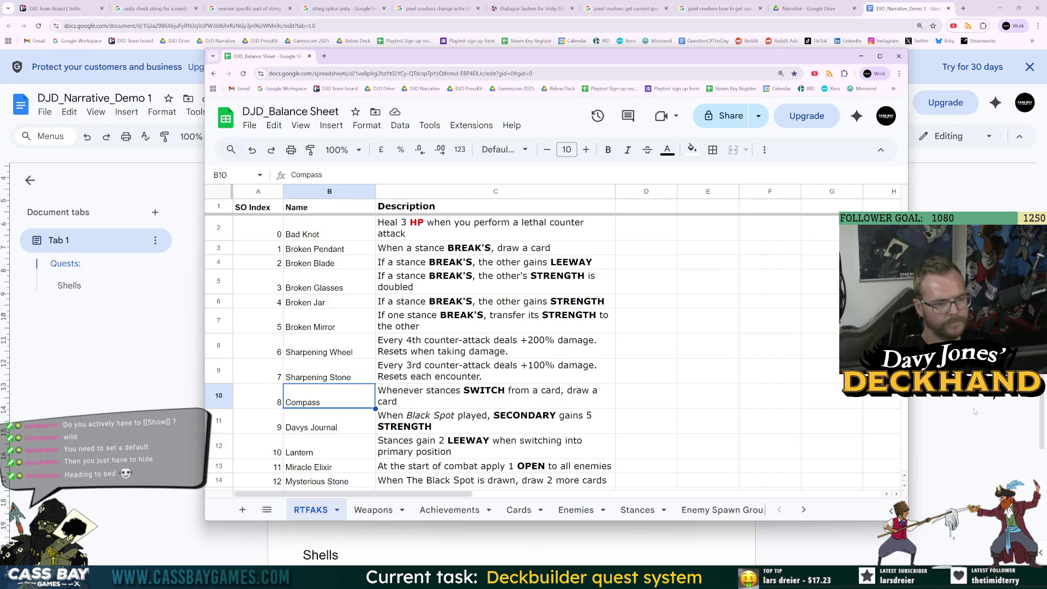
{"action": "key", "text": "alt+Tab"}
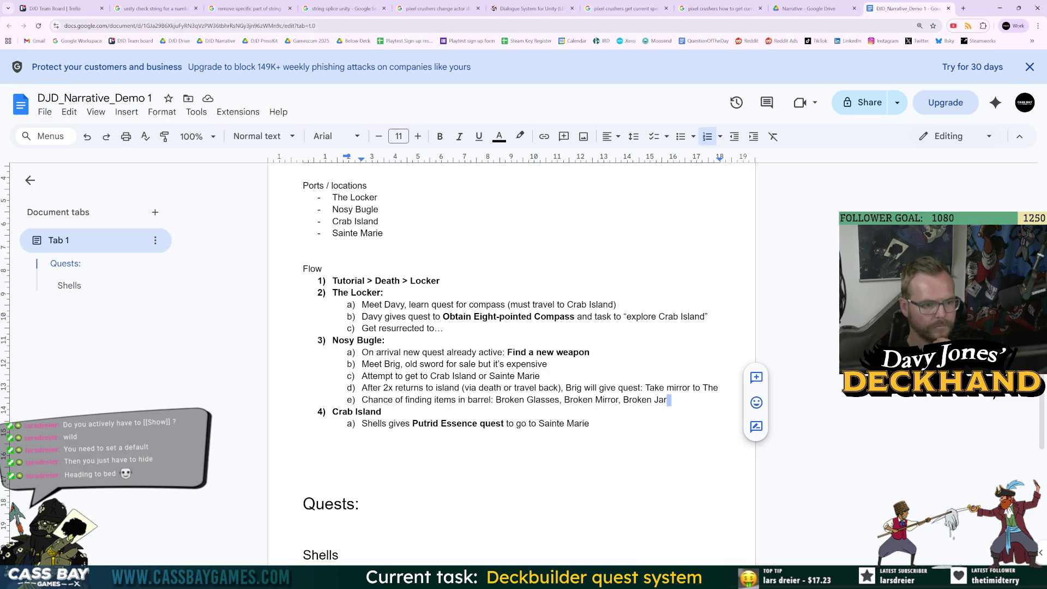
Step: Reword item b) to 'can trade with her for:' with sub-items Sword (expensive) and Compass
{"action": "left_click", "coordinate": [547, 364]}
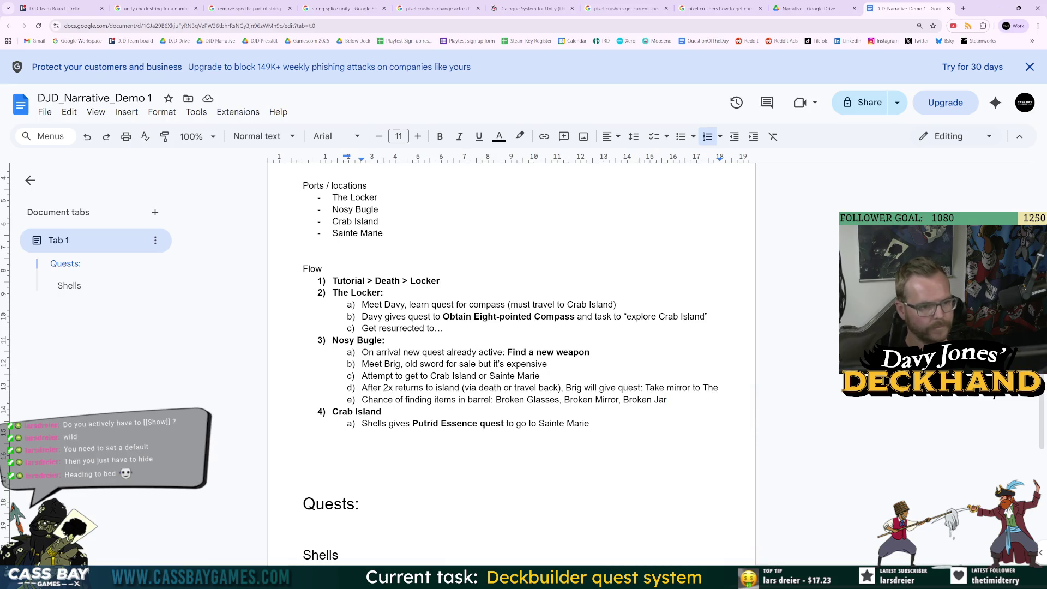
{"action": "mouse_move", "coordinate": [405, 364]}
{"action": "left_mouse_down"}
{"action": "mouse_move", "coordinate": [540, 376]}
{"action": "mouse_move", "coordinate": [551, 364]}
{"action": "left_mouse_up"}
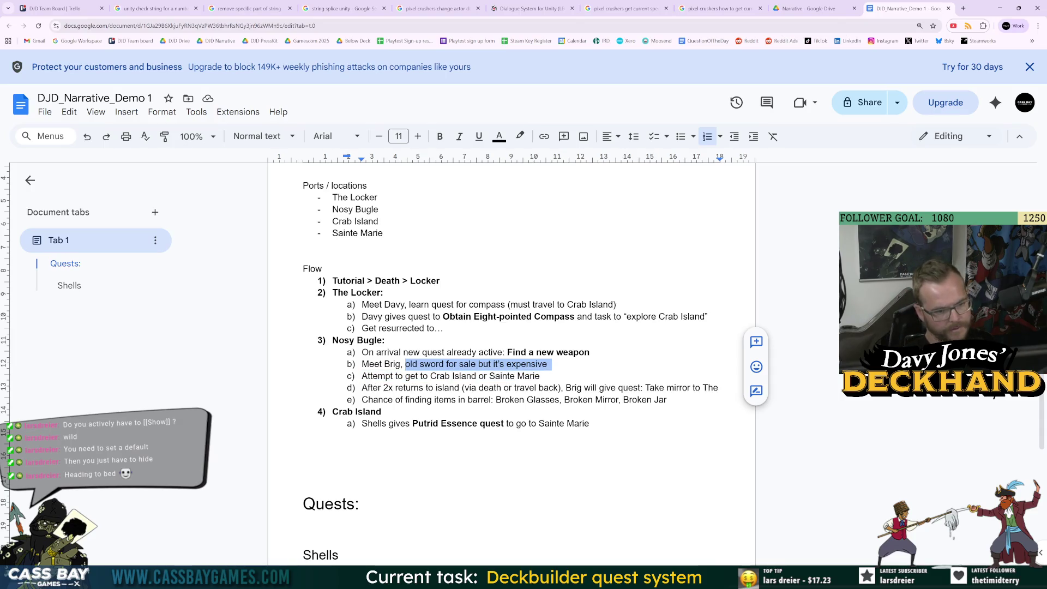
{"action": "type", "text": "can trade with her for:"}
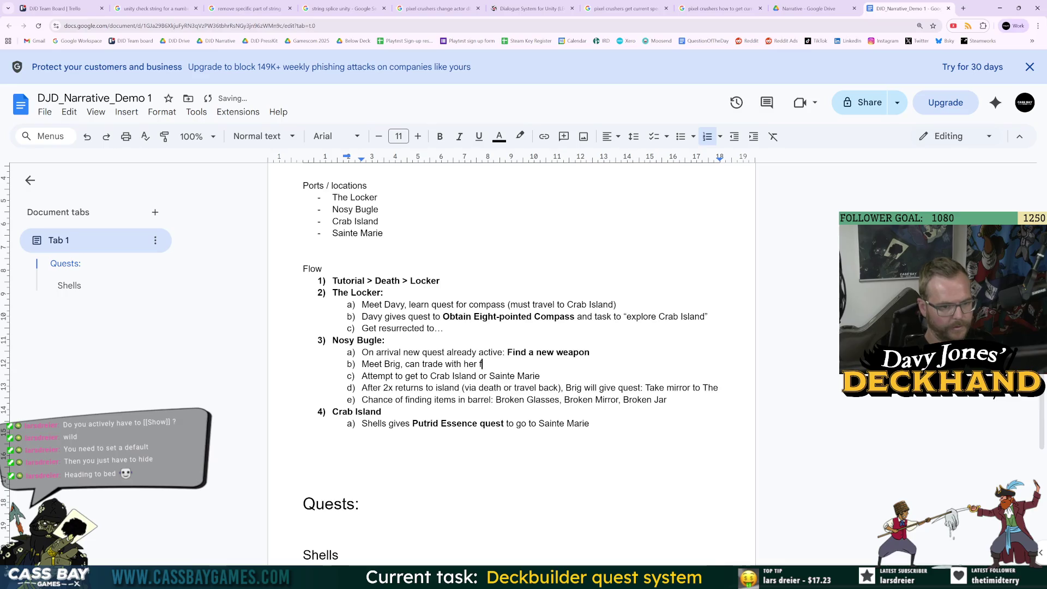
{"action": "key", "text": "Return"}
{"action": "type", "text": "p"}
{"action": "key", "text": "BackSpace"}
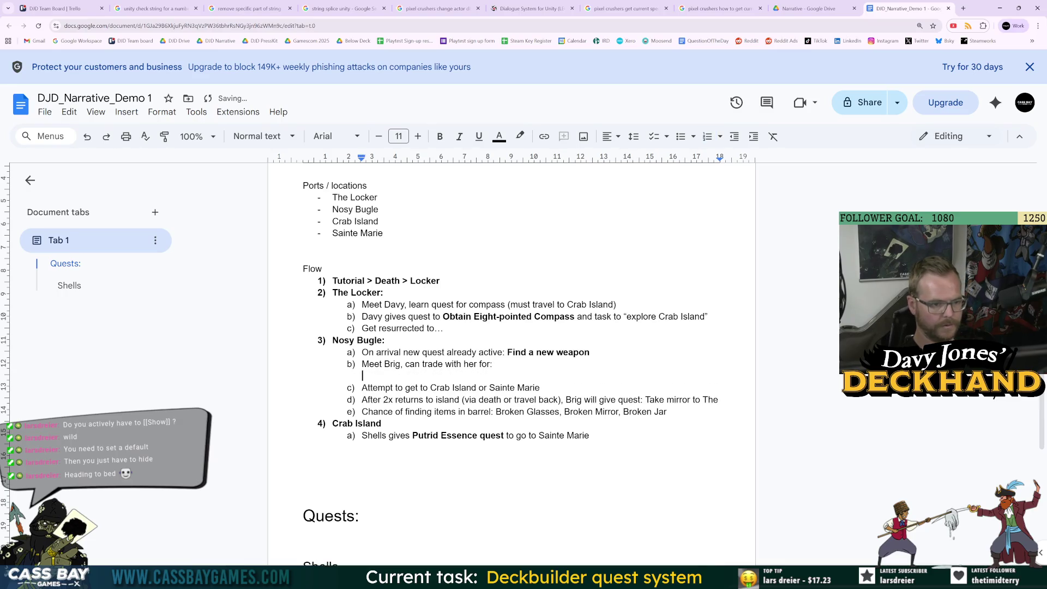
{"action": "key", "text": "Tab"}
{"action": "type", "text": "Sw"}
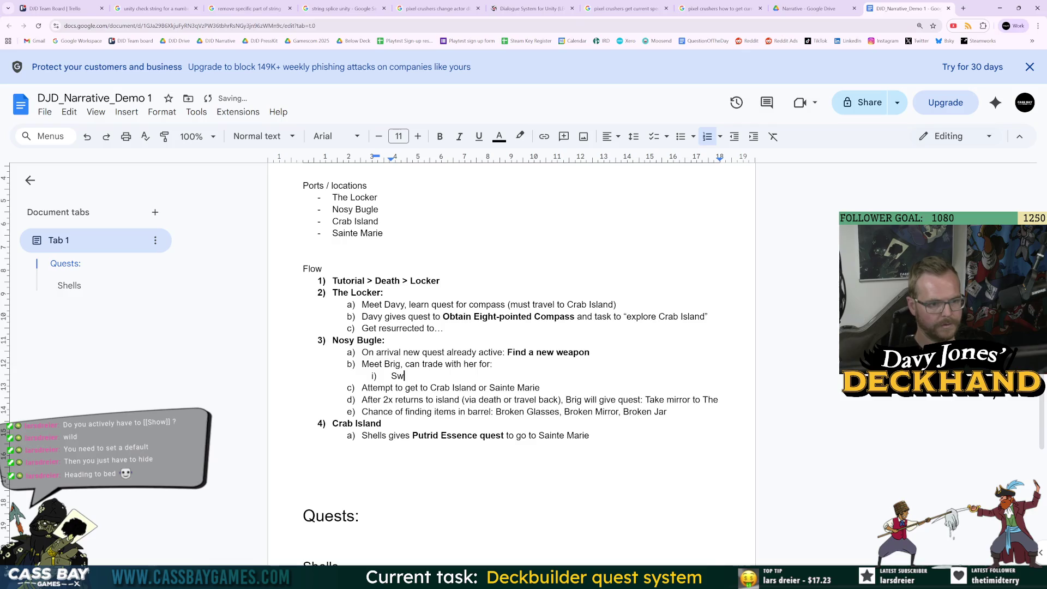
{"action": "type", "text": "ord (expensive)"}
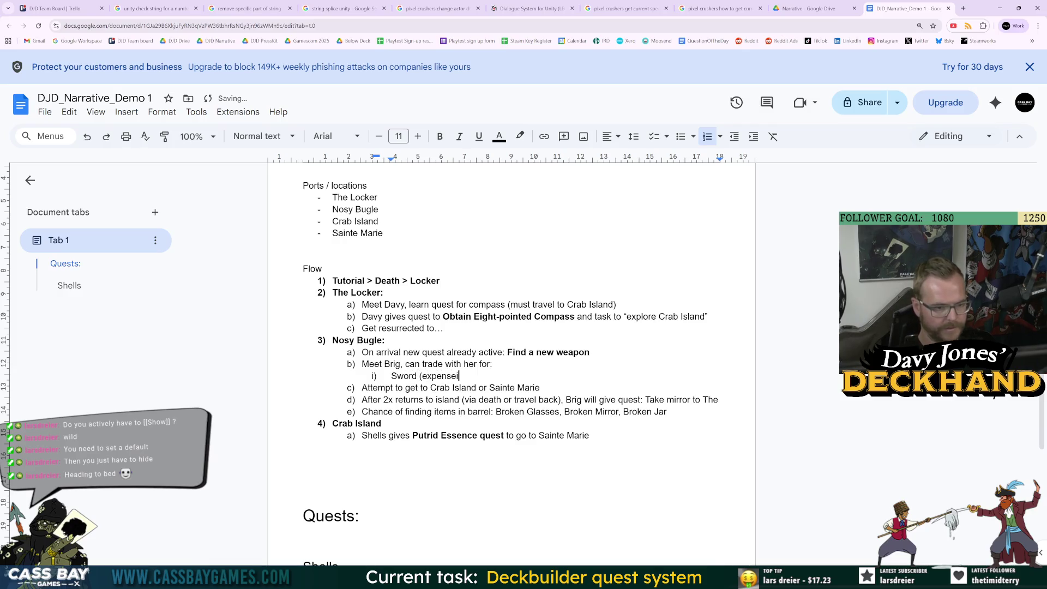
{"action": "key", "text": "Return"}
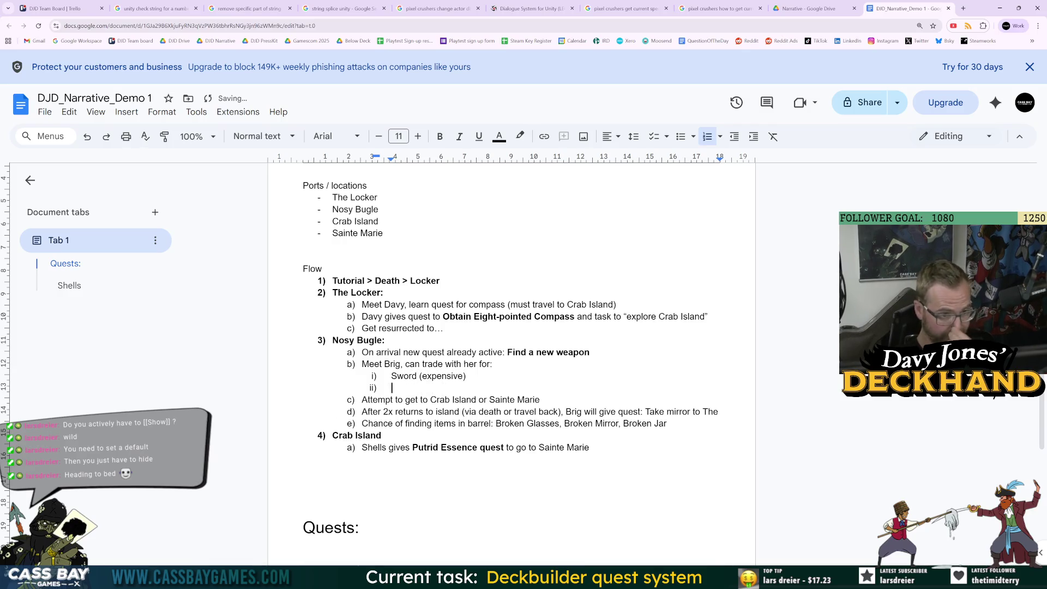
{"action": "type", "text": "Compass"}
{"action": "key", "text": "Return"}
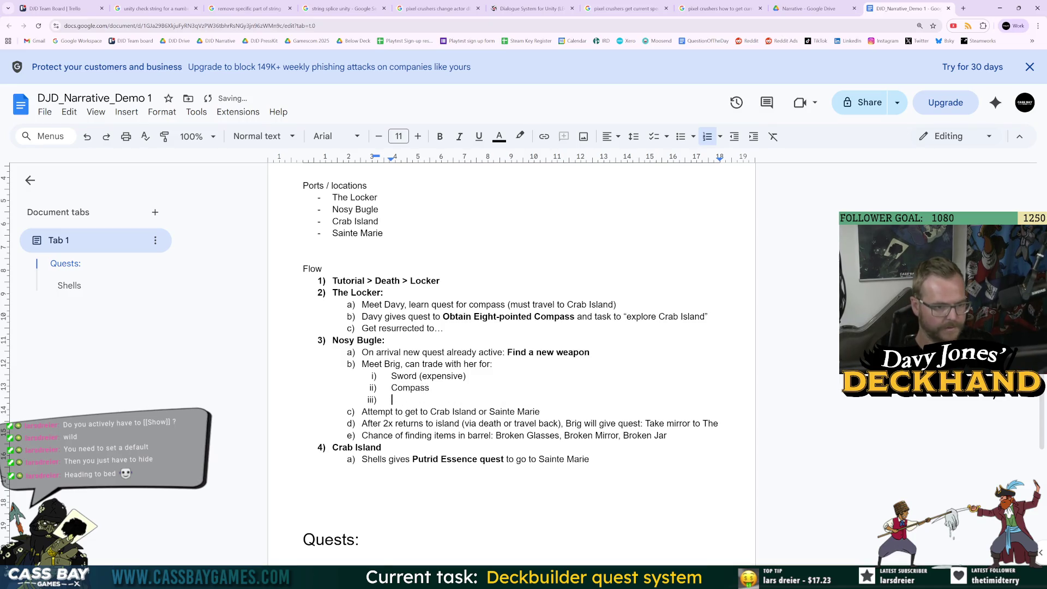
Step: Add Lantern as trade sub-item iii), then scroll the balance sheet's item list
{"action": "key", "text": "alt+Tab"}
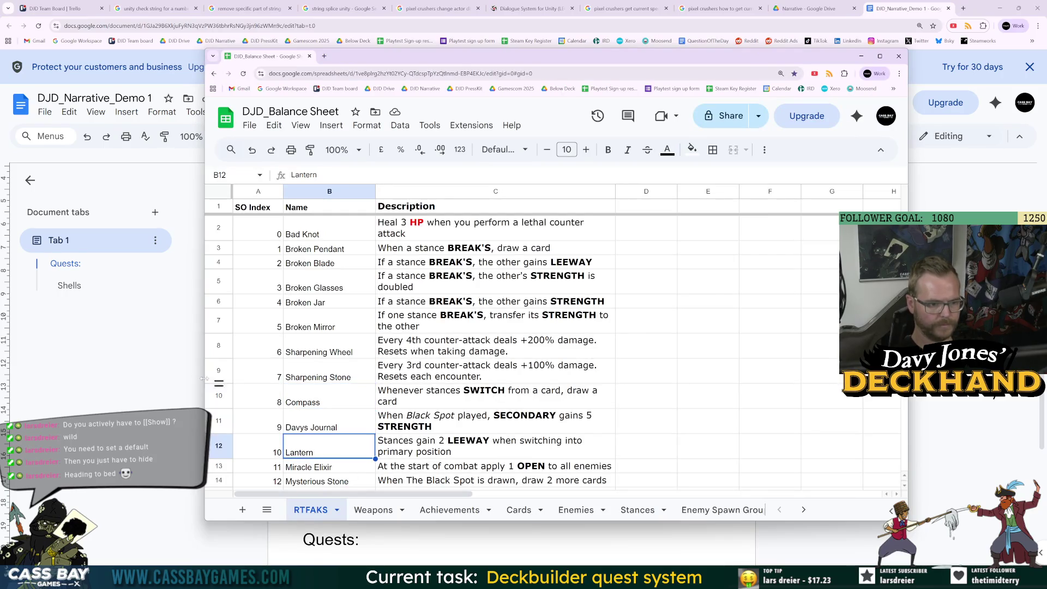
{"action": "left_click", "coordinate": [190, 349]}
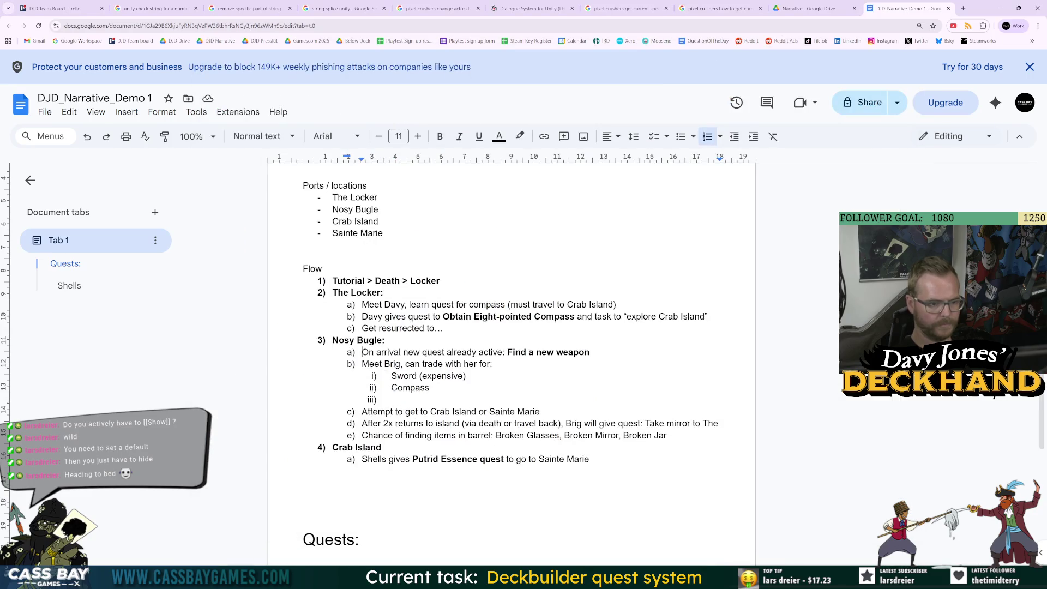
{"action": "left_click", "coordinate": [393, 400]}
{"action": "type", "text": "Lantern"}
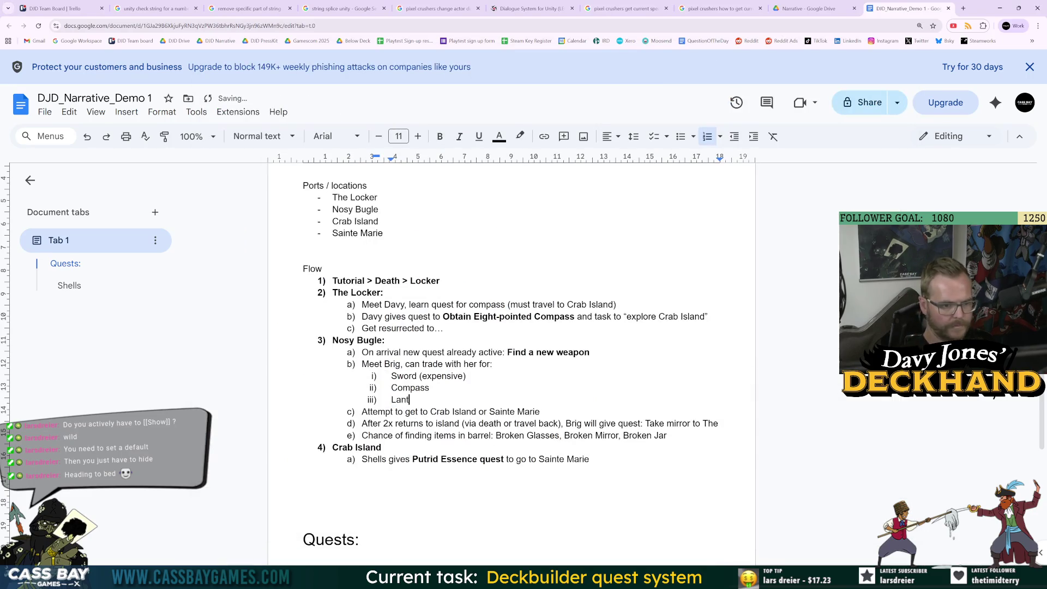
{"action": "left_click", "coordinate": [431, 387]}
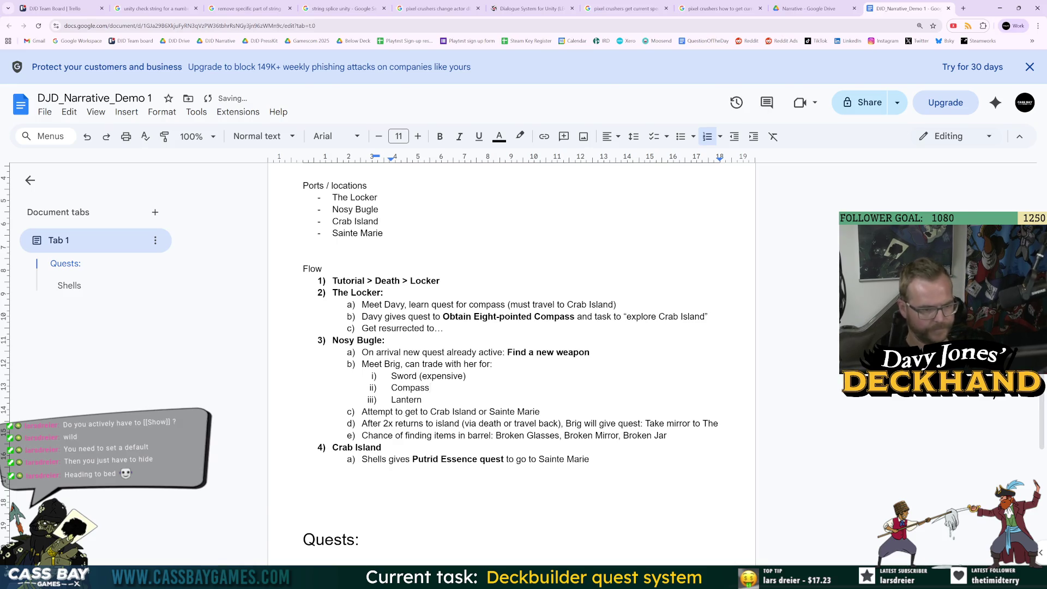
{"action": "key", "text": "alt+Tab"}
{"action": "scroll", "coordinate": [295, 378], "scroll_direction": "down", "scroll_amount": 3}
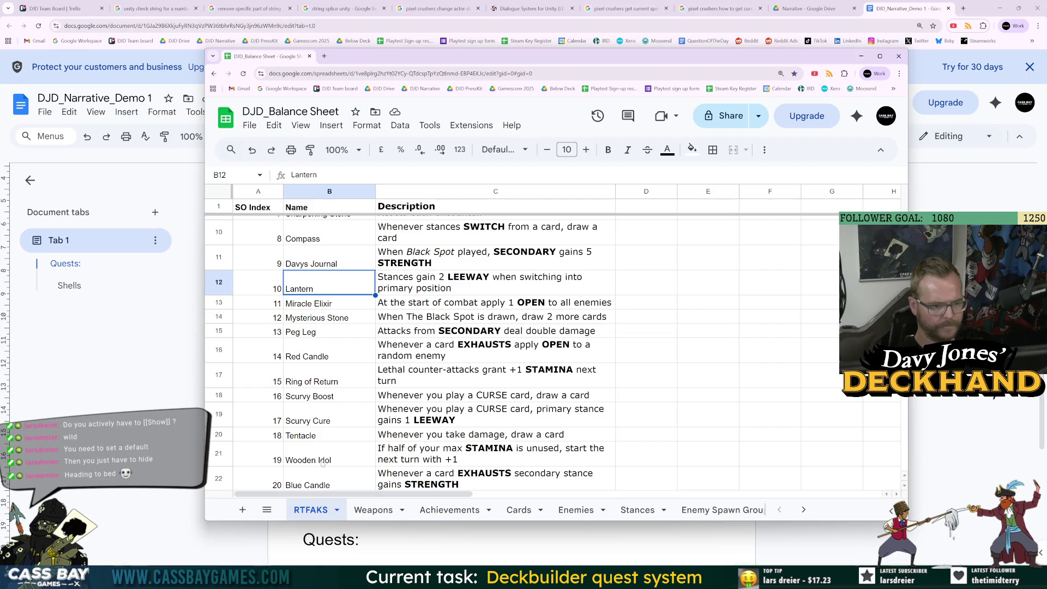
Step: Add Crab Island item b) 'Chance of finding items in sand (if have spade)'
{"action": "scroll", "coordinate": [326, 452], "scroll_direction": "down", "scroll_amount": 3}
{"action": "left_click", "coordinate": [1034, 431]}
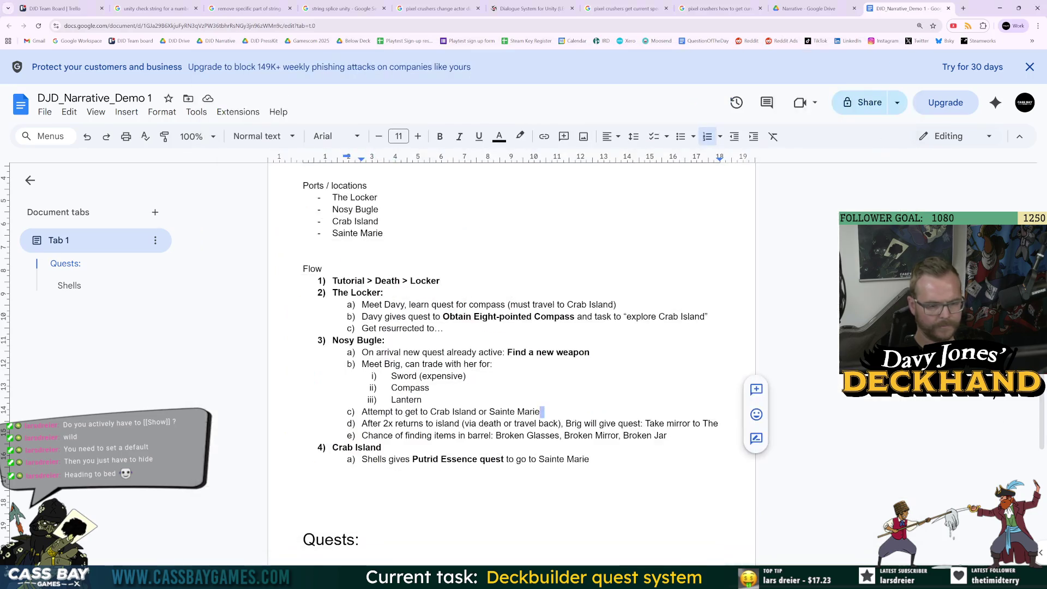
{"action": "left_click", "coordinate": [589, 458]}
{"action": "key", "text": "Return"}
{"action": "type", "text": "Cha"}
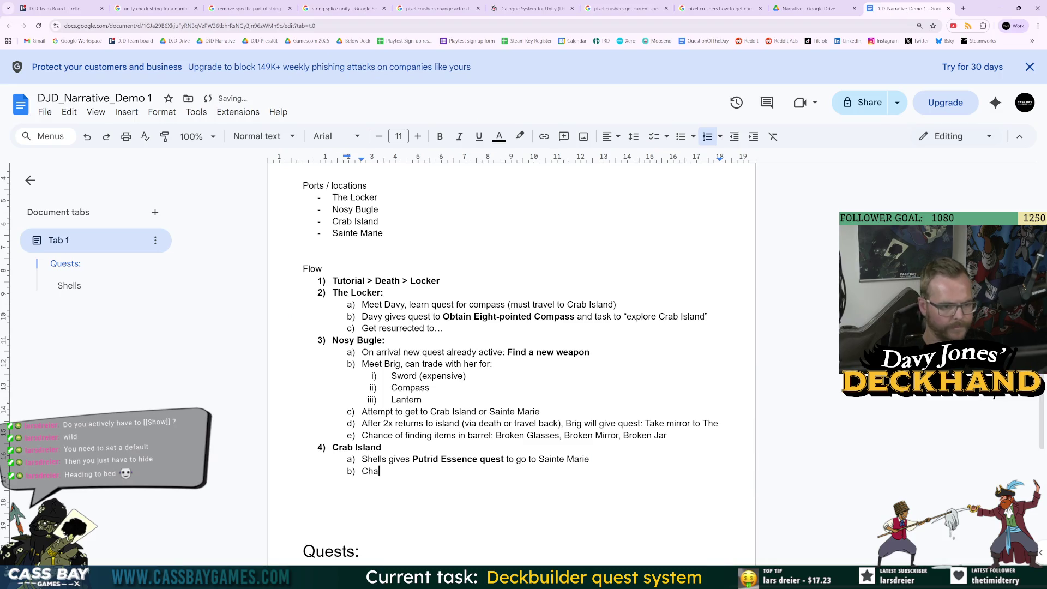
{"action": "type", "text": "nce of finding items"}
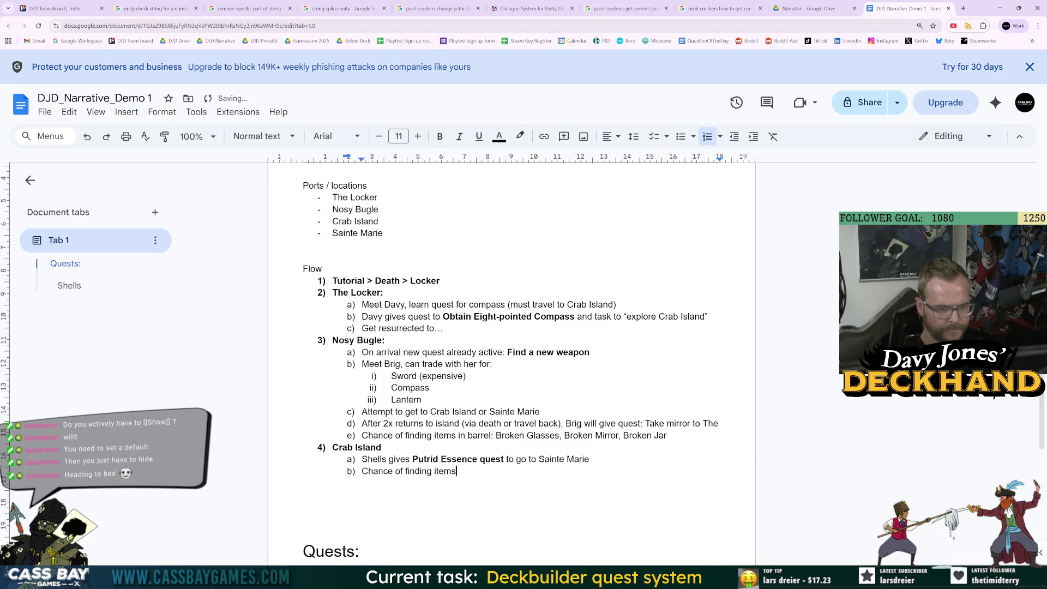
{"action": "type", "text": " in sand"}
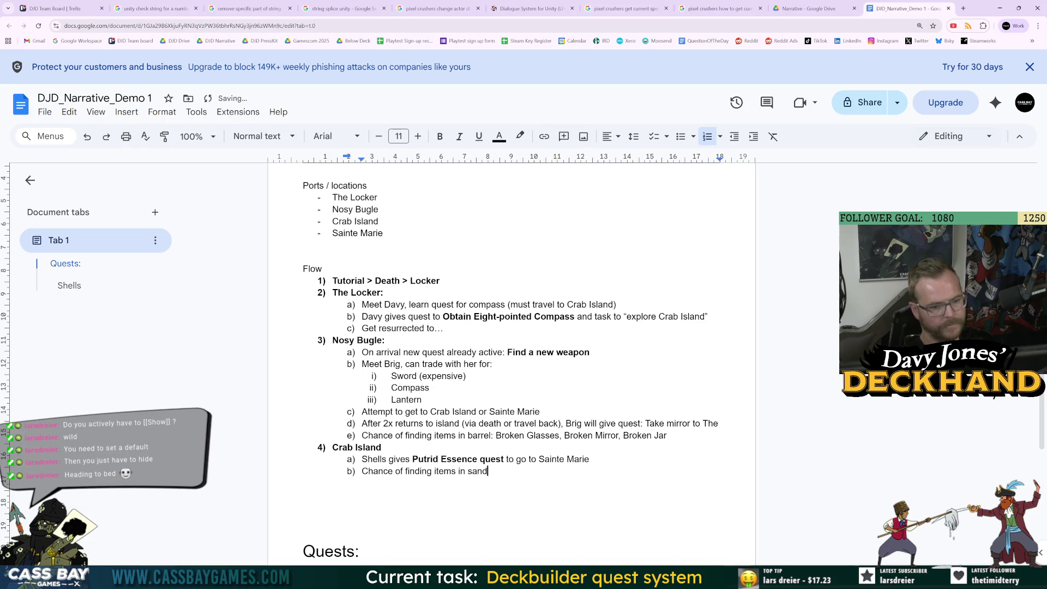
{"action": "type", "text": " (if have "}
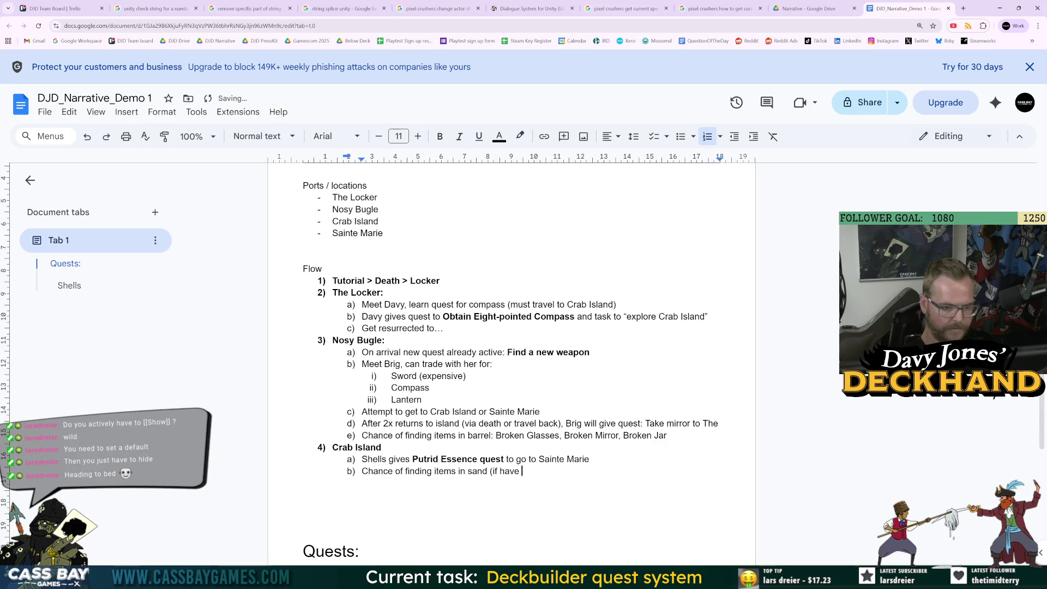
{"action": "type", "text": "space"}
{"action": "key", "text": "BackSpace"}
{"action": "key", "text": "BackSpace"}
{"action": "type", "text": "de)"}
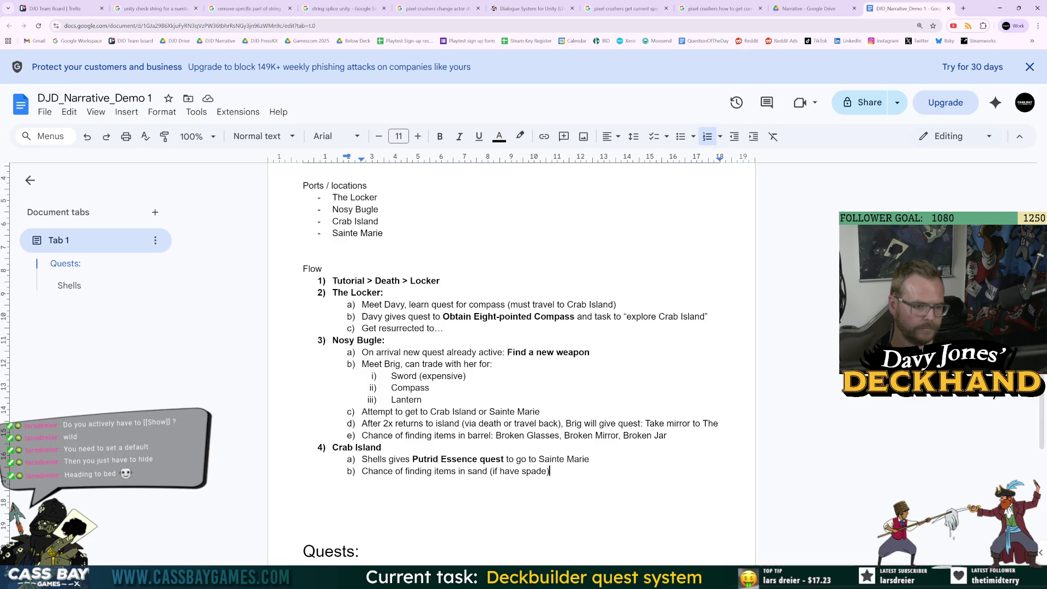
Step: Add Shovel as trade item iv) and paste it into a new tab's search box
{"action": "left_click", "coordinate": [422, 400]}
{"action": "key", "text": "Return"}
{"action": "type", "text": "Spade"}
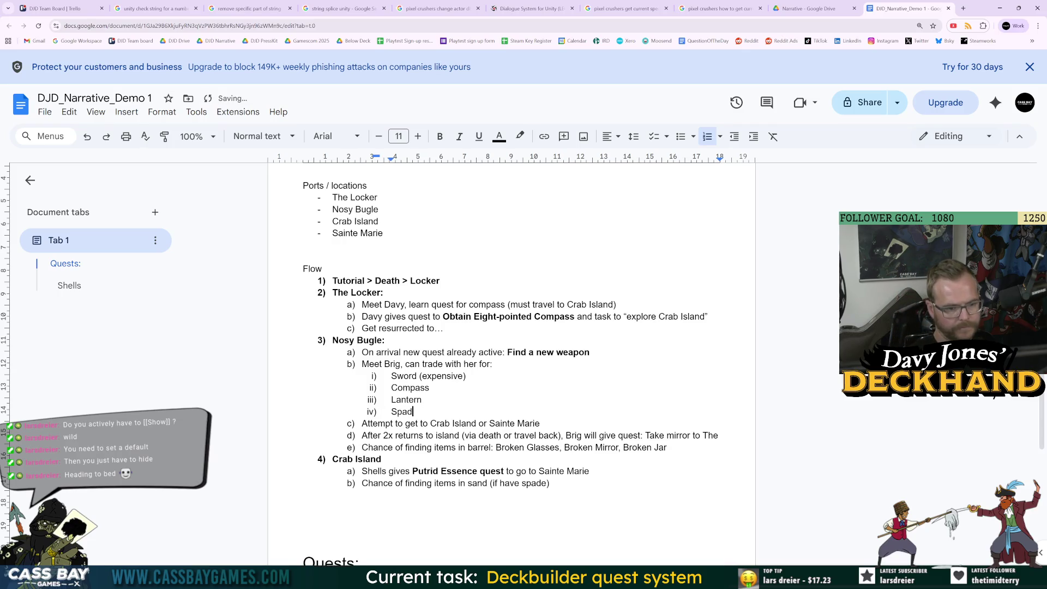
{"action": "key", "text": "ctrl+shift+Left"}
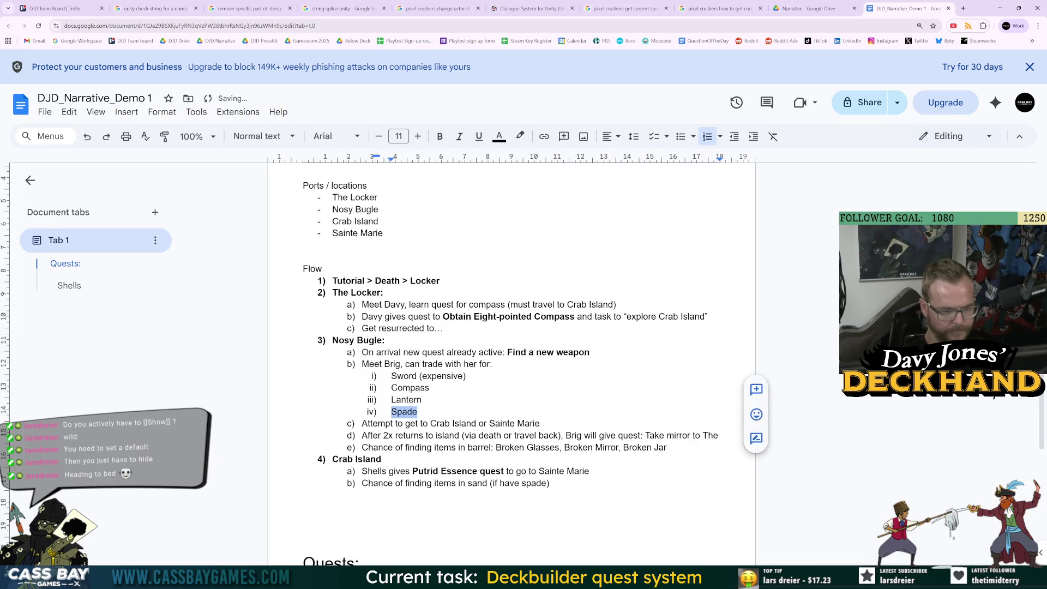
{"action": "type", "text": "Shovel"}
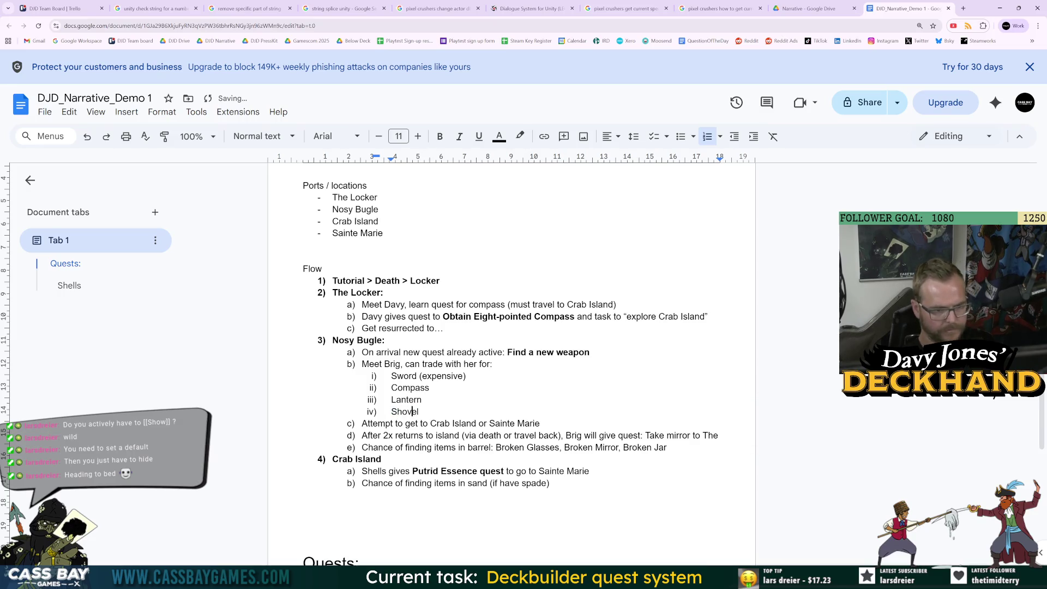
{"action": "key", "text": "ctrl+shift+Left"}
{"action": "key", "text": "ctrl+c"}
{"action": "left_click", "coordinate": [963, 8]}
{"action": "key", "text": "ctrl+v"}
Step: Search 'Shovel or spade for pirate treasure' and expand the full AI Overview
{"action": "type", "text": "or space"}
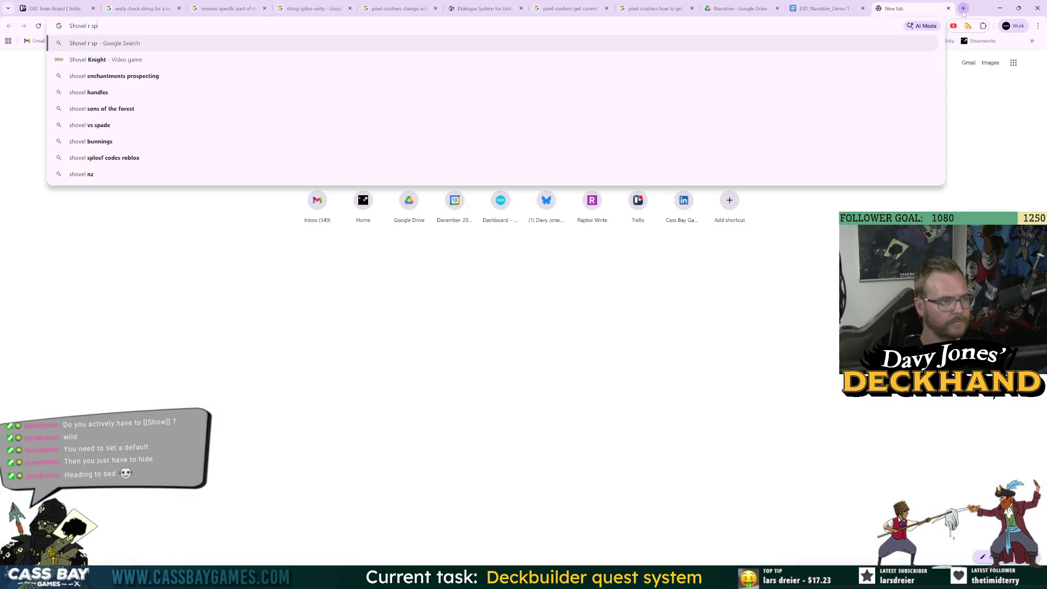
{"action": "key", "text": "BackSpace"}
{"action": "key", "text": "BackSpace"}
{"action": "key", "text": "BackSpace"}
{"action": "type", "text": "de"}
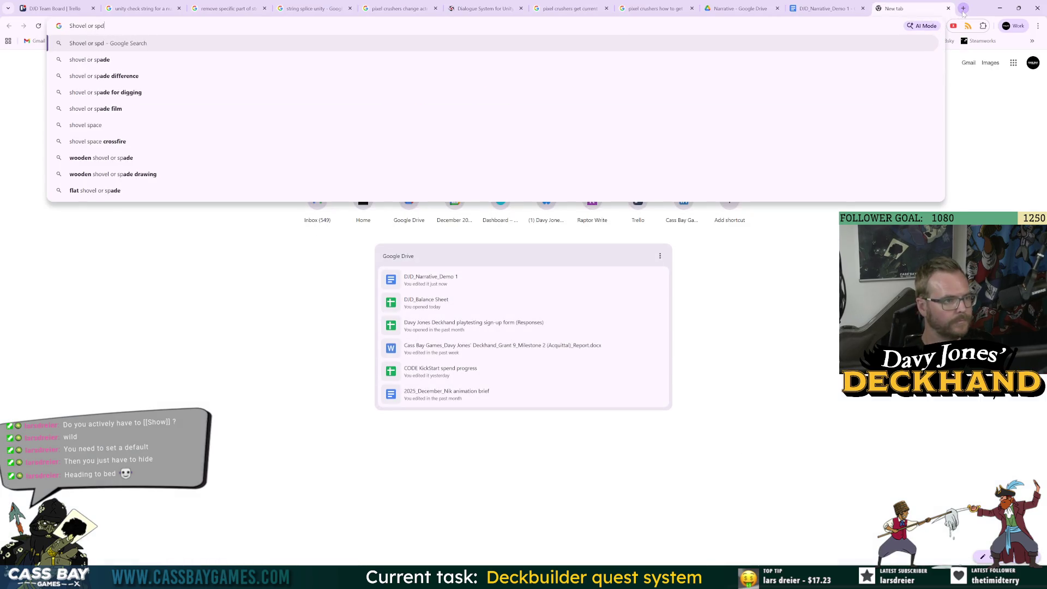
{"action": "key", "text": "Return"}
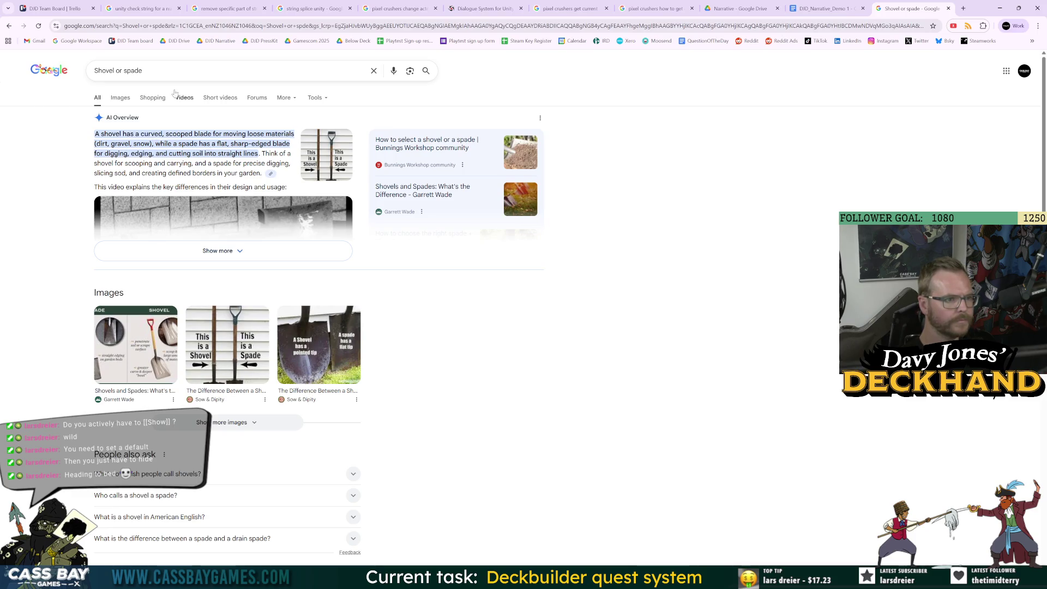
{"action": "left_click", "coordinate": [183, 70]}
{"action": "type", "text": "for pira"}
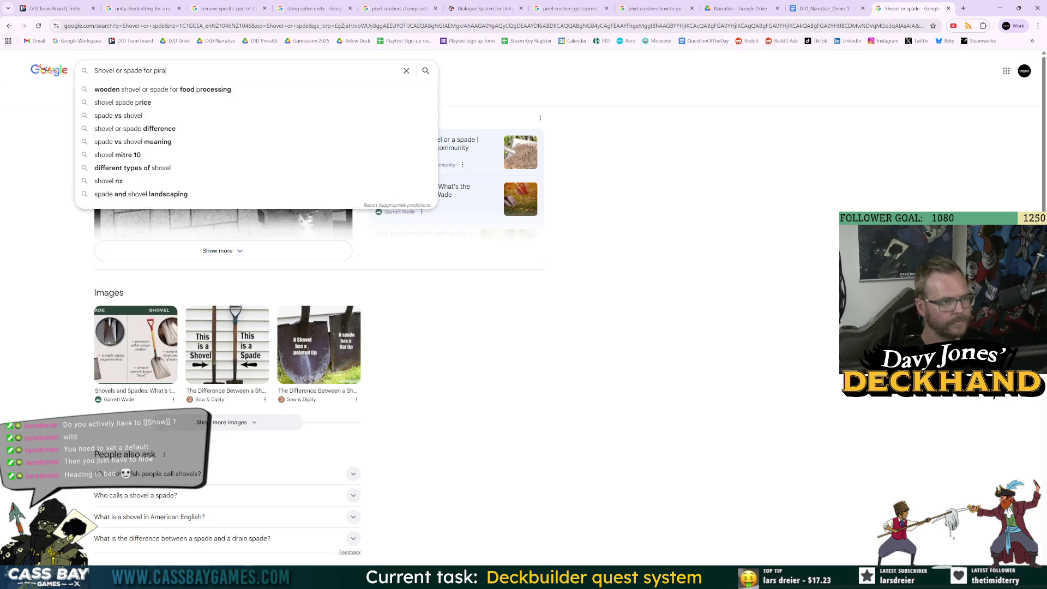
{"action": "type", "text": "te treasure"}
{"action": "key", "text": "Return"}
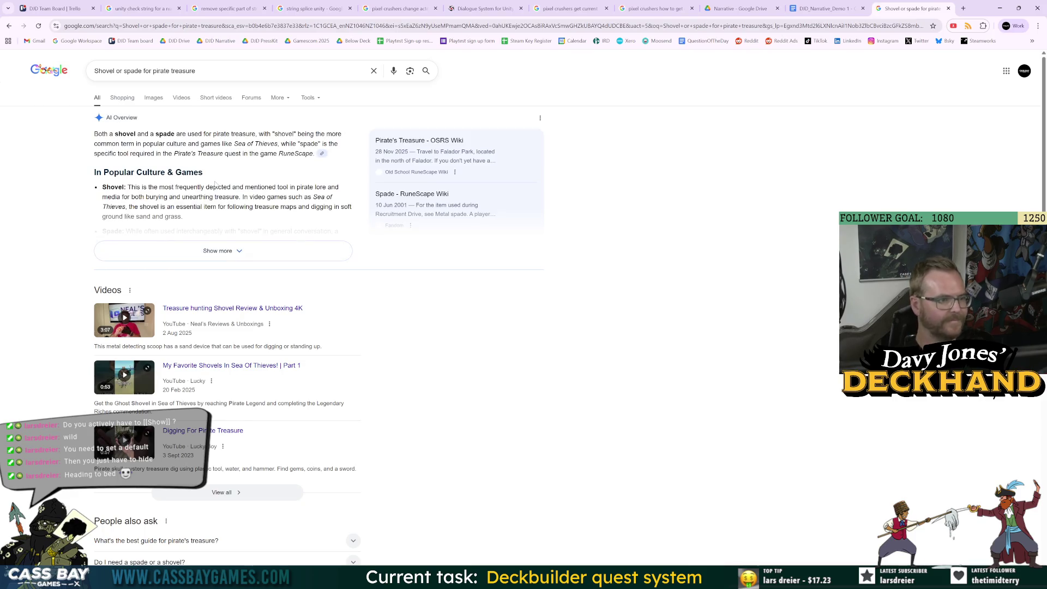
{"action": "left_click", "coordinate": [218, 252]}
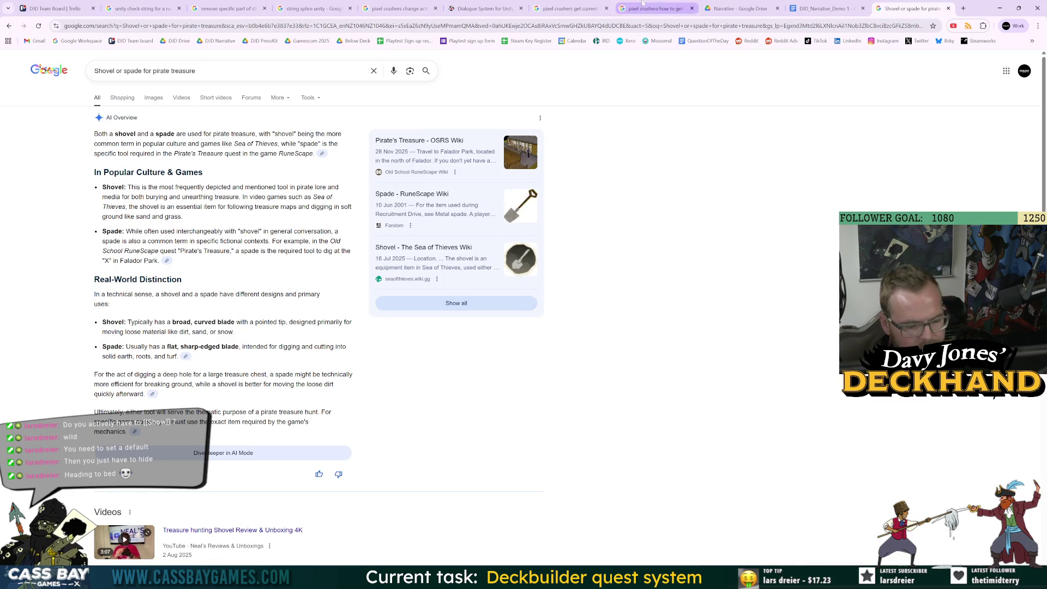
Step: Close the search tab and change 'spade' to 'shovel' in the sand note
{"action": "left_click", "coordinate": [948, 8]}
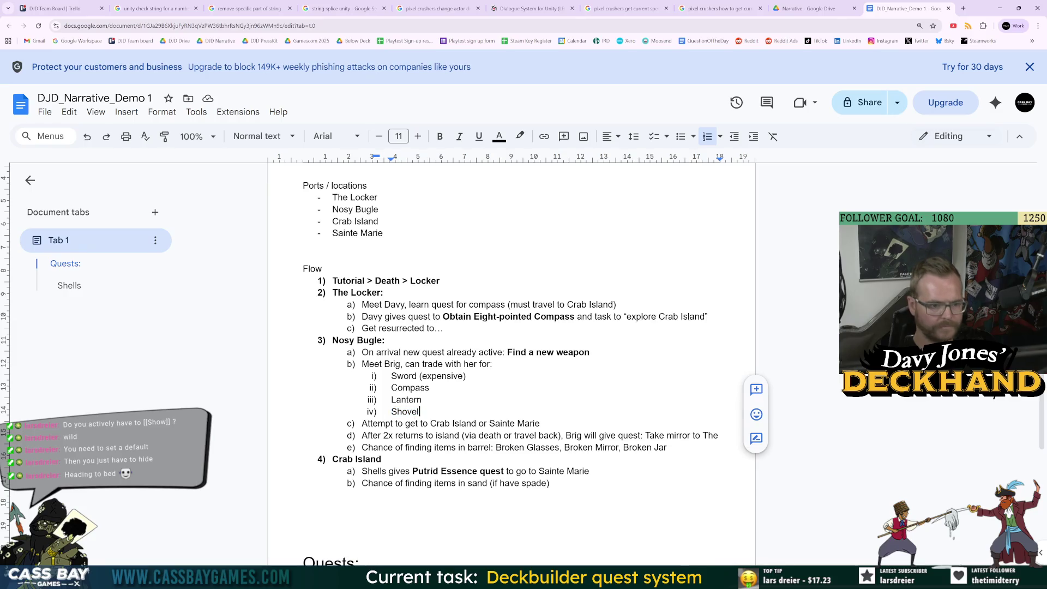
{"action": "double_click", "coordinate": [533, 483]}
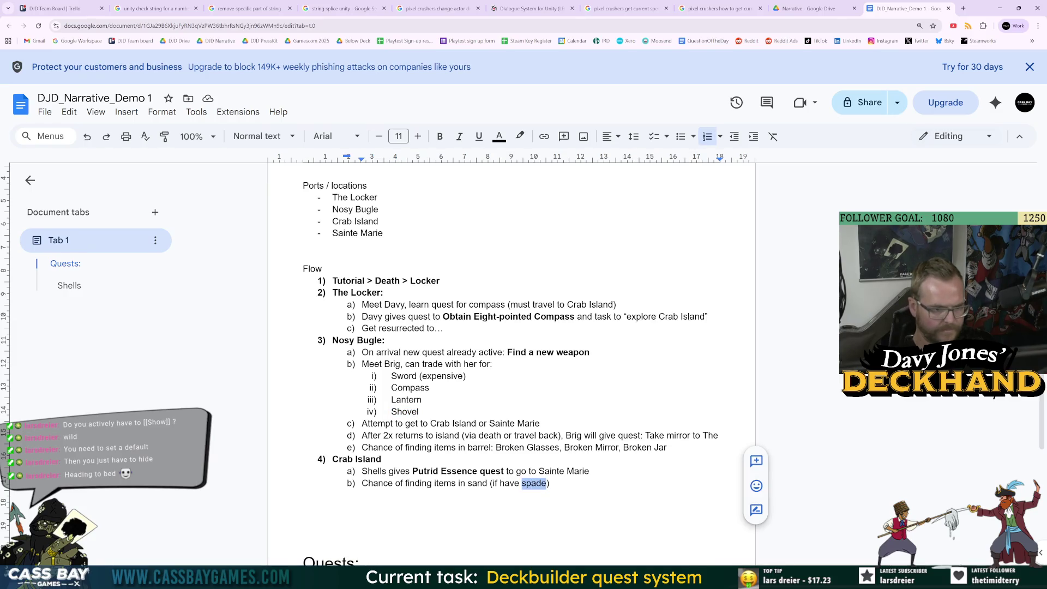
{"action": "type", "text": "shovel"}
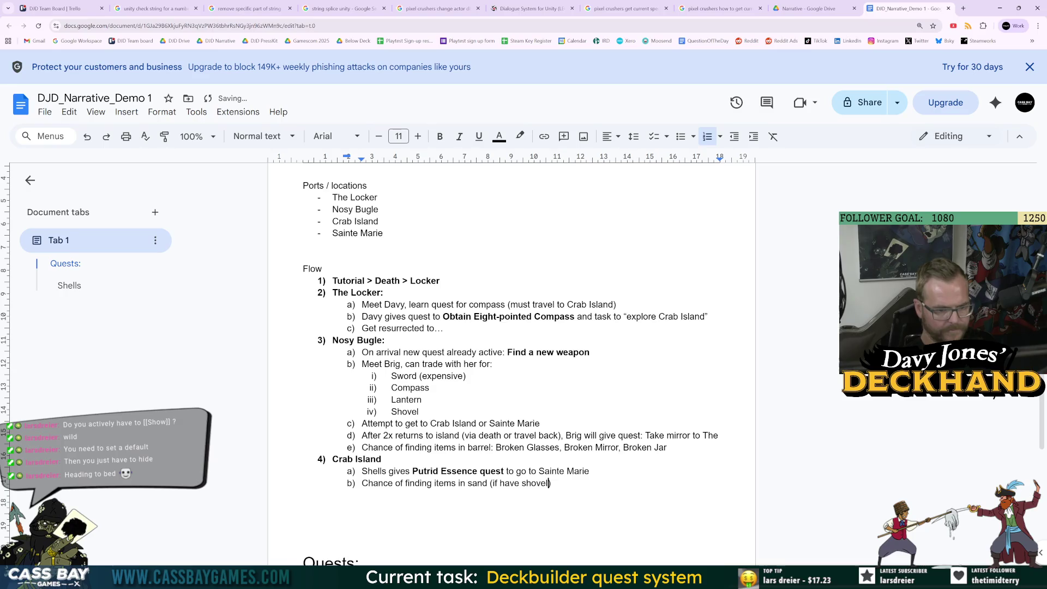
{"action": "left_click", "coordinate": [303, 506]}
Step: End the sand note with a colon and start an indented empty sub-item i) beneath it
{"action": "left_click", "coordinate": [420, 412]}
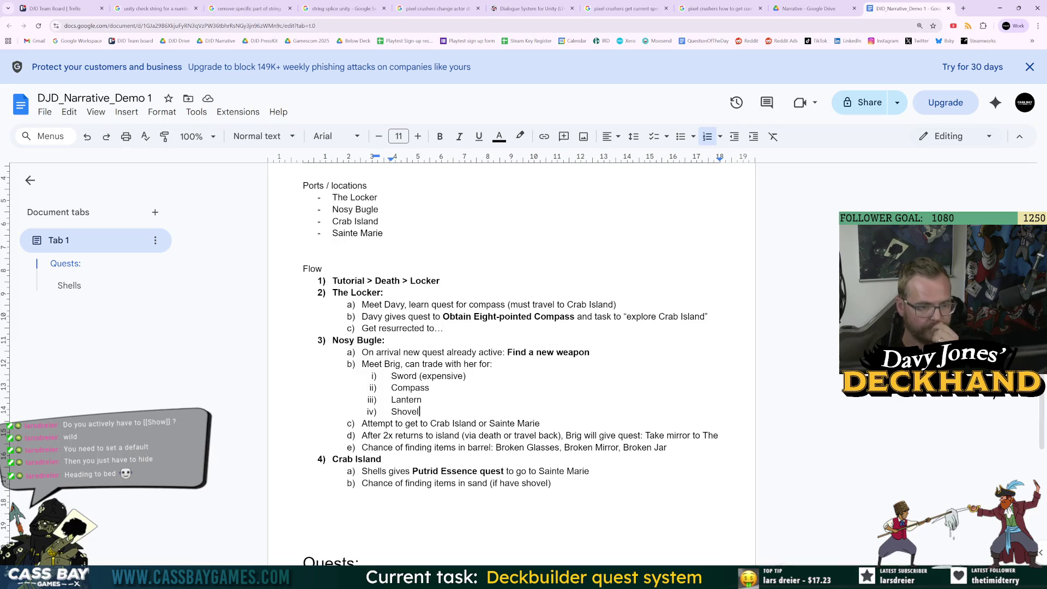
{"action": "left_click", "coordinate": [550, 483]}
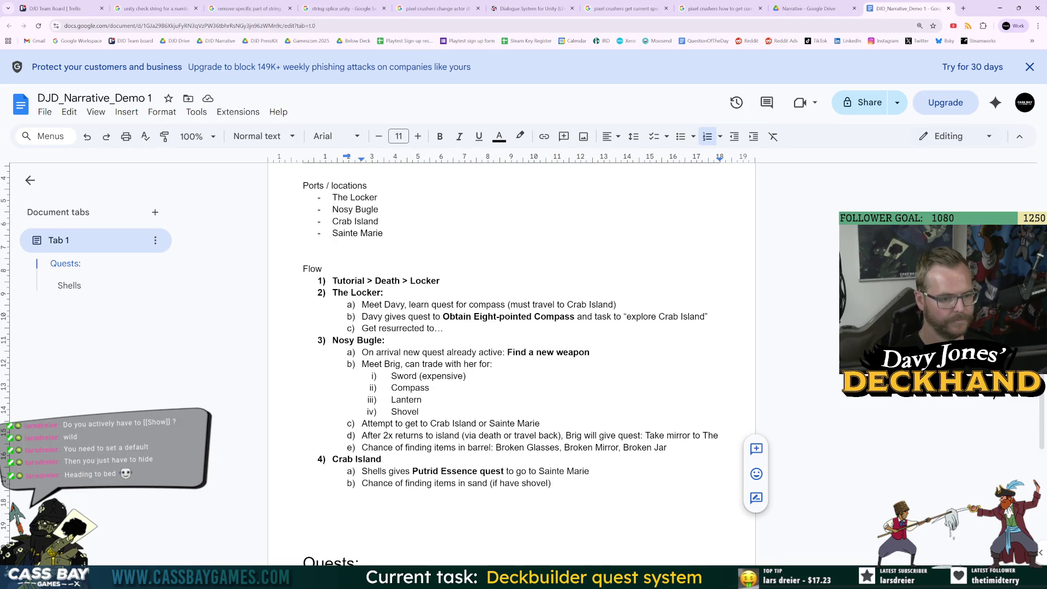
{"action": "type", "text": ":"}
{"action": "key", "text": "Return"}
{"action": "key", "text": "Tab"}
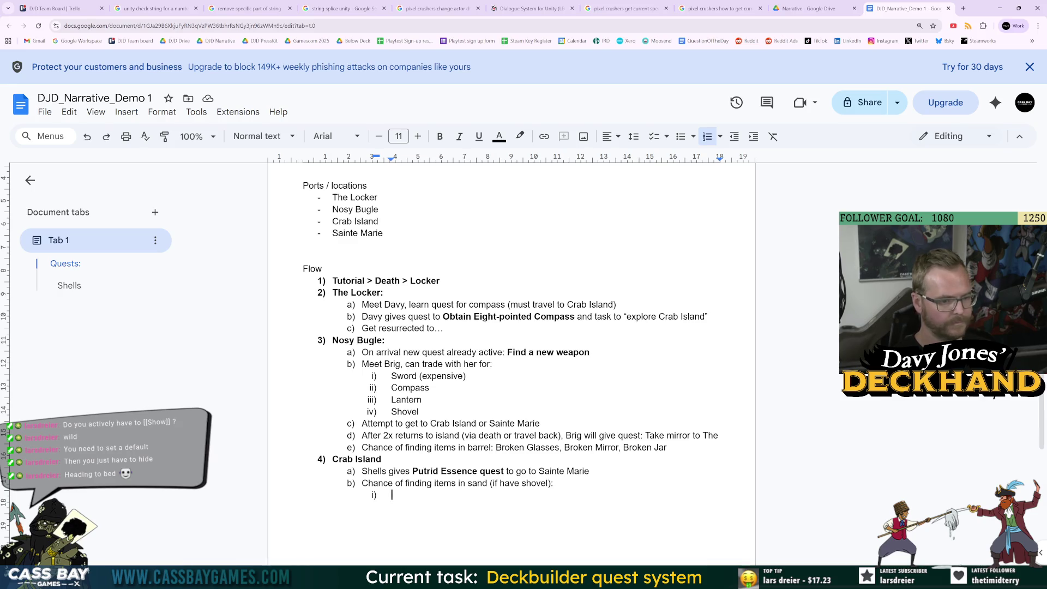
{"action": "left_click", "coordinate": [420, 411]}
{"action": "left_click", "coordinate": [391, 494]}
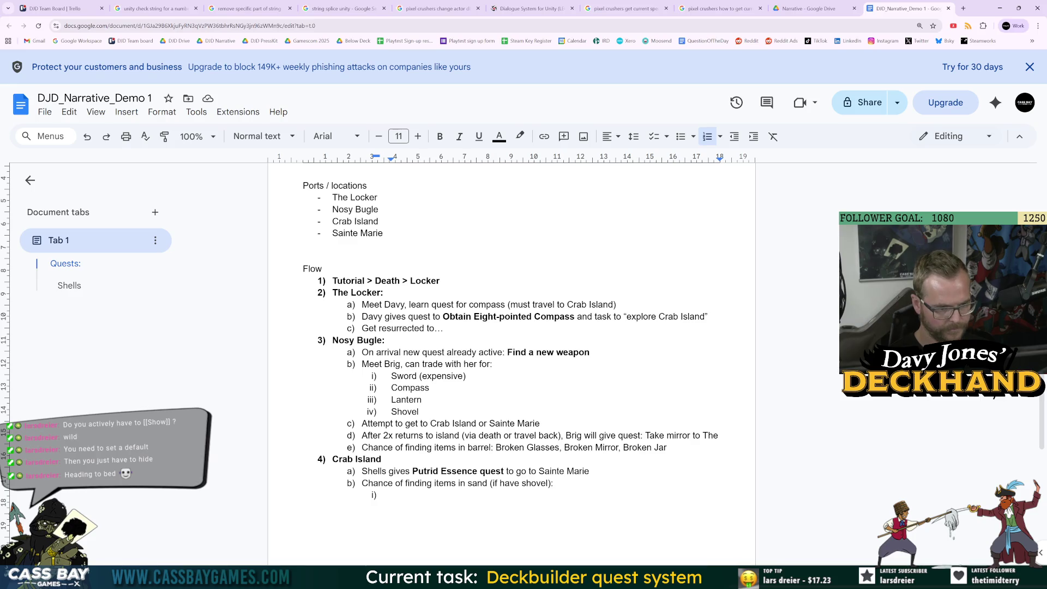
{"action": "left_click", "coordinate": [391, 495]}
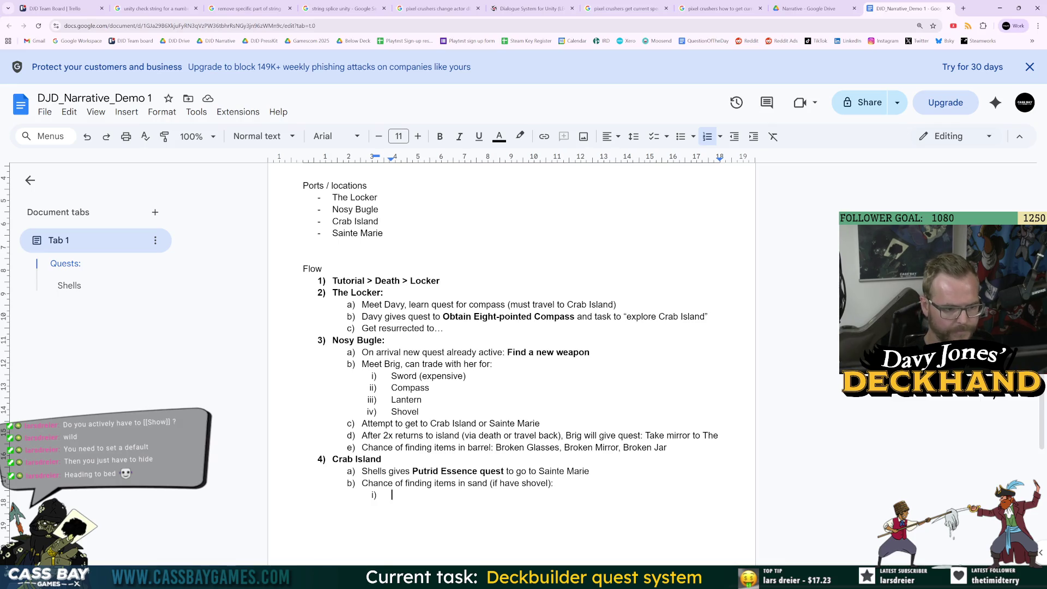
{"action": "scroll", "coordinate": [511, 360], "scroll_direction": "up", "scroll_amount": 3}
{"action": "scroll", "coordinate": [511, 360], "scroll_direction": "down", "scroll_amount": 3}
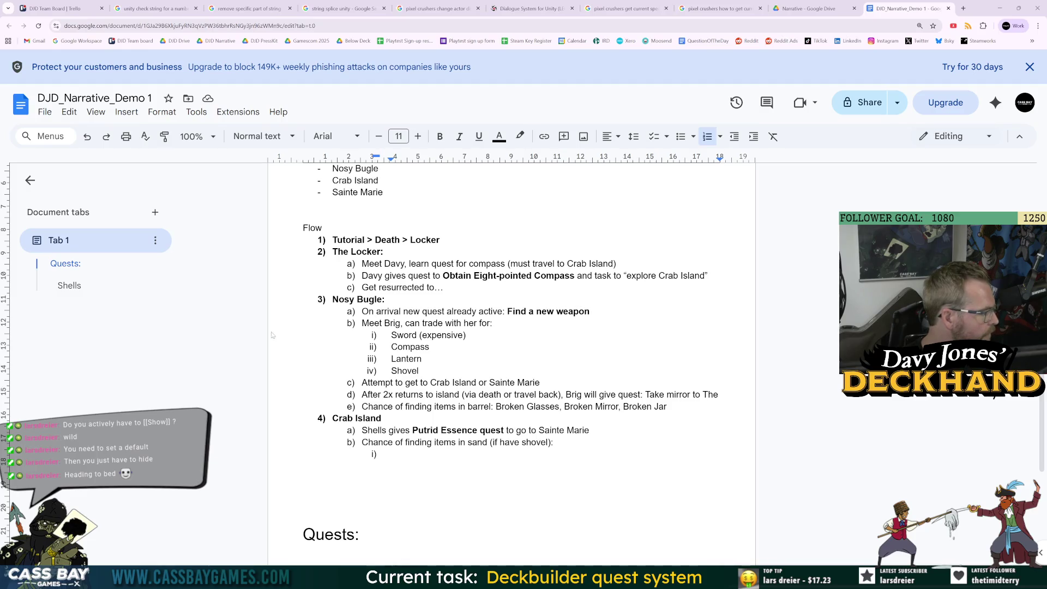
{"action": "left_click", "coordinate": [419, 370]}
Step: Add Blue Candle as the fifth item in Brig's trade list
{"action": "key", "text": "Return"}
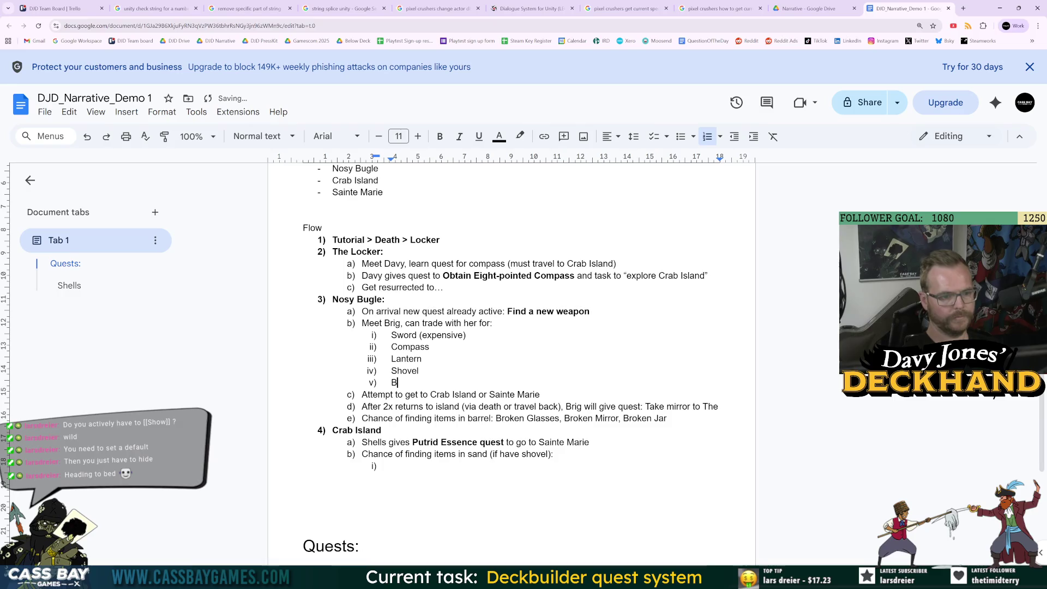
{"action": "type", "text": "Blue c"}
{"action": "key", "text": "BackSpace"}
{"action": "type", "text": "dle"}
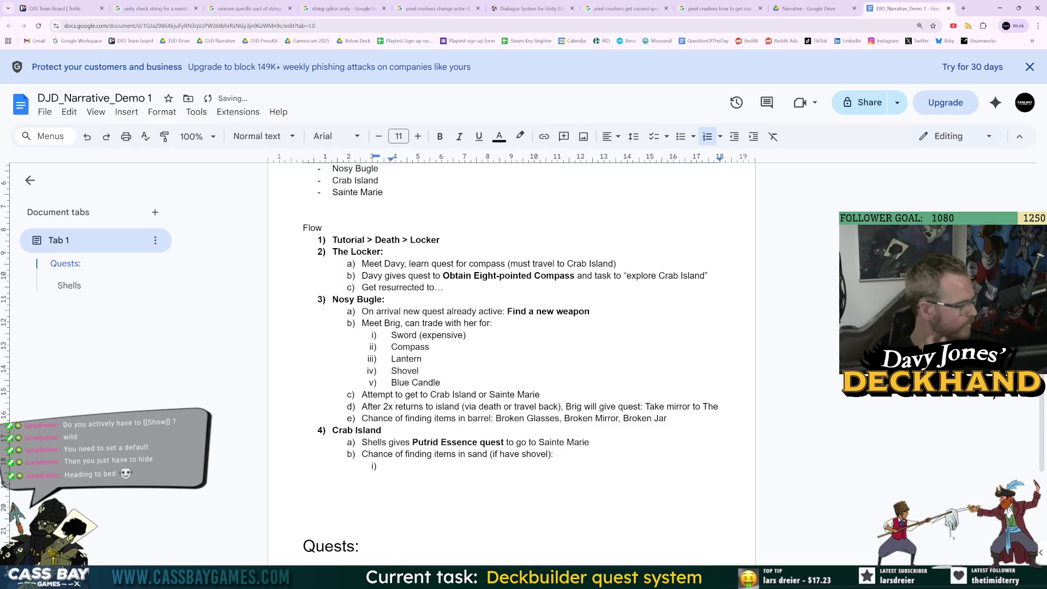
Step: Reword the Crab Island line to 'Chance of finding items by digging in sand'
{"action": "left_click", "coordinate": [391, 465]}
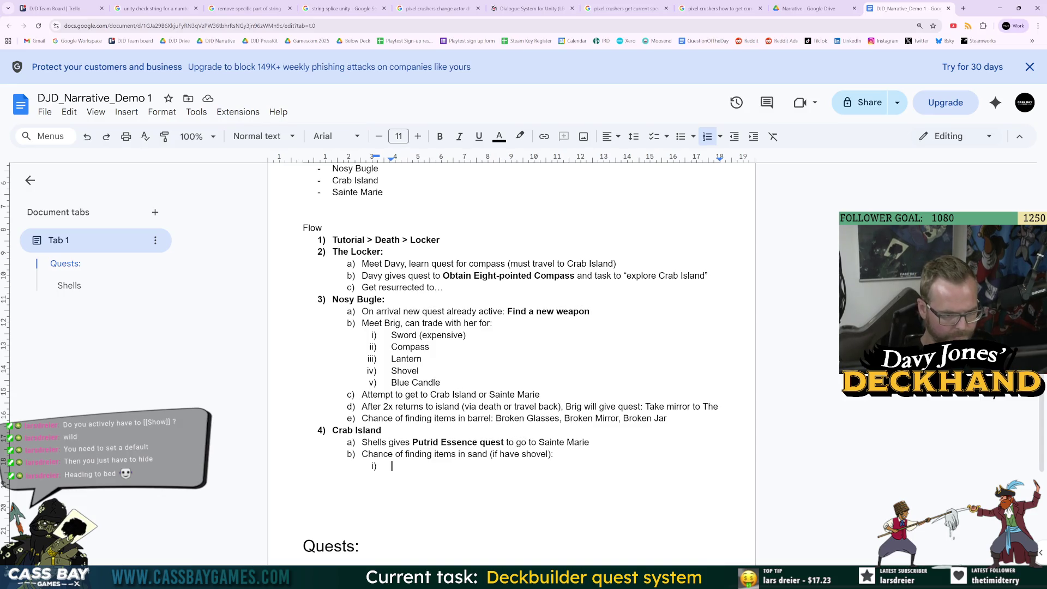
{"action": "left_click", "coordinate": [468, 454]}
{"action": "key", "text": "BackSpace"}
{"action": "key", "text": "BackSpace"}
{"action": "key", "text": "BackSpace"}
{"action": "type", "text": "by digging"}
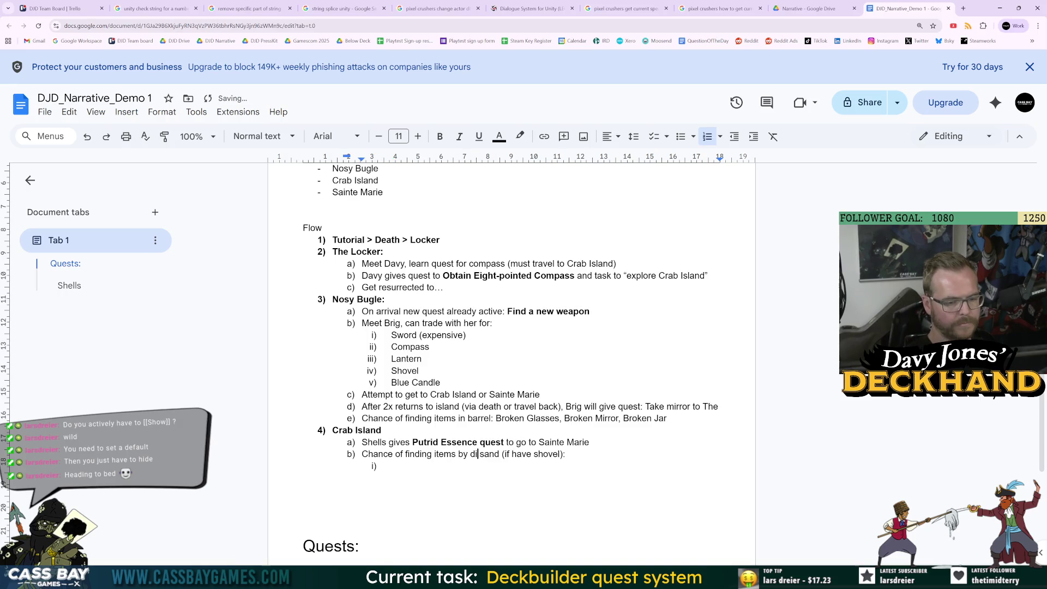
{"action": "left_click", "coordinate": [392, 466]}
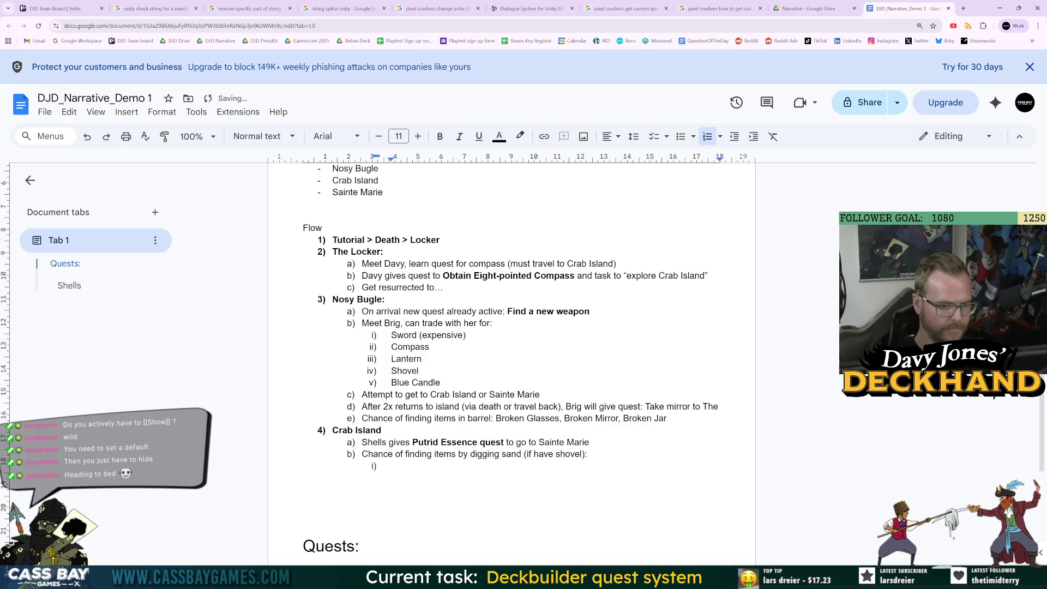
{"action": "left_click", "coordinate": [500, 453]}
{"action": "type", "text": "in"}
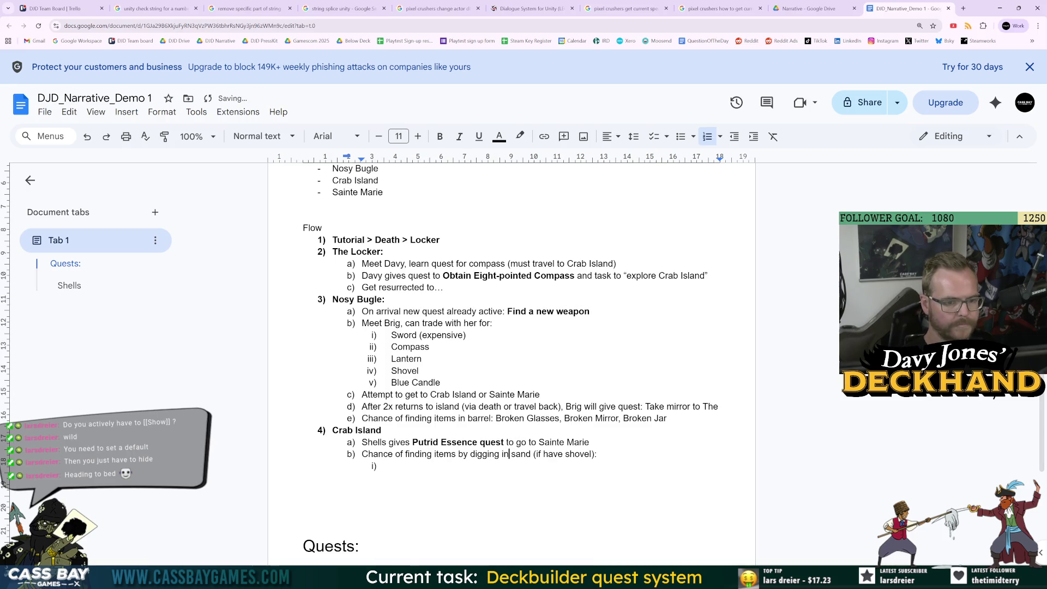
Step: List Ring of Return and Broken Mirror as the first sand finds
{"action": "left_click", "coordinate": [391, 466]}
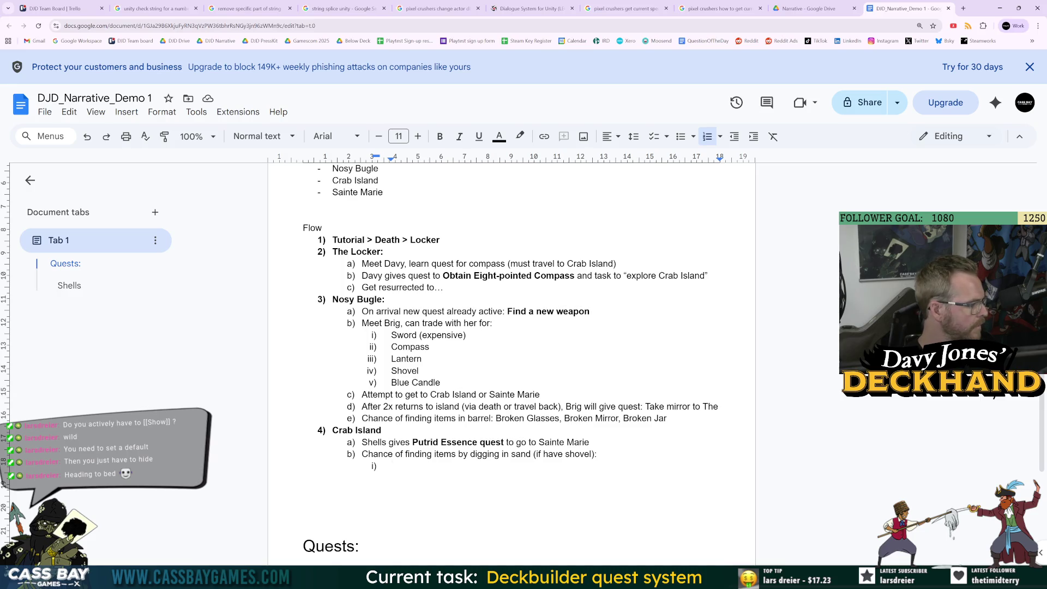
{"action": "type", "text": "Coral"}
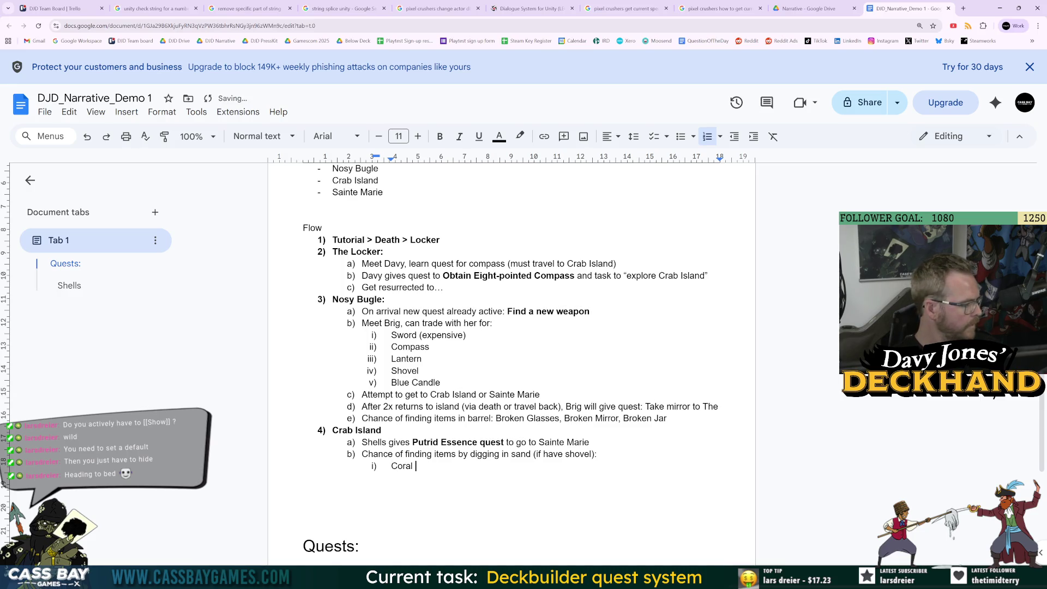
{"action": "key", "text": "BackSpace"}
{"action": "key", "text": "BackSpace"}
{"action": "key", "text": "BackSpace"}
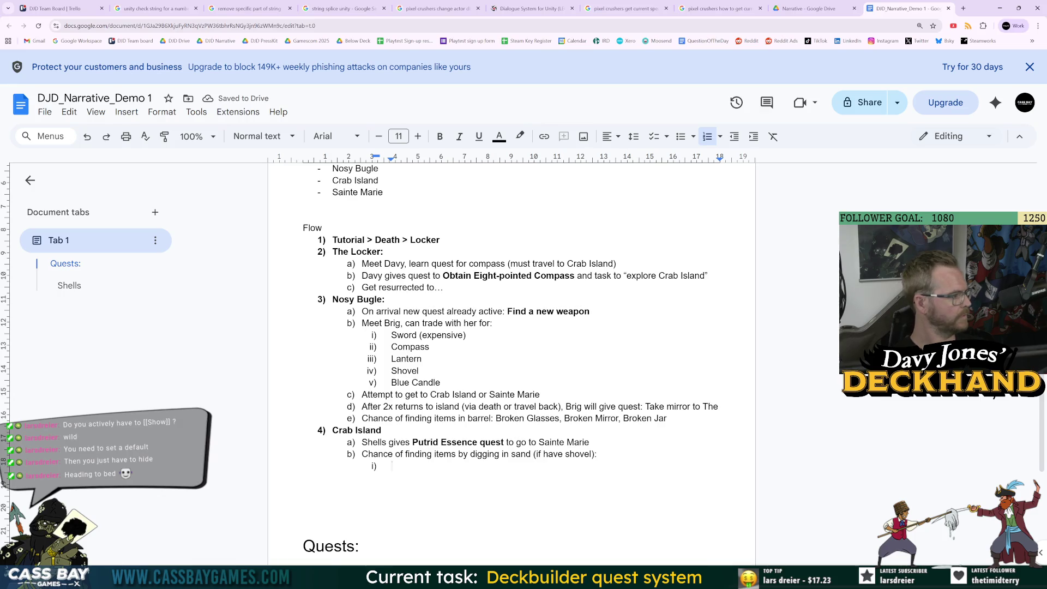
{"action": "type", "text": "Ring of Return"}
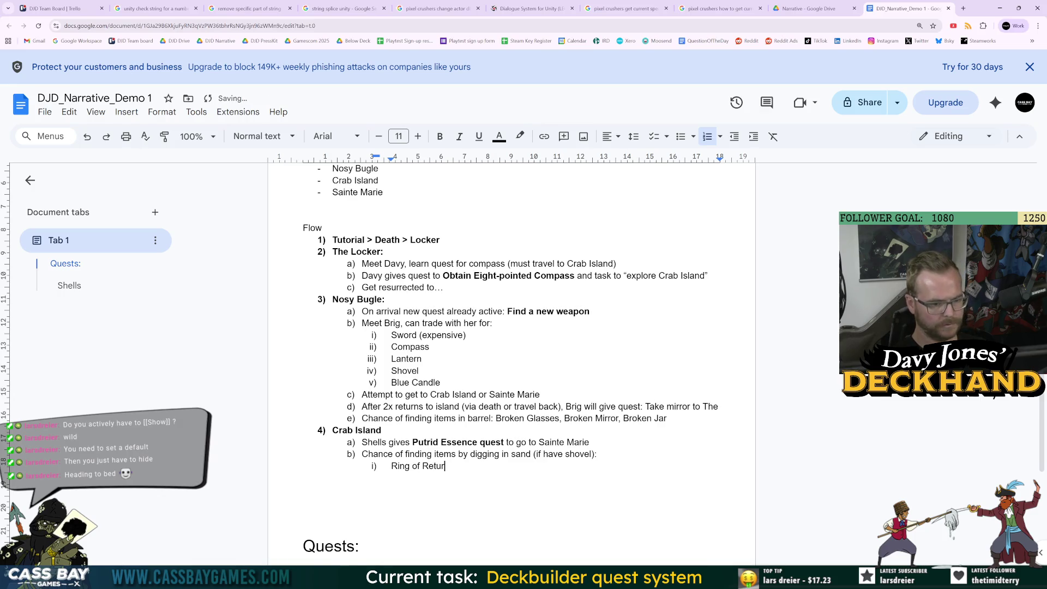
{"action": "key", "text": "Return"}
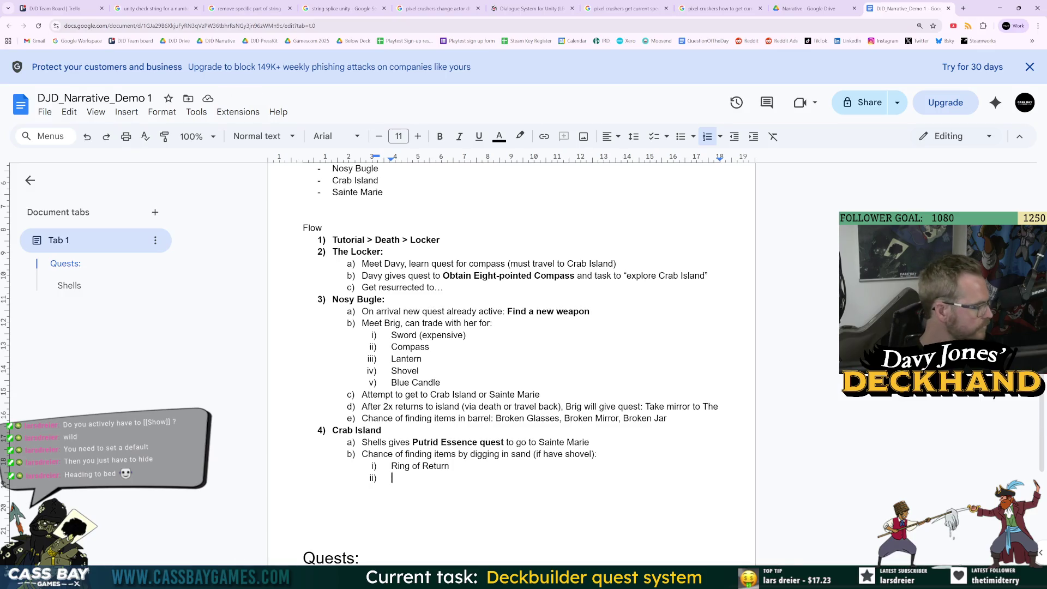
{"action": "type", "text": "B"}
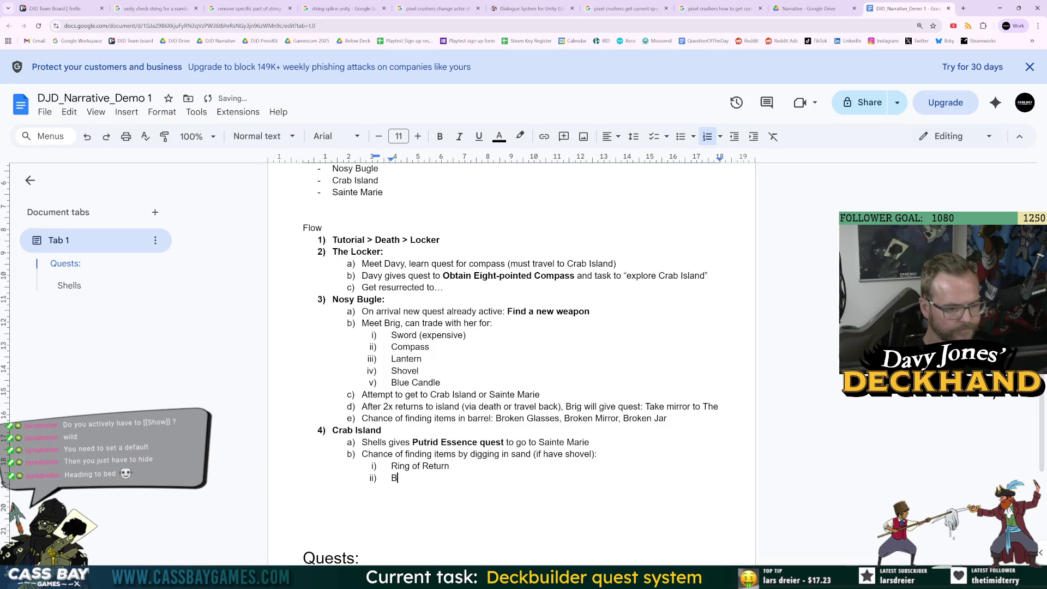
{"action": "type", "text": "roken Mirror"}
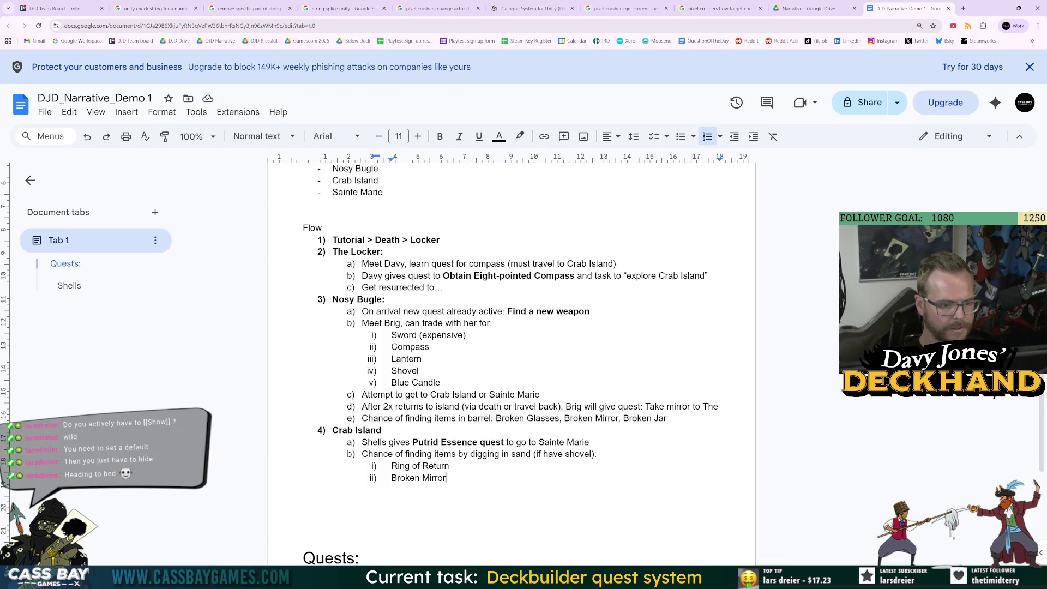
{"action": "key", "text": "Return"}
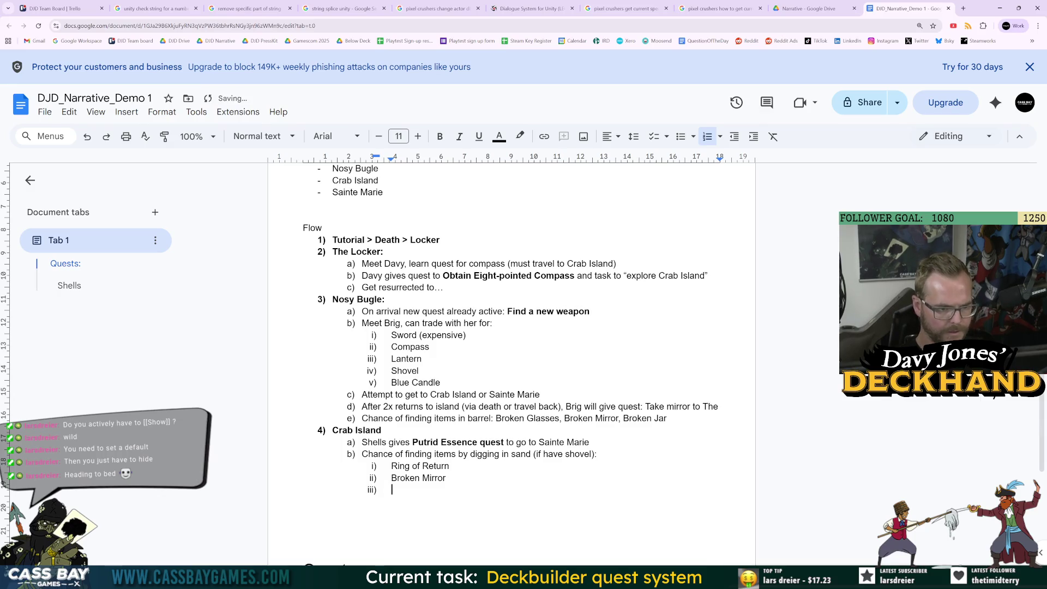
{"action": "scroll", "coordinate": [511, 360], "scroll_direction": "up", "scroll_amount": 3}
{"action": "scroll", "coordinate": [511, 360], "scroll_direction": "down", "scroll_amount": 4}
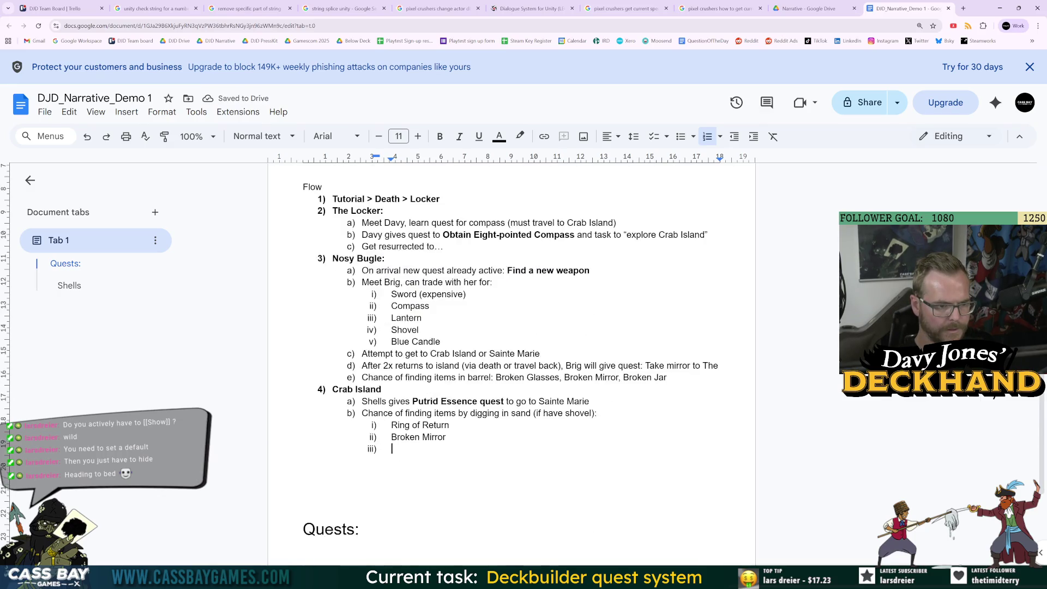
{"action": "left_click", "coordinate": [487, 282]}
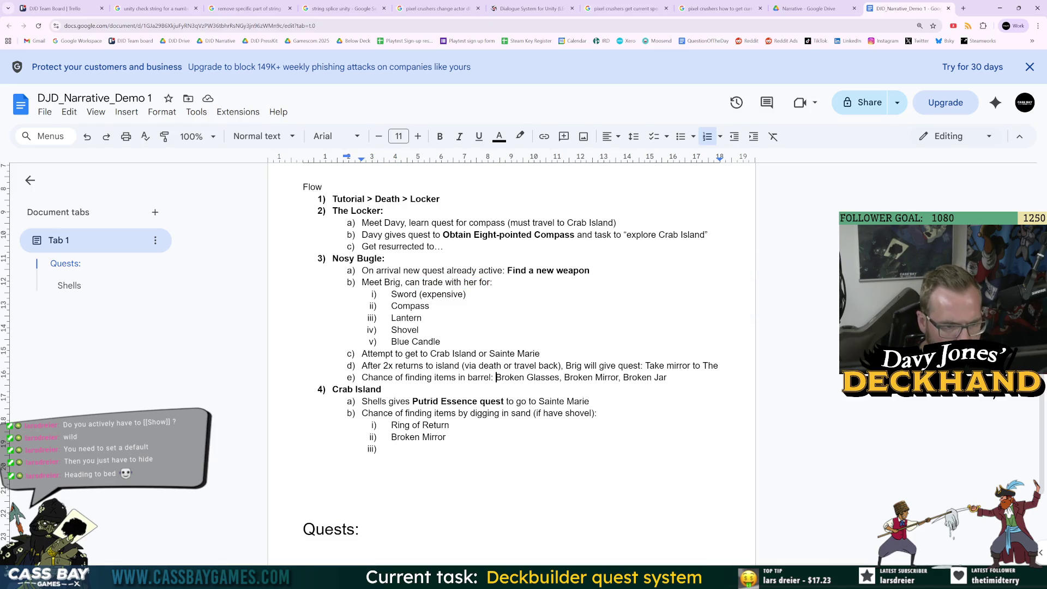
Step: Split the barrel finds into separate indented sub-items: Broken Glasses, Broken Mirror, Broken Jar
{"action": "key", "text": "Return"}
{"action": "key", "text": "Tab"}
{"action": "left_click", "coordinate": [459, 389]}
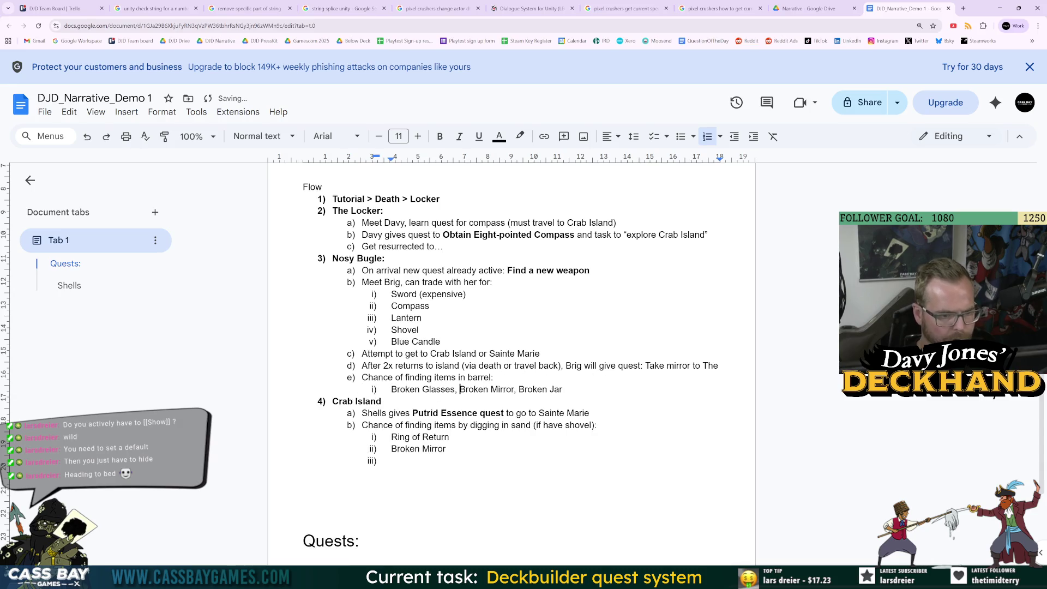
{"action": "key", "text": "BackSpace"}
{"action": "key", "text": "BackSpace"}
{"action": "key", "text": "Return"}
{"action": "left_click", "coordinate": [450, 401]}
{"action": "key", "text": "BackSpace"}
{"action": "key", "text": "BackSpace"}
{"action": "key", "text": "Return"}
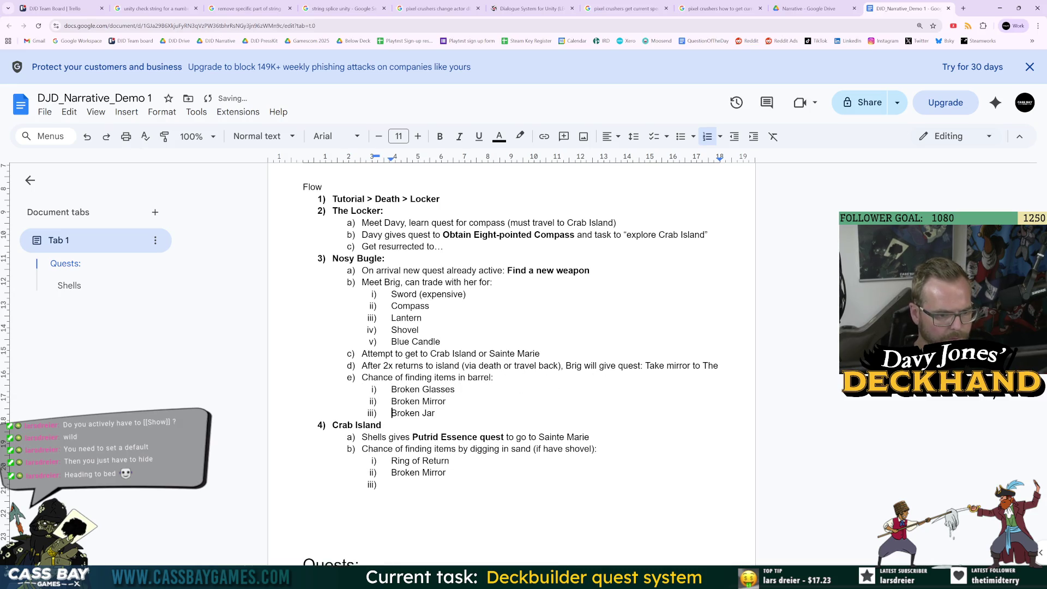
Step: Add Mysterious Stone, Broken Jar and Broken Pendant to the sand finds
{"action": "left_click_drag", "start_coordinate": [391, 472], "coordinate": [446, 472]}
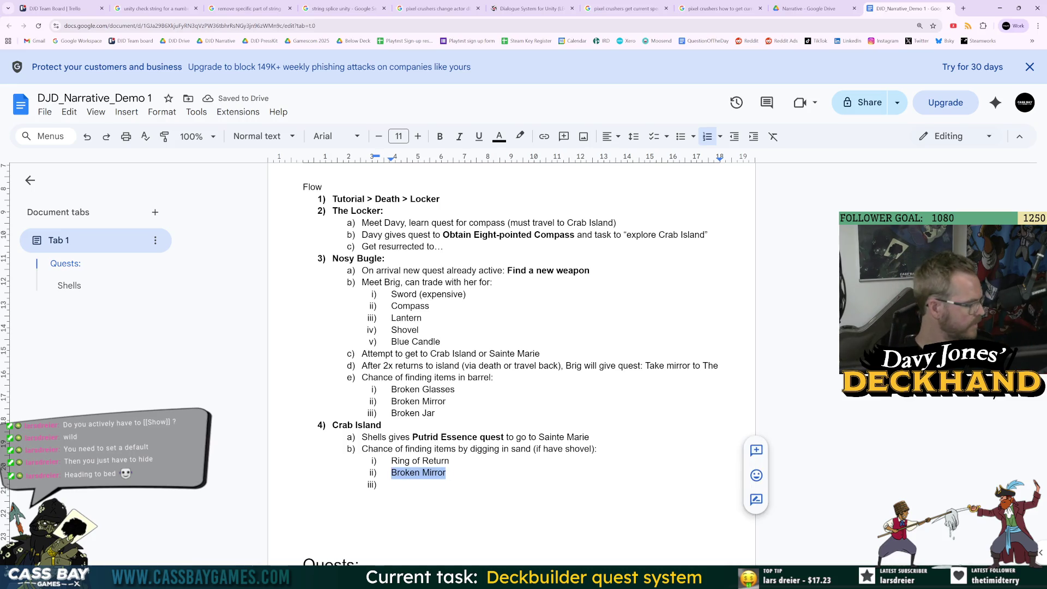
{"action": "left_click", "coordinate": [393, 484]}
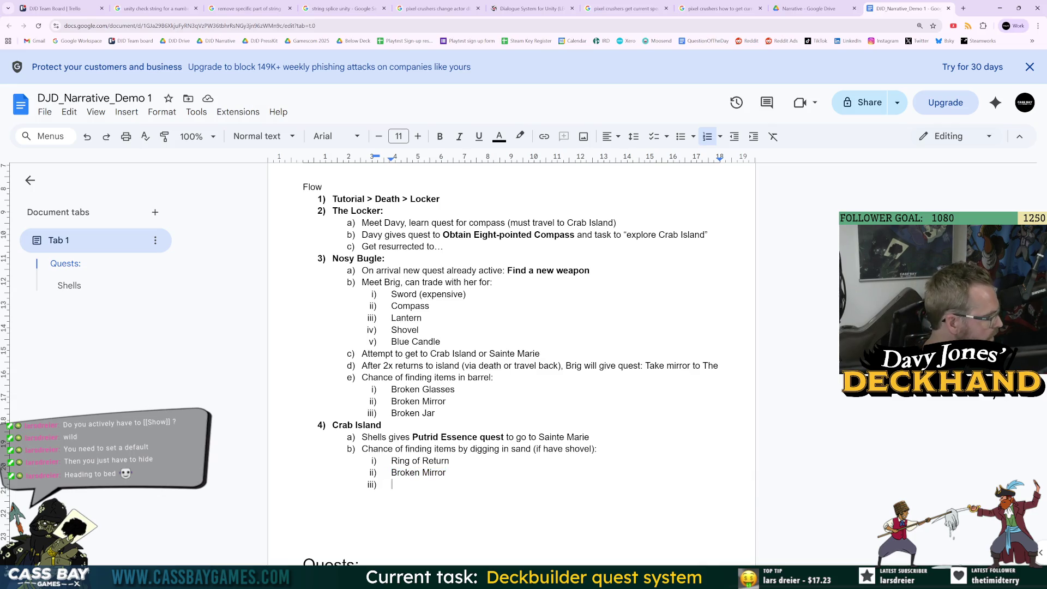
{"action": "type", "text": "Mysterious"}
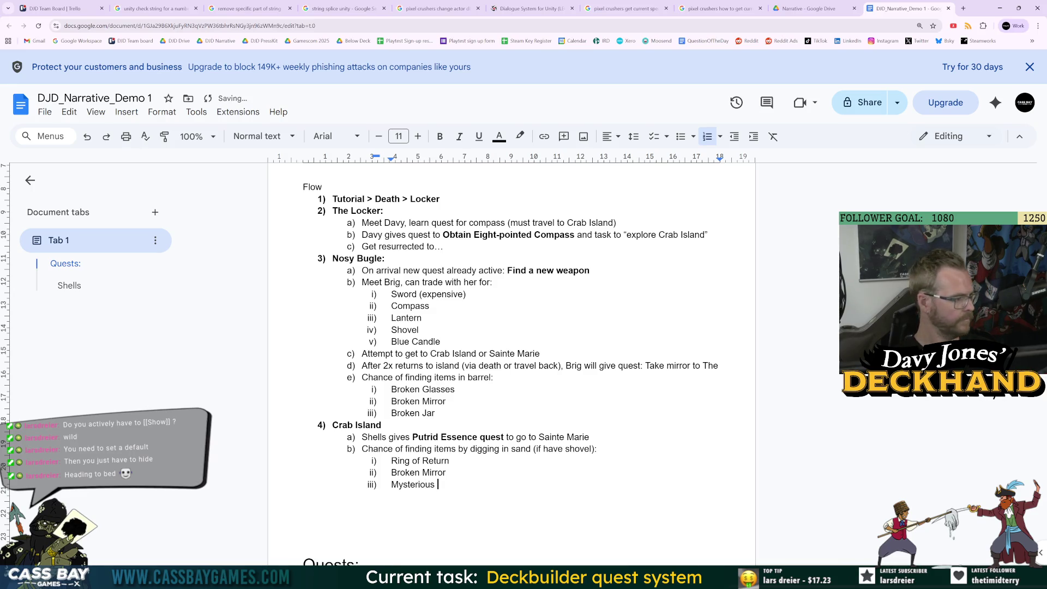
{"action": "type", "text": " Stone"}
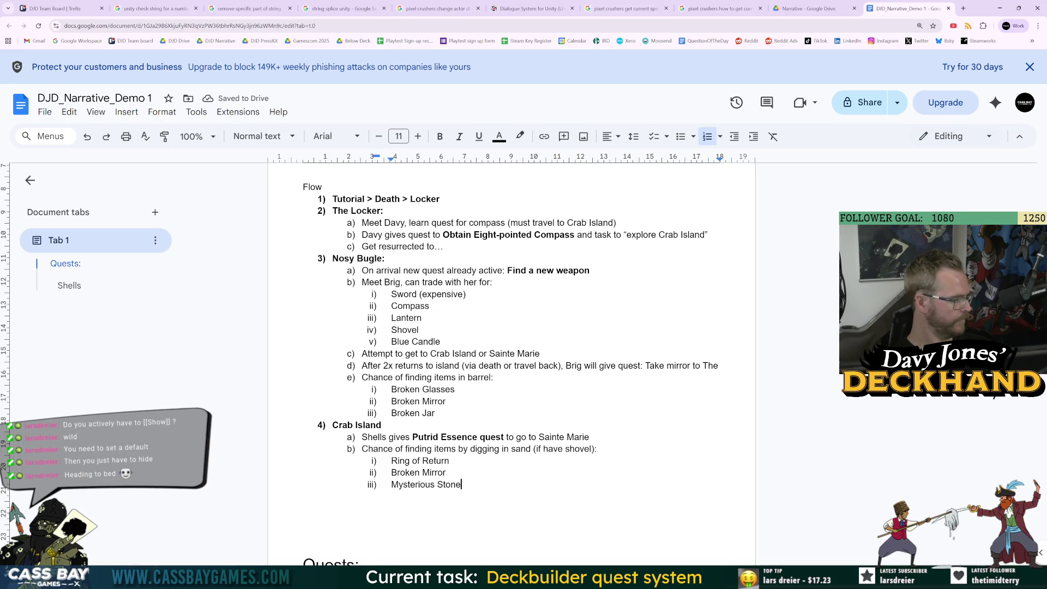
{"action": "key", "text": "Return"}
{"action": "type", "text": "Broken Jar"}
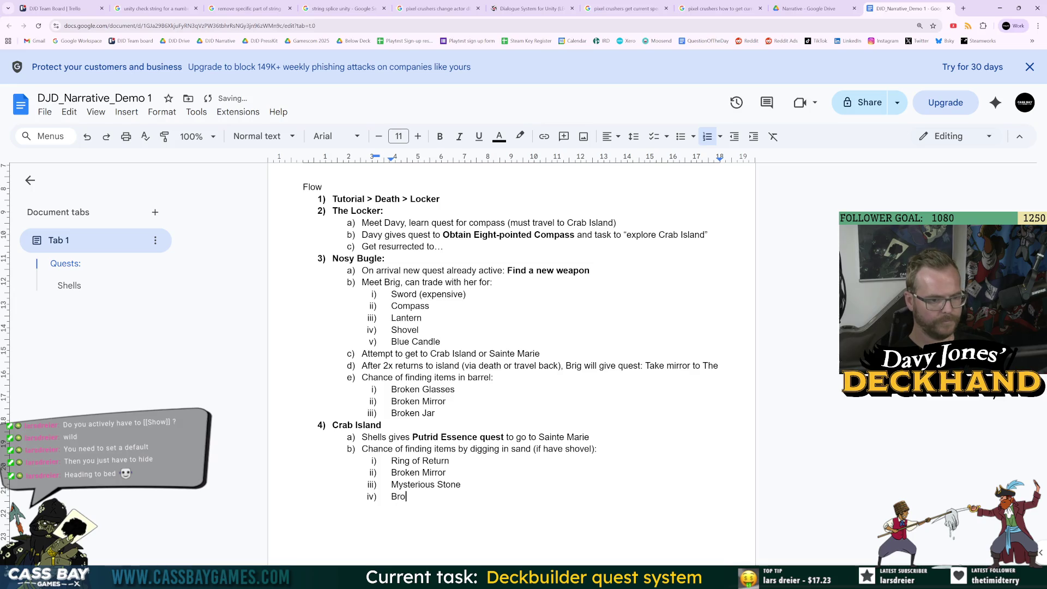
{"action": "key", "text": "Return"}
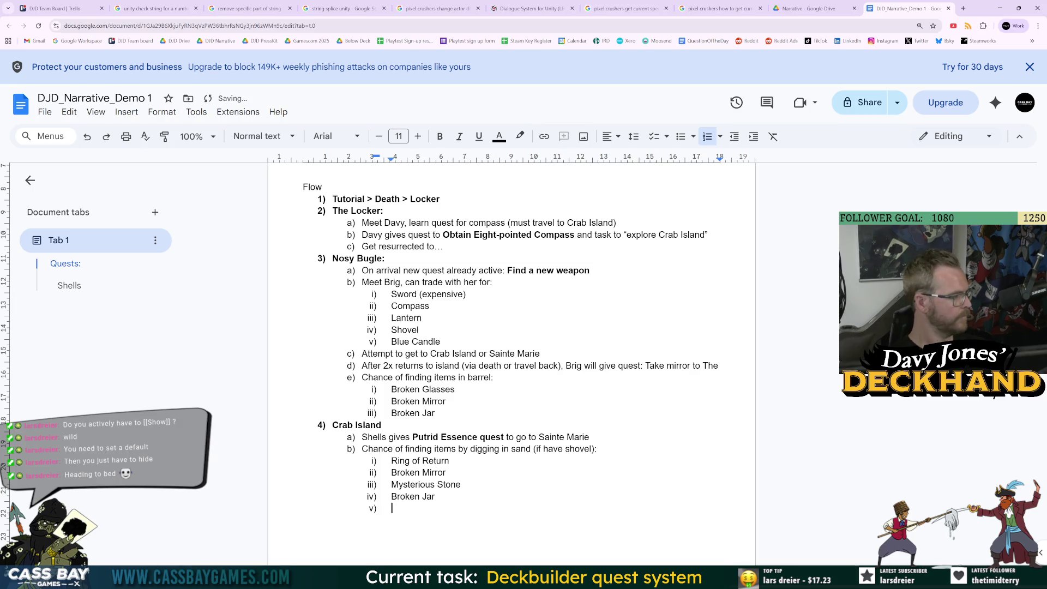
{"action": "type", "text": "Broke"}
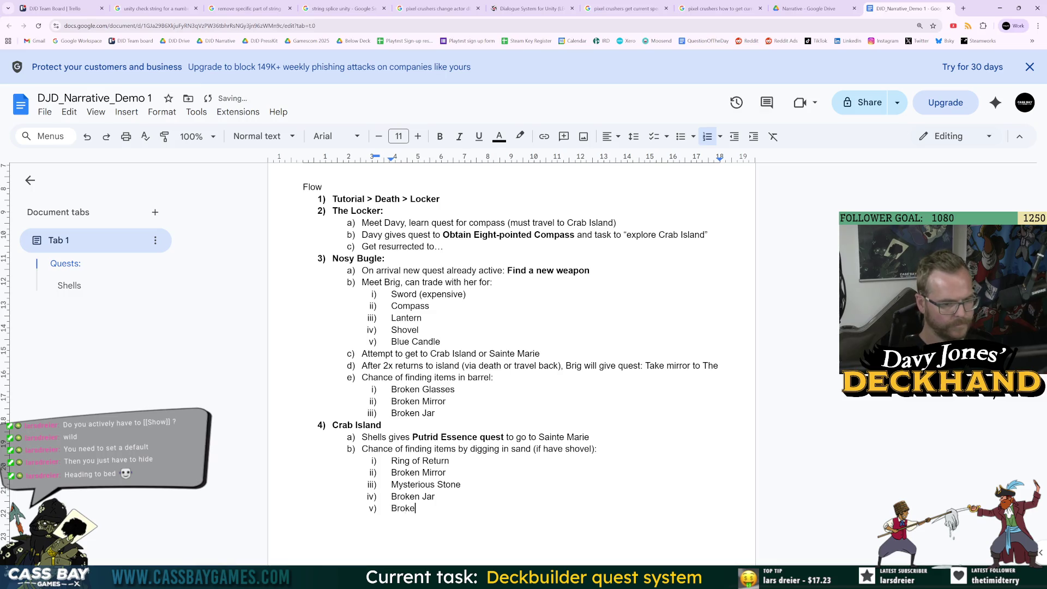
{"action": "type", "text": "n Pendant"}
{"action": "key", "text": "Return"}
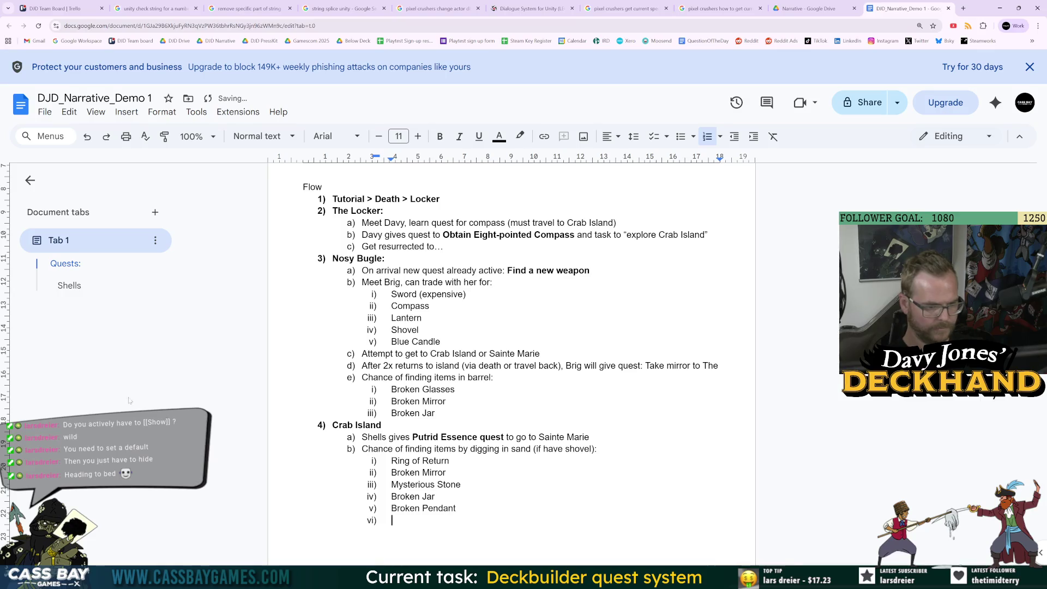
Step: Delete Broken Mirror from the sand finds and add Broken Blade as the last find
{"action": "left_click_drag", "start_coordinate": [448, 472], "coordinate": [391, 472]}
{"action": "key", "text": "BackSpace"}
{"action": "key", "text": "BackSpace"}
{"action": "key", "text": "BackSpace"}
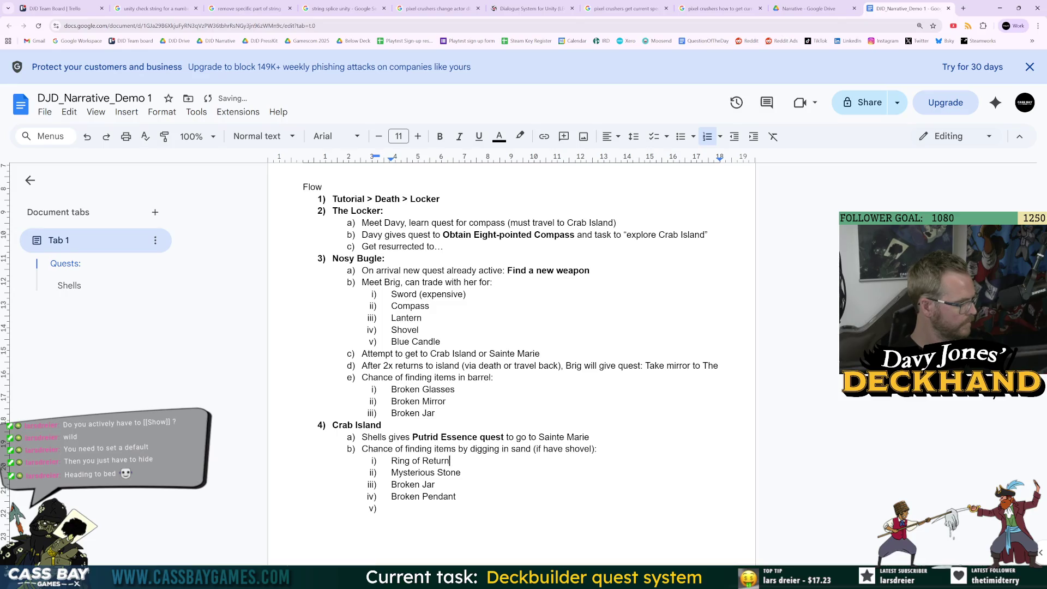
{"action": "left_click", "coordinate": [392, 507]}
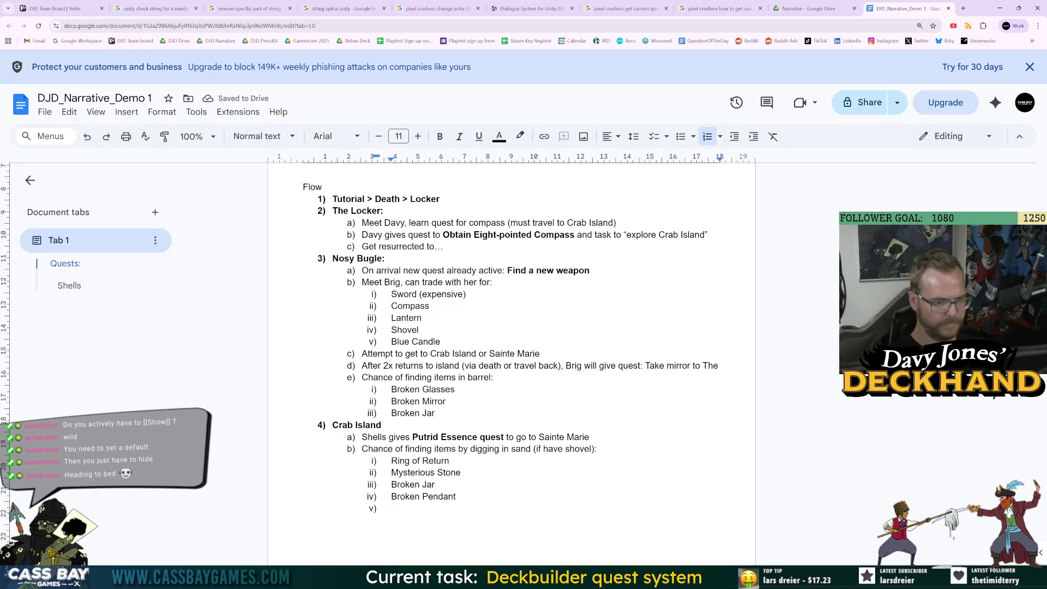
{"action": "type", "text": "Compass"}
{"action": "key", "text": "Return"}
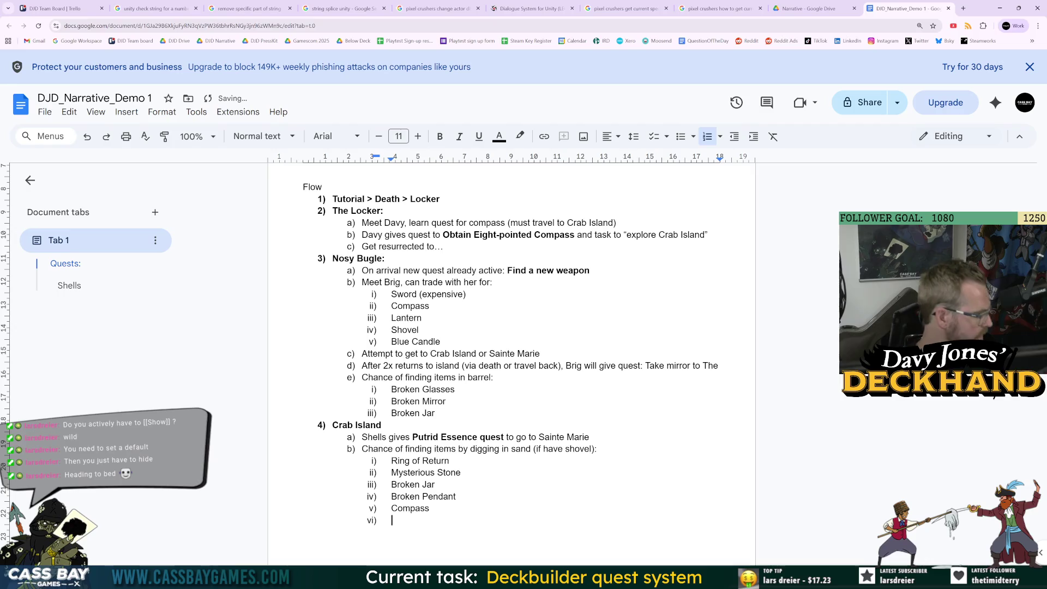
{"action": "left_click_drag", "start_coordinate": [392, 496], "coordinate": [429, 508]}
{"action": "left_click", "coordinate": [431, 508]}
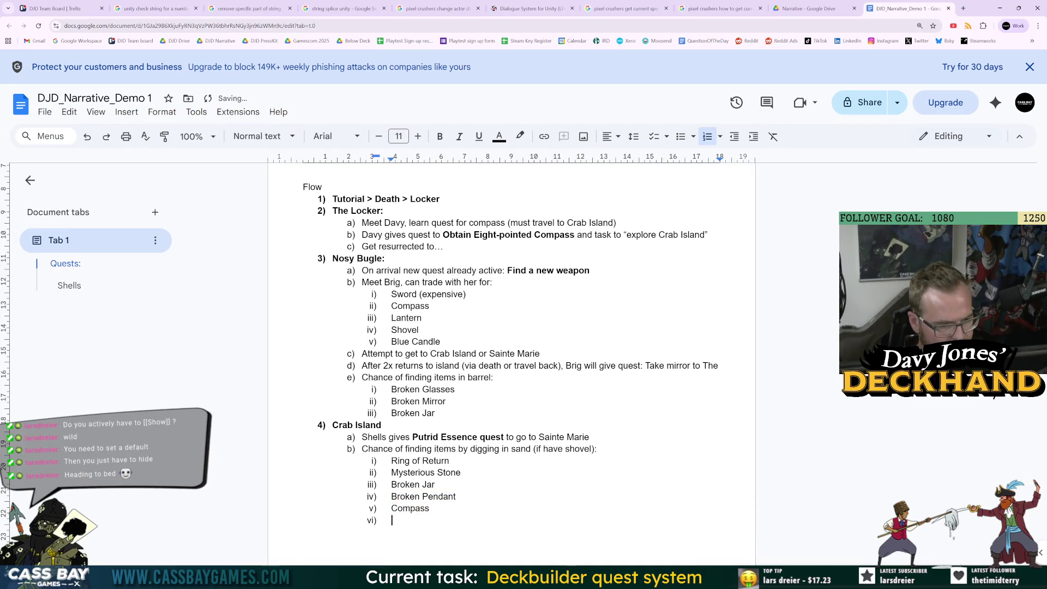
{"action": "key", "text": "ctrl+shift+Left"}
{"action": "key", "text": "BackSpace"}
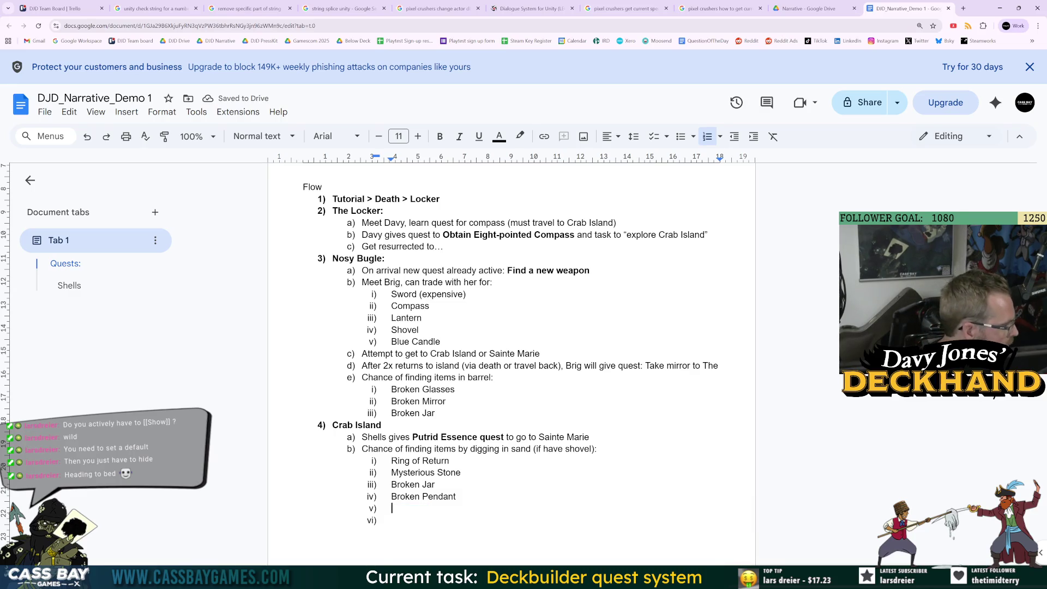
{"action": "type", "text": "Broken Blade"}
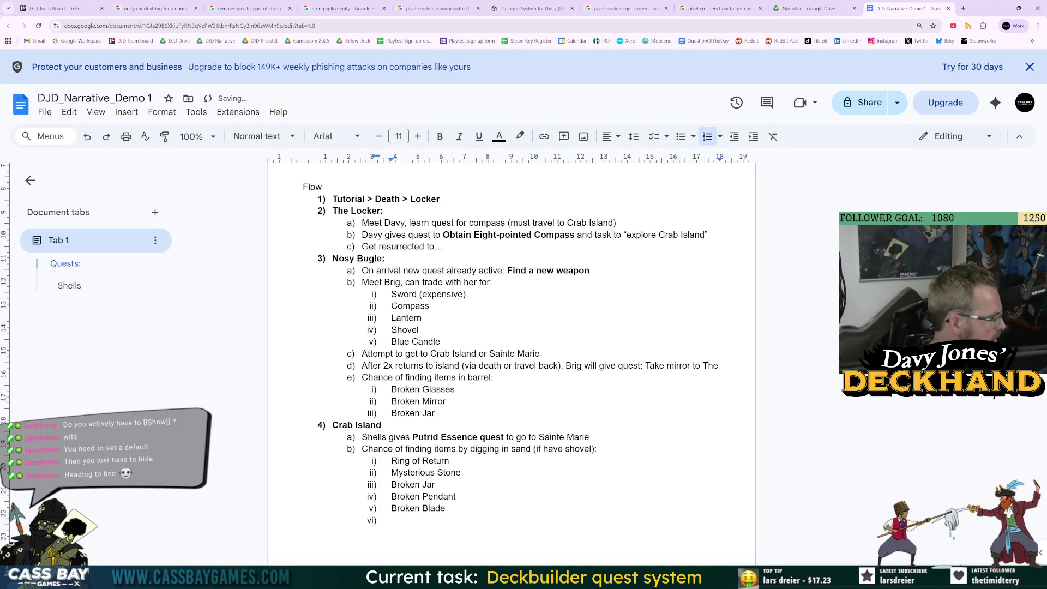
{"action": "left_click", "coordinate": [446, 508]}
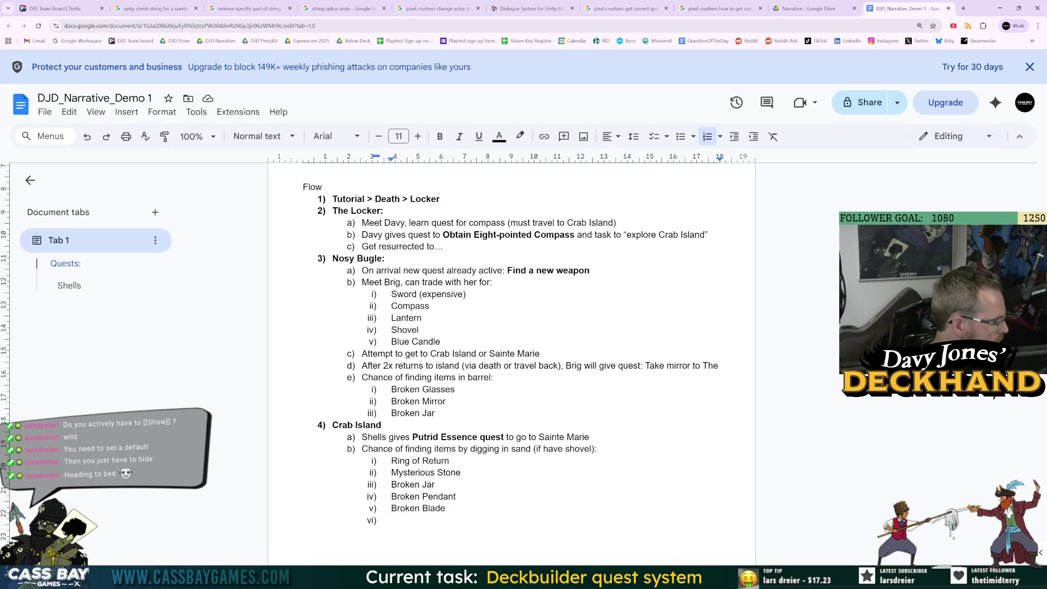
{"action": "left_click", "coordinate": [392, 520]}
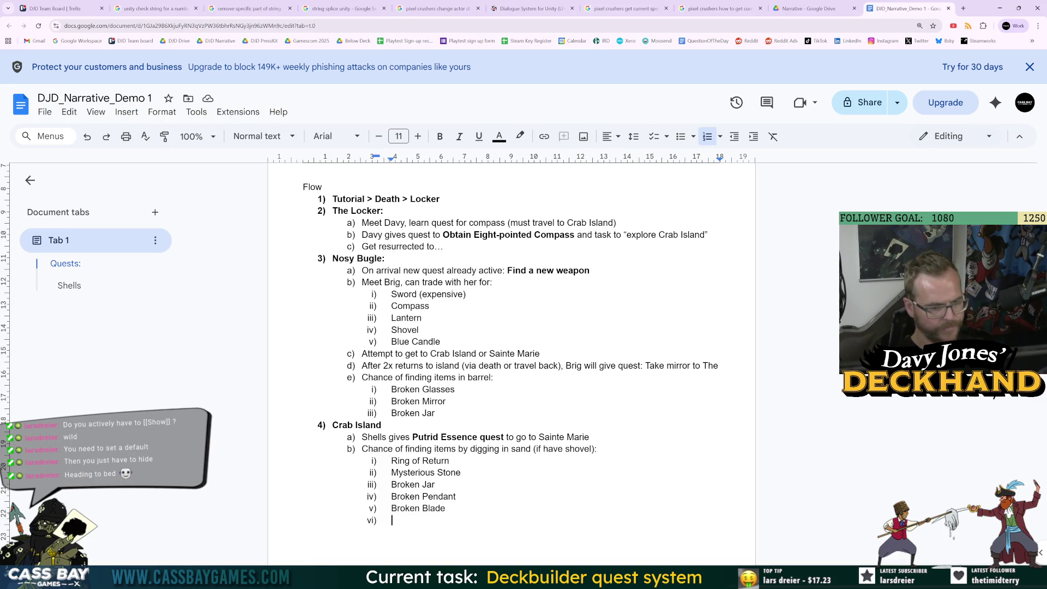
Step: Start a new Crab Island item b) beginning 'Items found'
{"action": "left_click", "coordinate": [590, 437]}
{"action": "key", "text": "Return"}
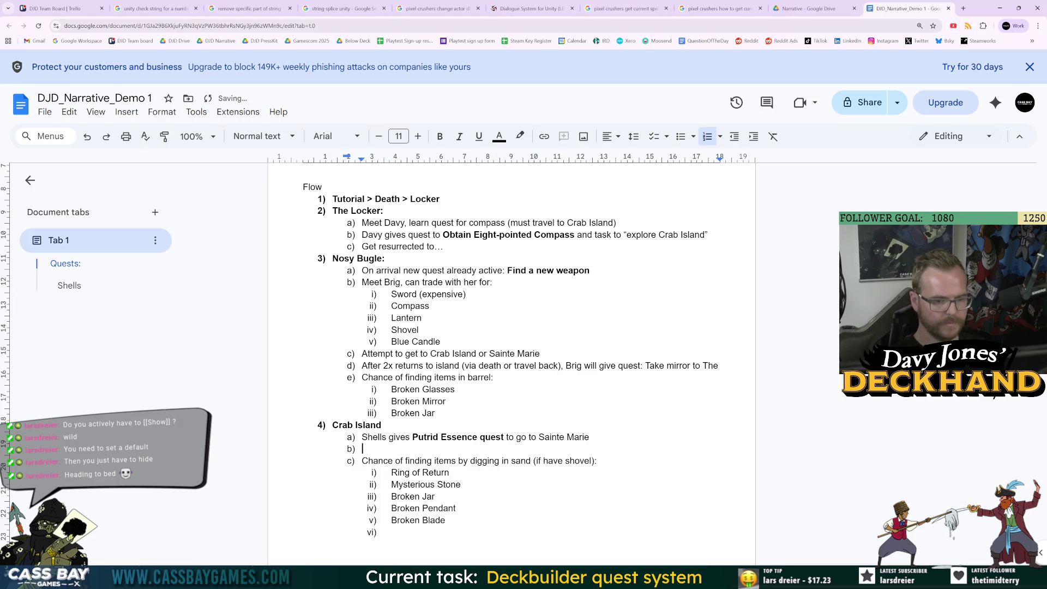
{"action": "type", "text": "Items found on fir"}
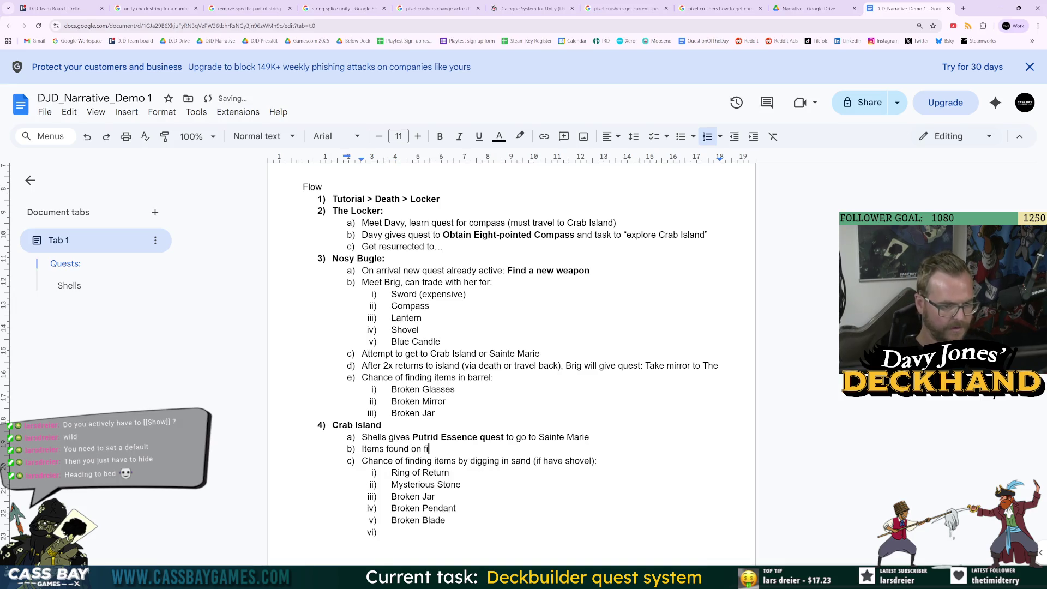
{"action": "key", "text": "BackSpace"}
{"action": "key", "text": "BackSpace"}
{"action": "key", "text": "BackSpace"}
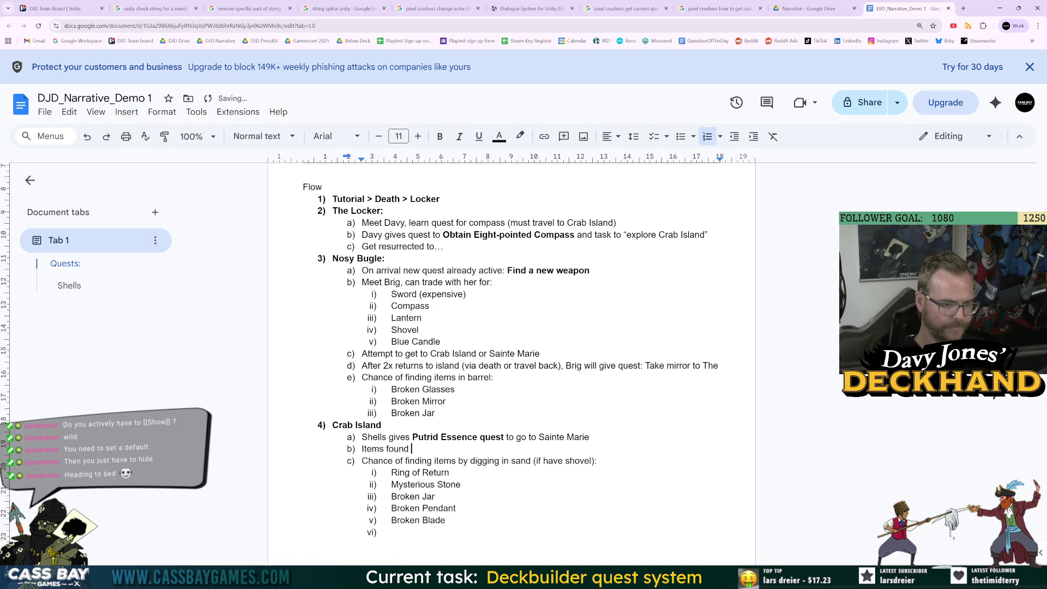
Step: Complete the heading as 'Items found freely:' and nest Flotsam beneath it
{"action": "type", "text": "freely:"}
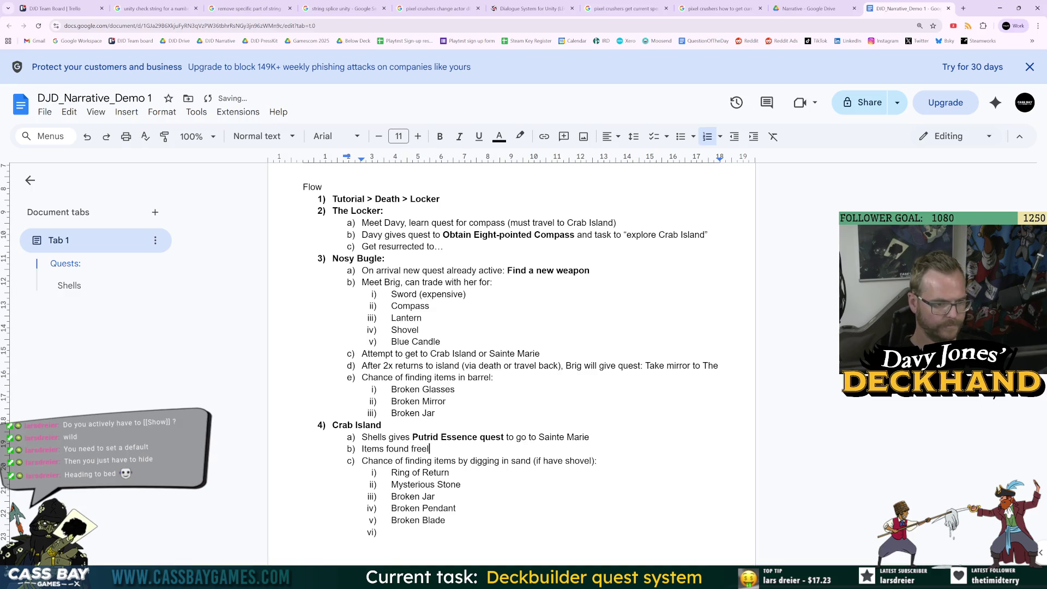
{"action": "key", "text": "Return"}
{"action": "key", "text": "Tab"}
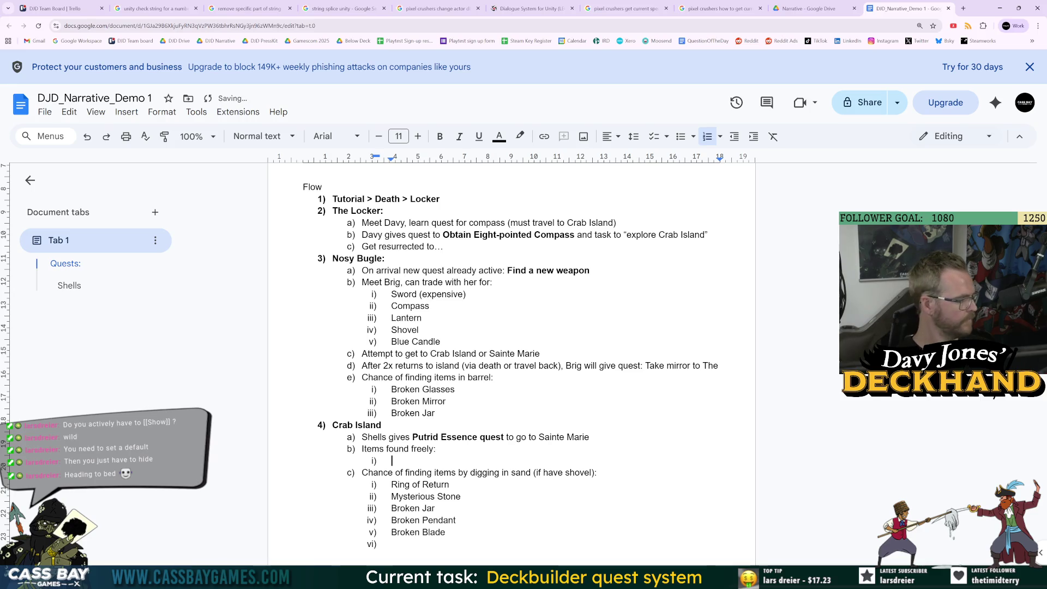
{"action": "type", "text": "Flotsam"}
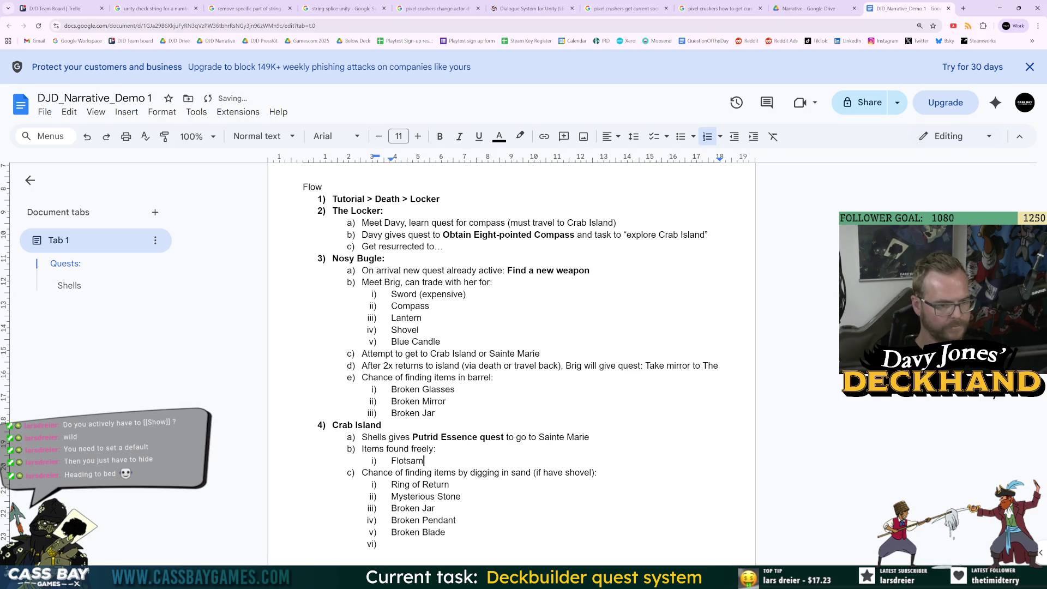
Step: Add 'Jetsam (on next trip after finding Flotsam)' as the next free-find item
{"action": "key", "text": "Return"}
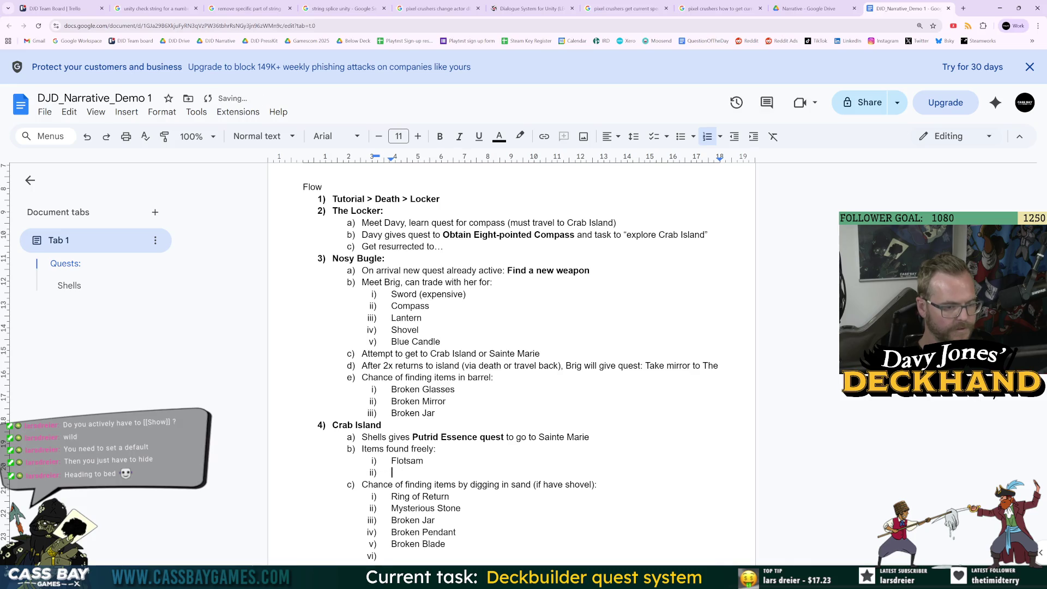
{"action": "type", "text": "(N"}
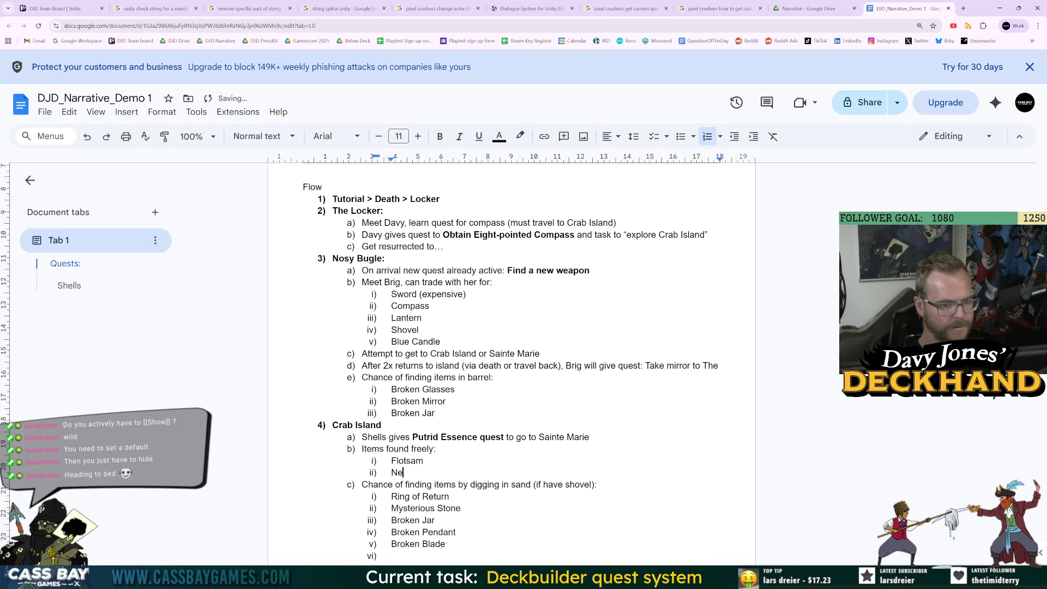
{"action": "key", "text": "BackSpace"}
{"action": "key", "text": "BackSpace"}
{"action": "type", "text": "(Next"}
{"action": "key", "text": "BackSpace"}
{"action": "key", "text": "BackSpace"}
{"action": "key", "text": "BackSpace"}
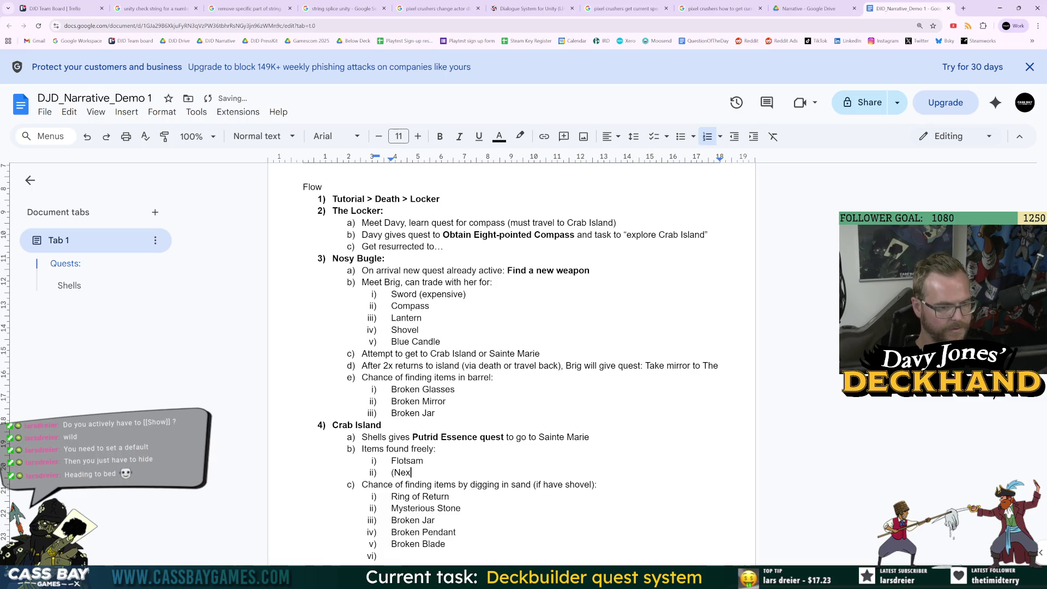
{"action": "type", "text": "Jetsam (on next "}
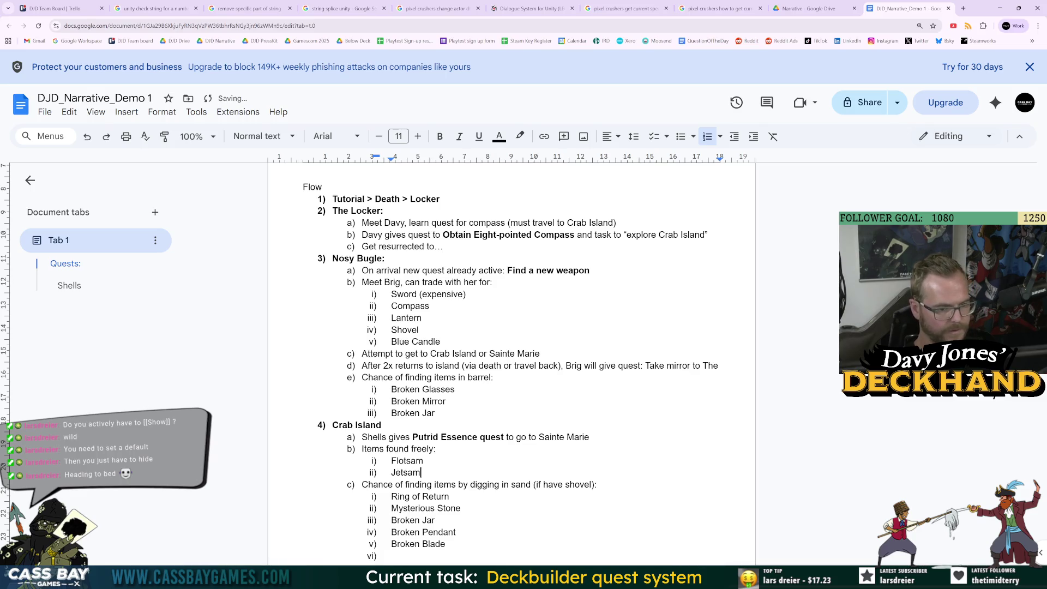
{"action": "type", "text": "trip after"}
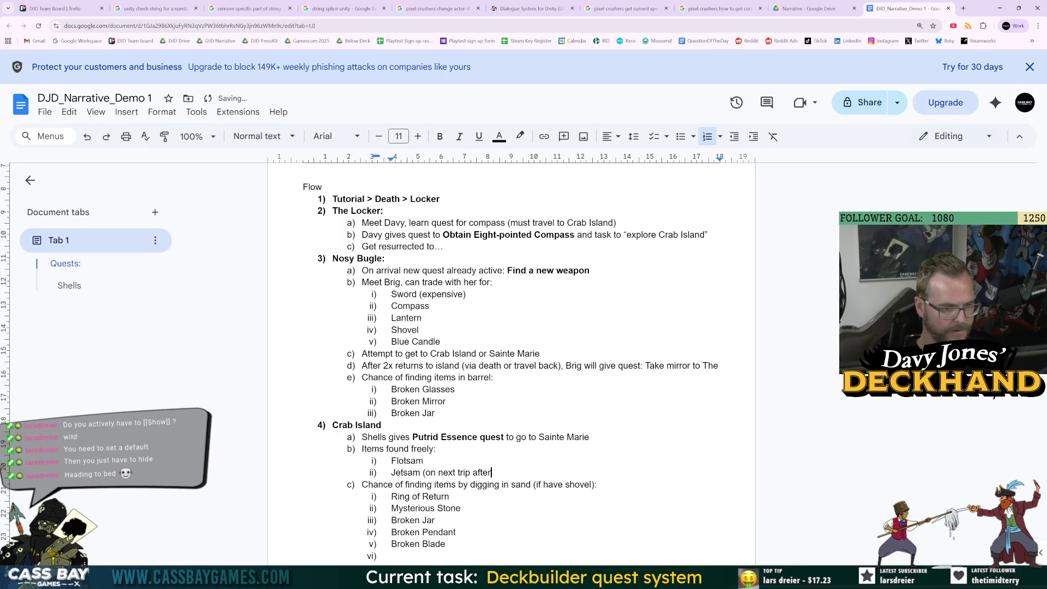
{"action": "type", "text": " finding Flot"}
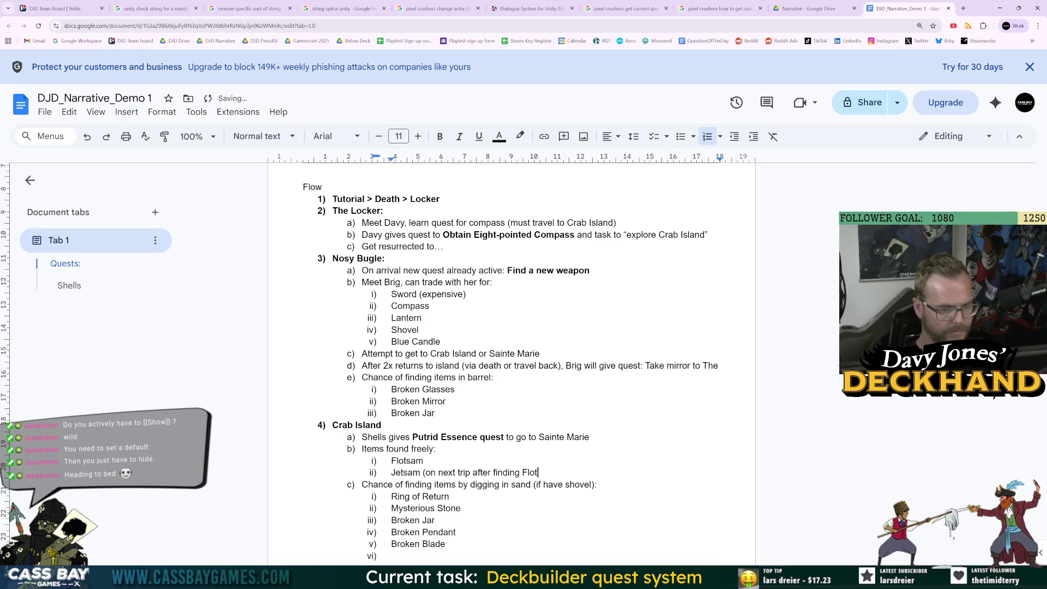
{"action": "type", "text": "sam)"}
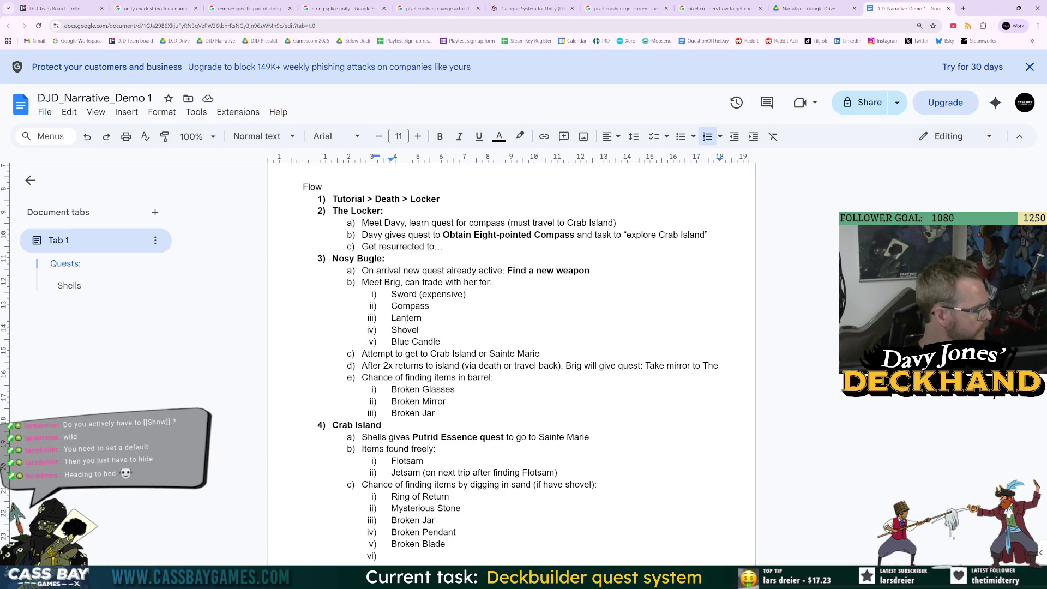
Step: Add 'Scroll in a Jar (2 trips after finding Jetsam)' after Jetsam
{"action": "left_click", "coordinate": [391, 555]}
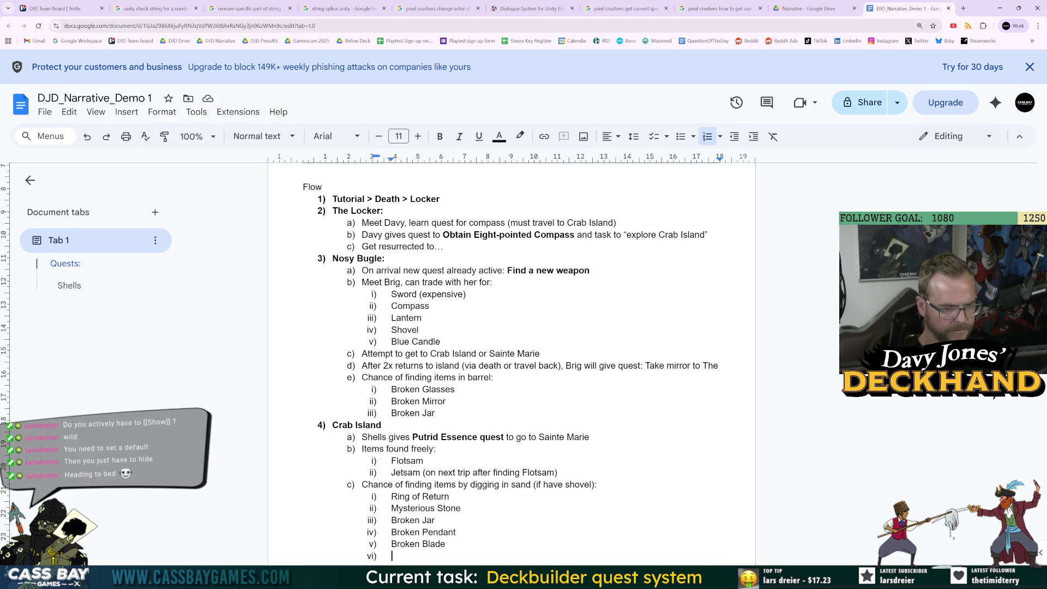
{"action": "left_click", "coordinate": [558, 472]}
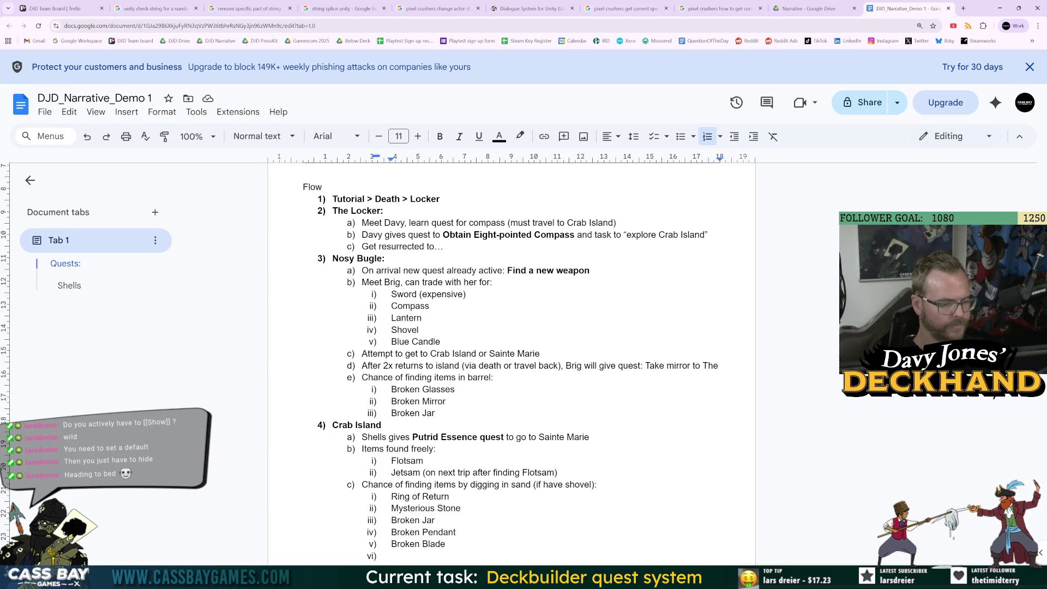
{"action": "key", "text": "Return"}
{"action": "type", "text": "Scroll"}
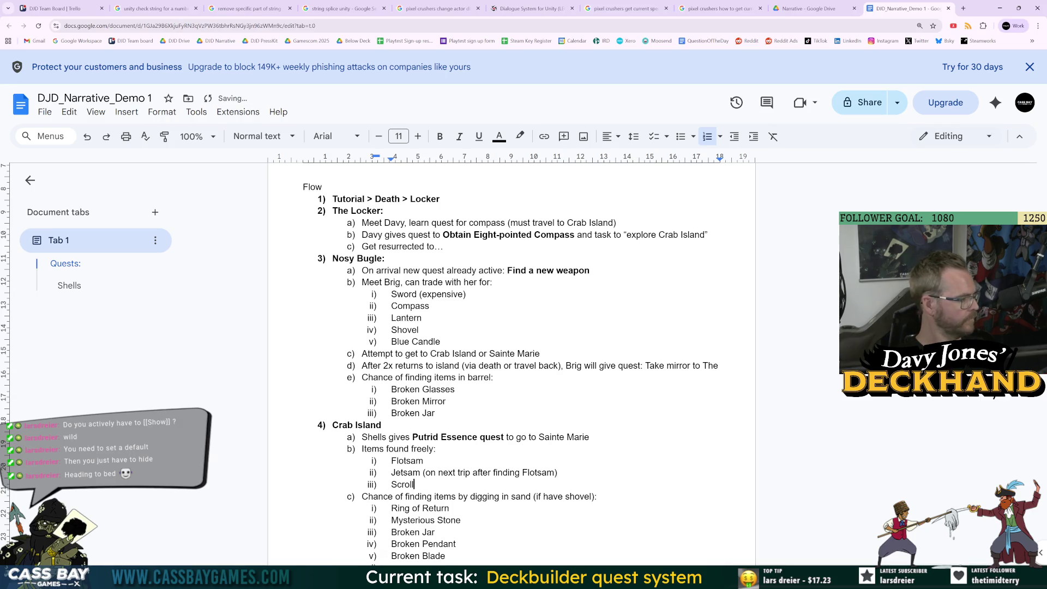
{"action": "type", "text": " in a Jar ("}
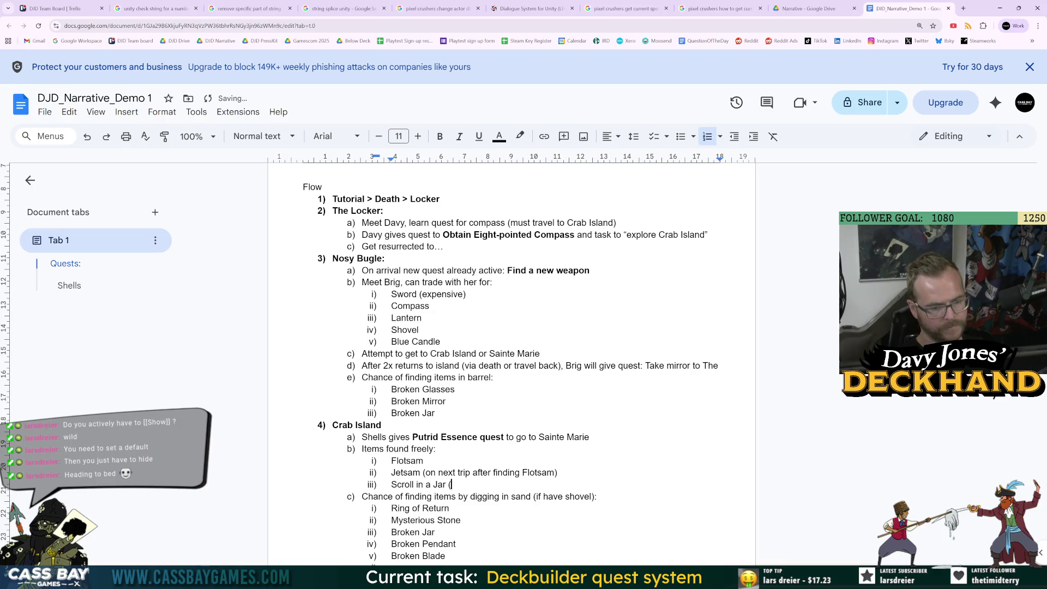
{"action": "type", "text": "2 trips"}
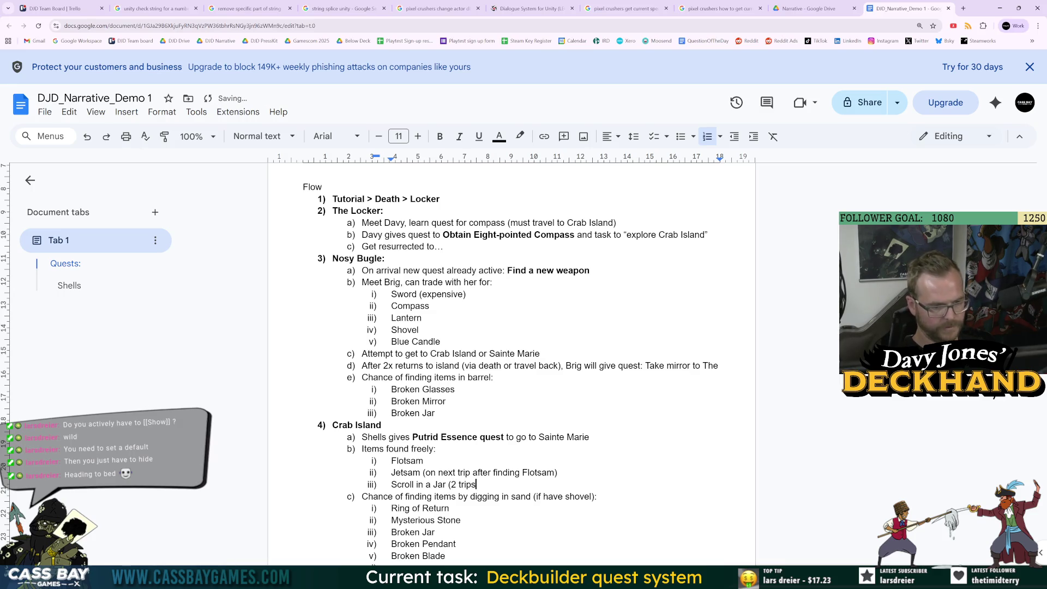
{"action": "type", "text": " after finding Jetsam)"}
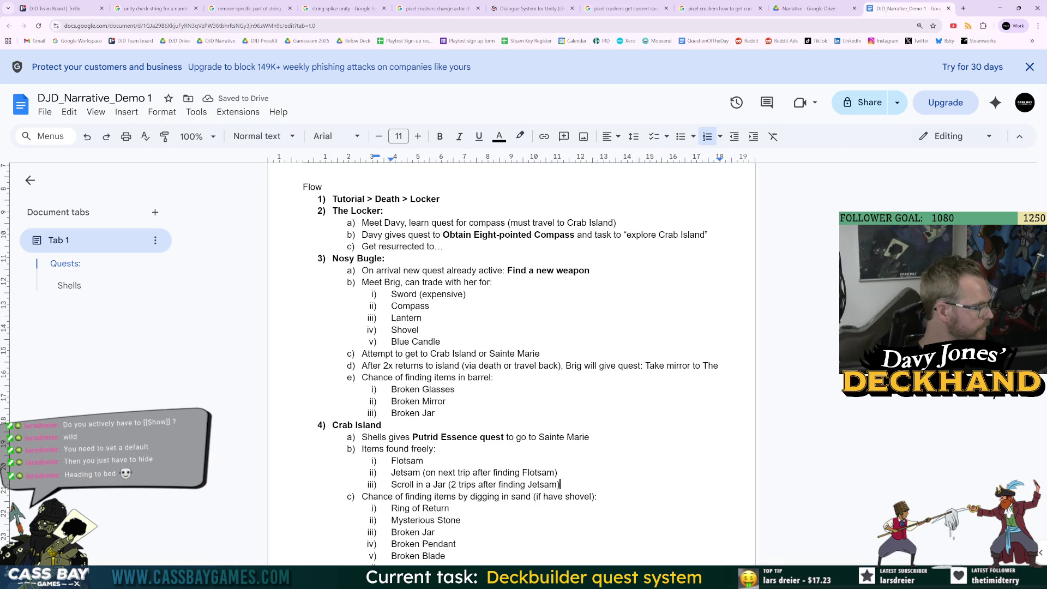
{"action": "scroll", "coordinate": [510, 360], "scroll_direction": "down", "scroll_amount": 2}
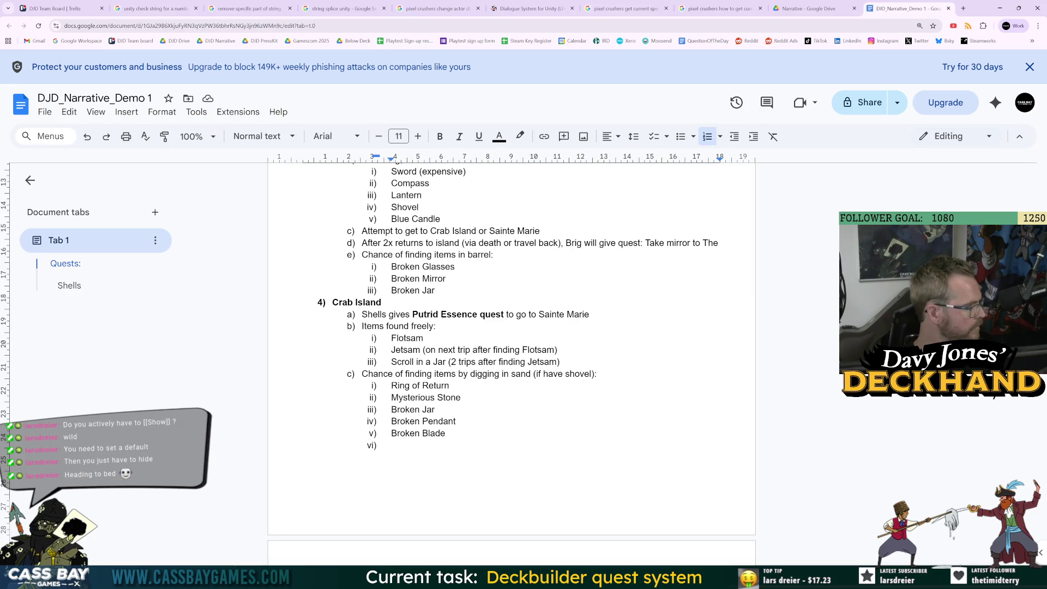
{"action": "left_click", "coordinate": [391, 444]}
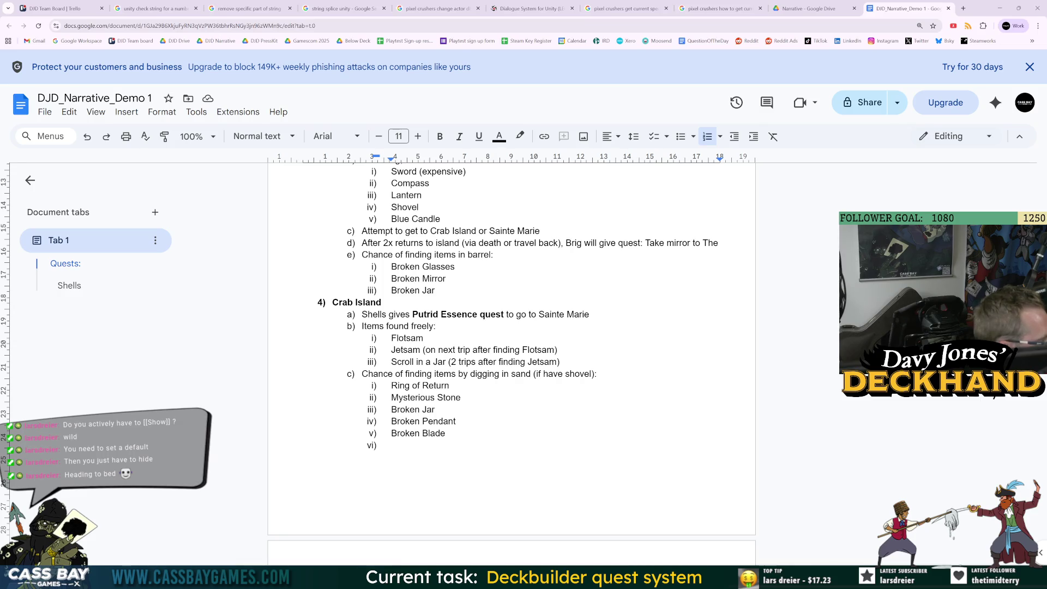
Step: Fill the empty digging item with Bad Knot, add Peg Leg, and start an outdented item d)
{"action": "triple_click", "coordinate": [393, 445]}
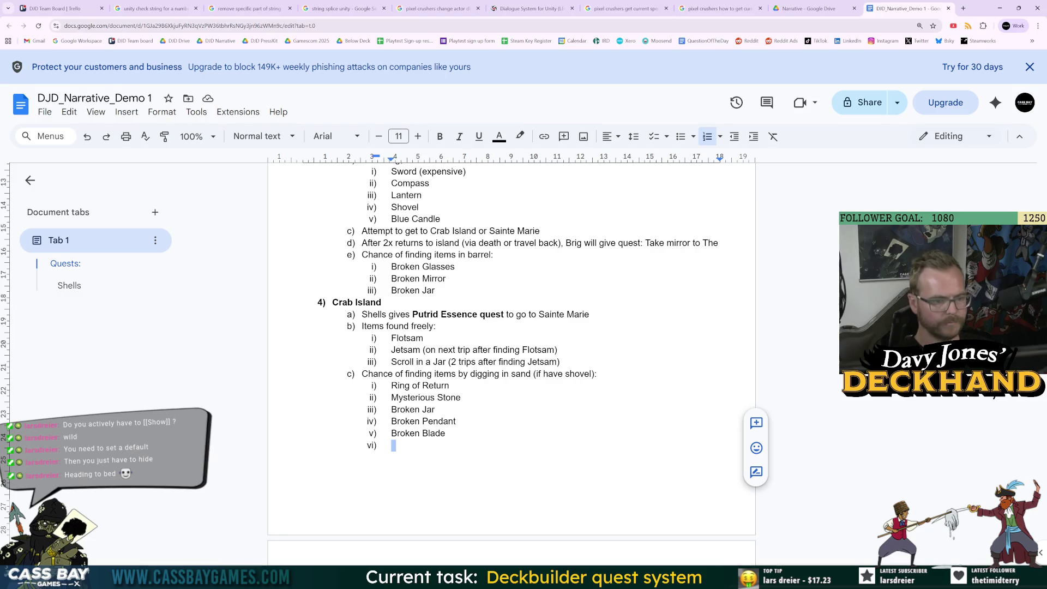
{"action": "type", "text": "Bad Knot"}
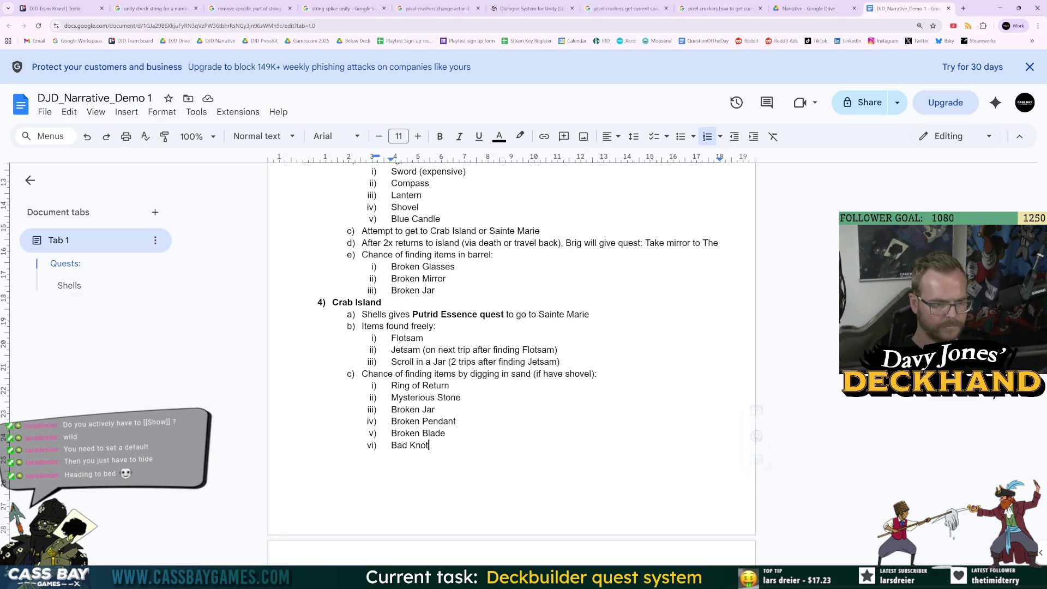
{"action": "key", "text": "Return"}
{"action": "type", "text": "Peg Leg"}
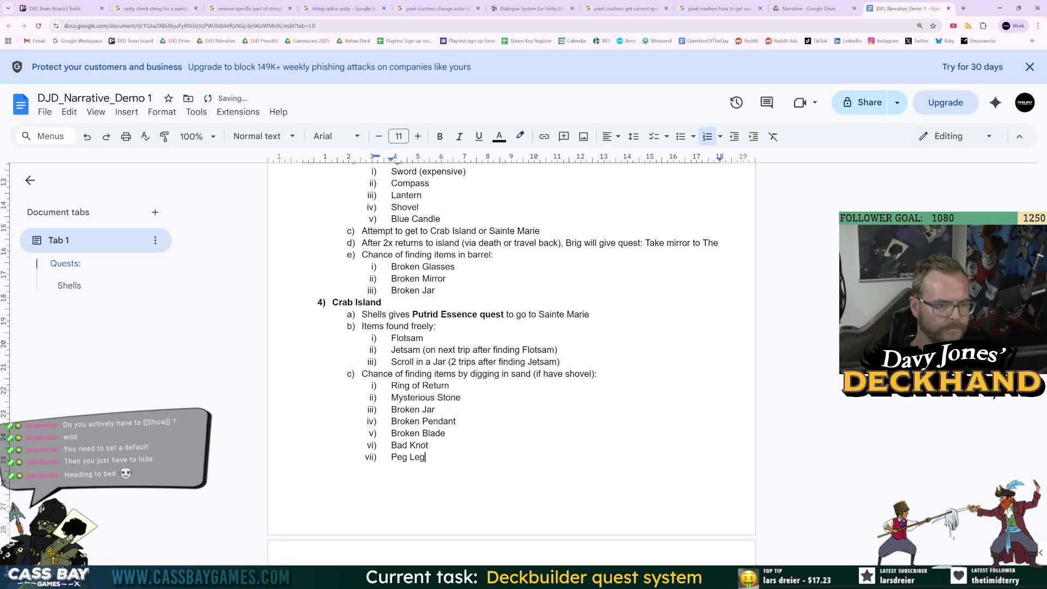
{"action": "key", "text": "Return"}
{"action": "key", "text": "shift+Tab"}
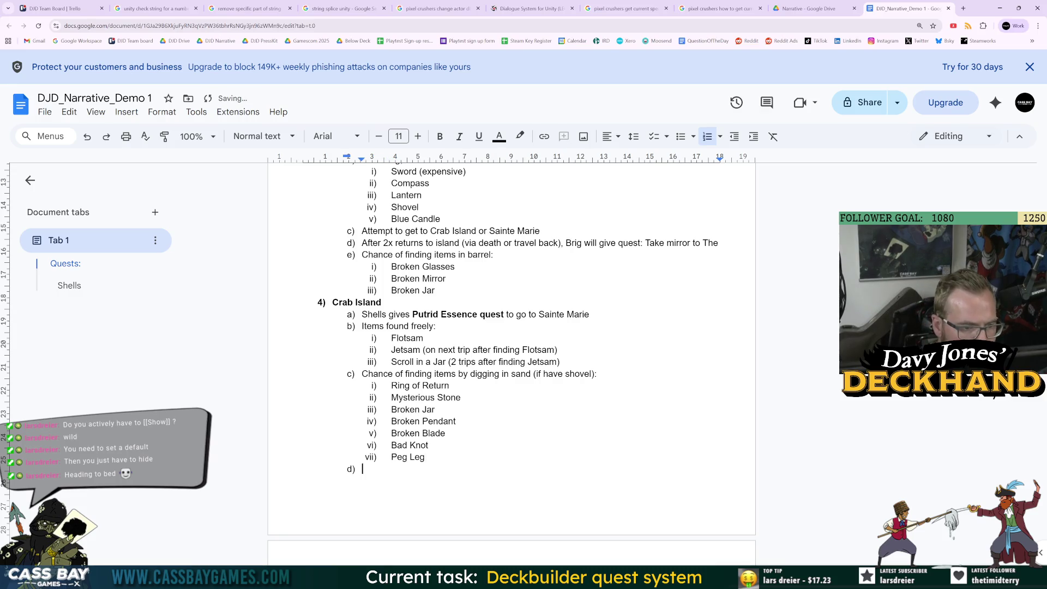
{"action": "scroll", "coordinate": [512, 349], "scroll_direction": "down", "scroll_amount": 1}
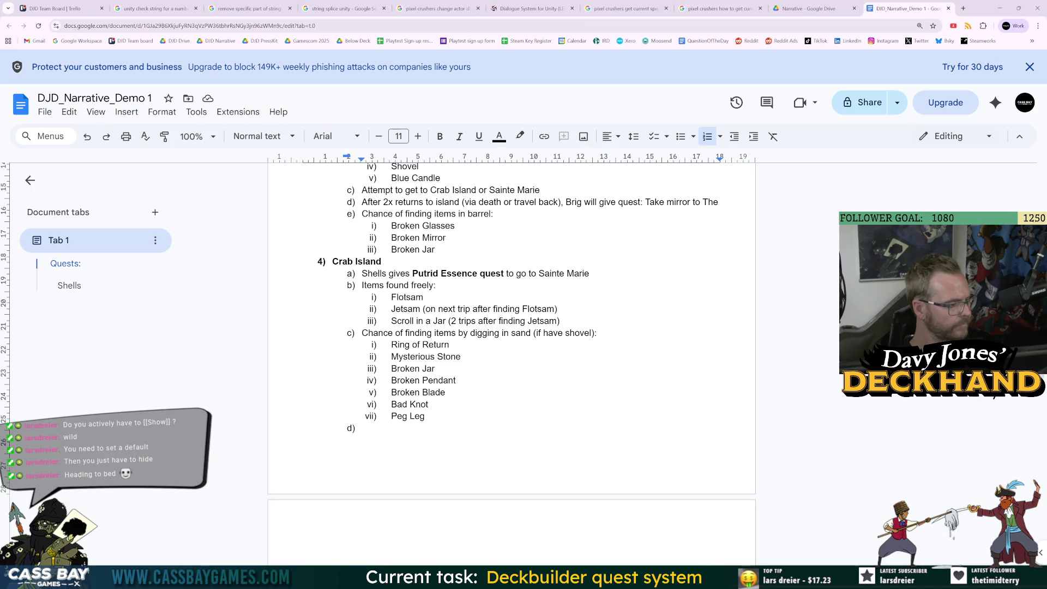
{"action": "left_click", "coordinate": [305, 452]}
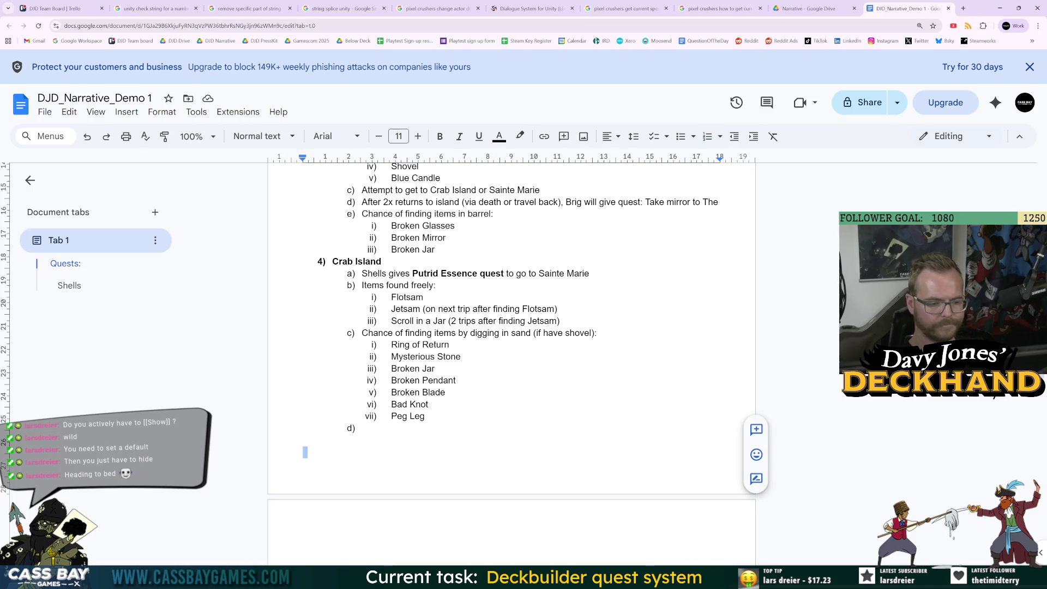
Step: Promote the empty item to a bold top-level entry 5) Sainte Marie with a nested line below
{"action": "key", "text": "BackSpace"}
{"action": "scroll", "coordinate": [511, 327], "scroll_direction": "up", "scroll_amount": 2}
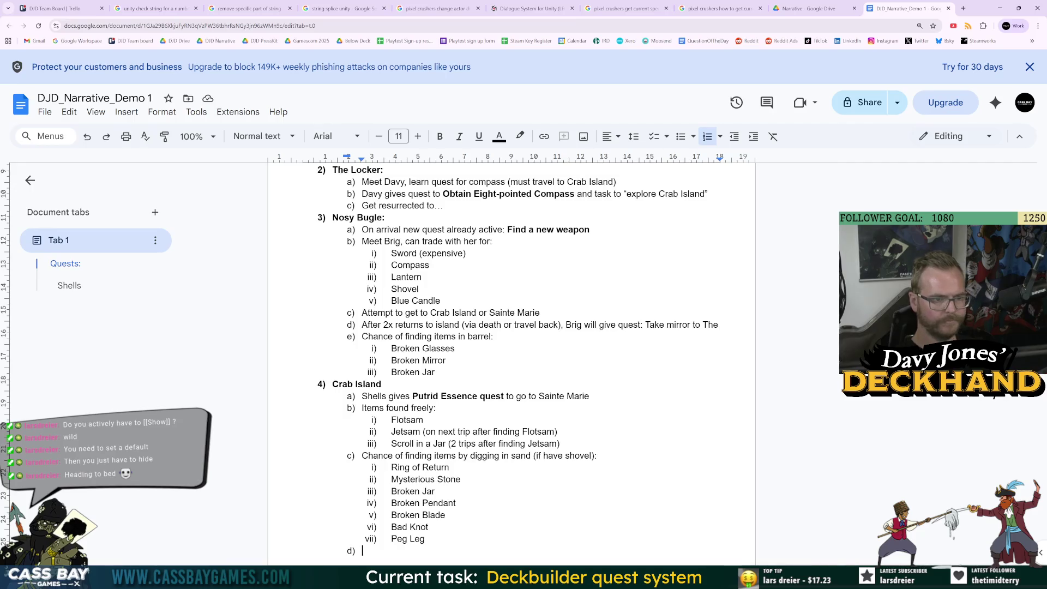
{"action": "scroll", "coordinate": [511, 327], "scroll_direction": "down", "scroll_amount": 3}
{"action": "key", "text": "BackSpace"}
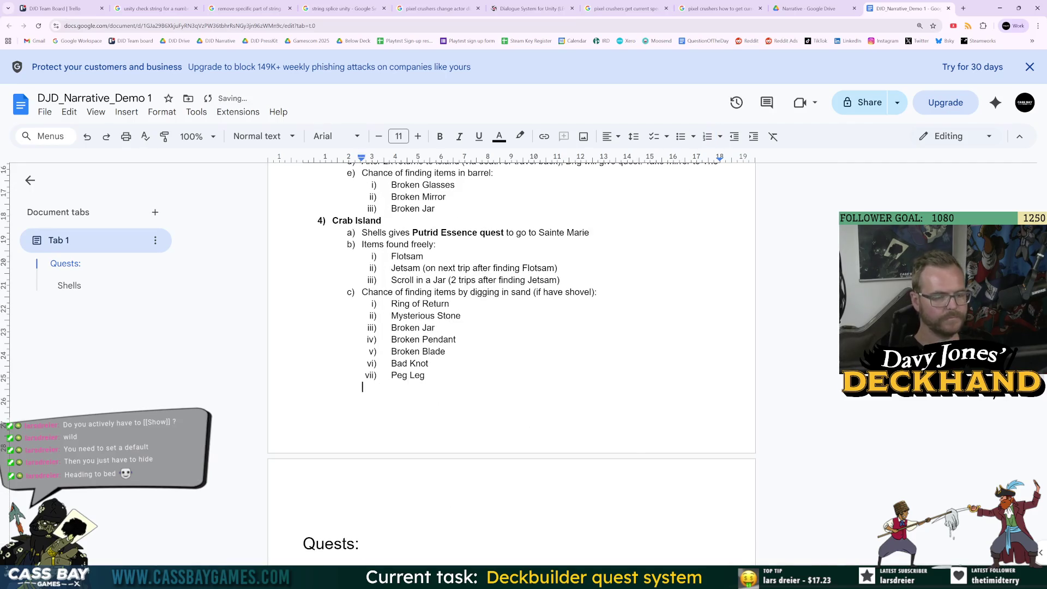
{"action": "key", "text": "ctrl+z"}
{"action": "key", "text": "shift+Tab"}
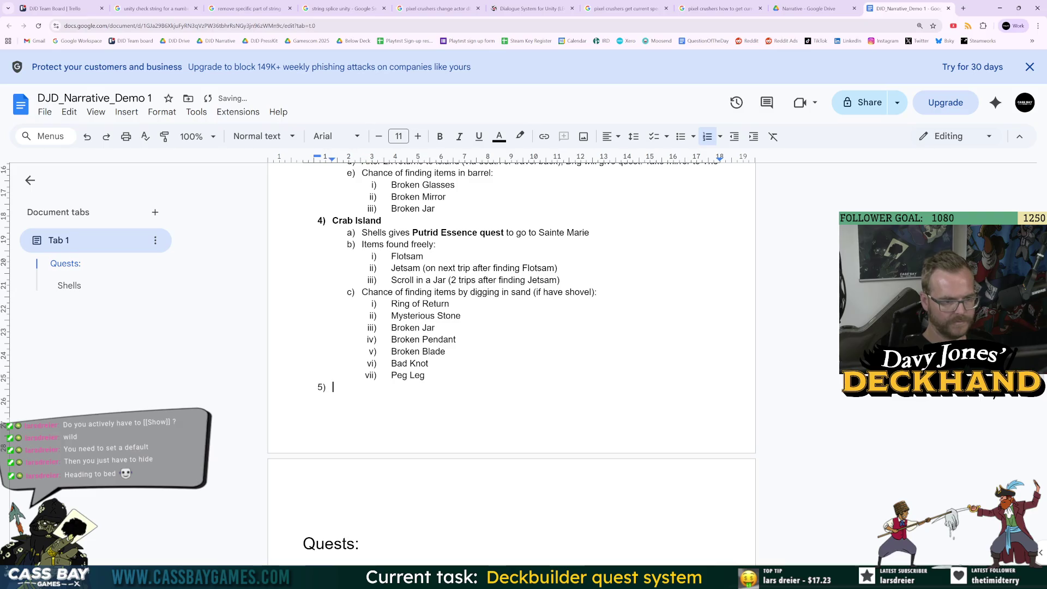
{"action": "type", "text": "Sainte Marie"}
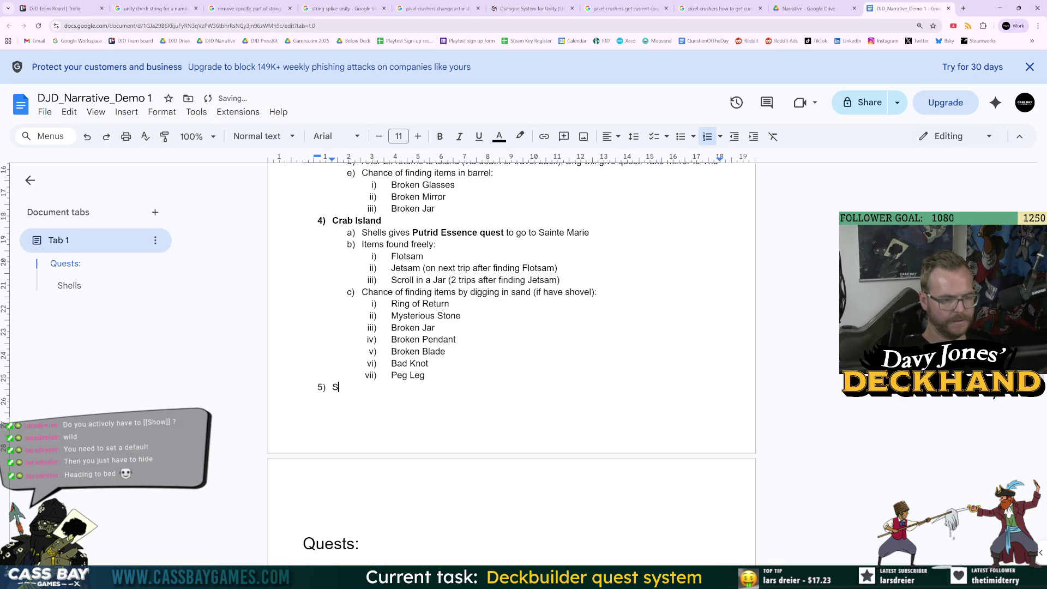
{"action": "key", "text": "Return"}
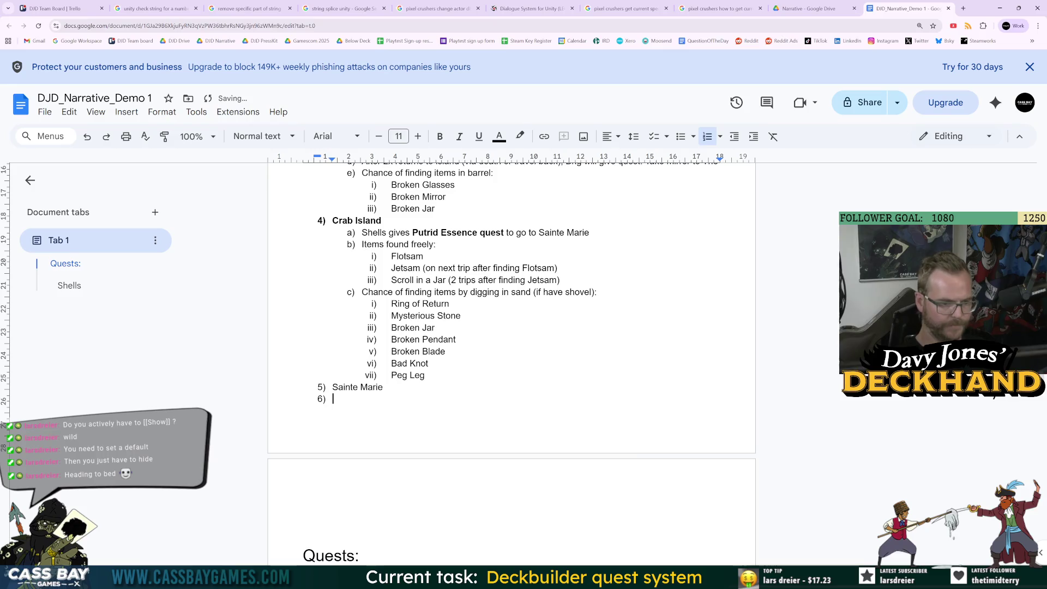
{"action": "key", "text": "Tab"}
{"action": "key", "text": "Up"}
{"action": "key", "text": "shift+Home"}
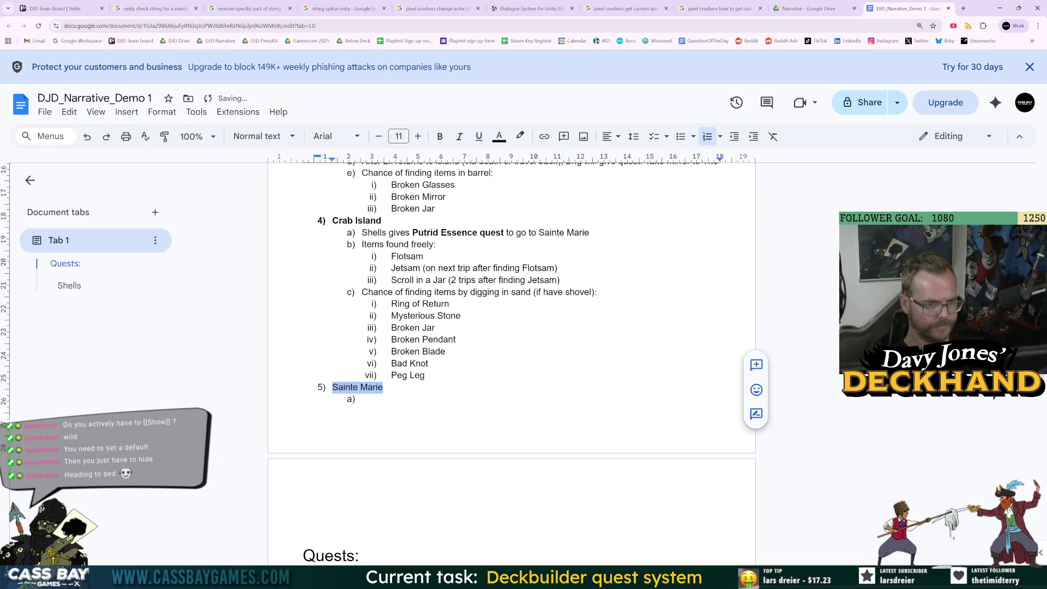
{"action": "key", "text": "ctrl+b"}
Step: Type 'Marguirite' as sub-item a) under Sainte Marie
{"action": "left_click", "coordinate": [362, 398]}
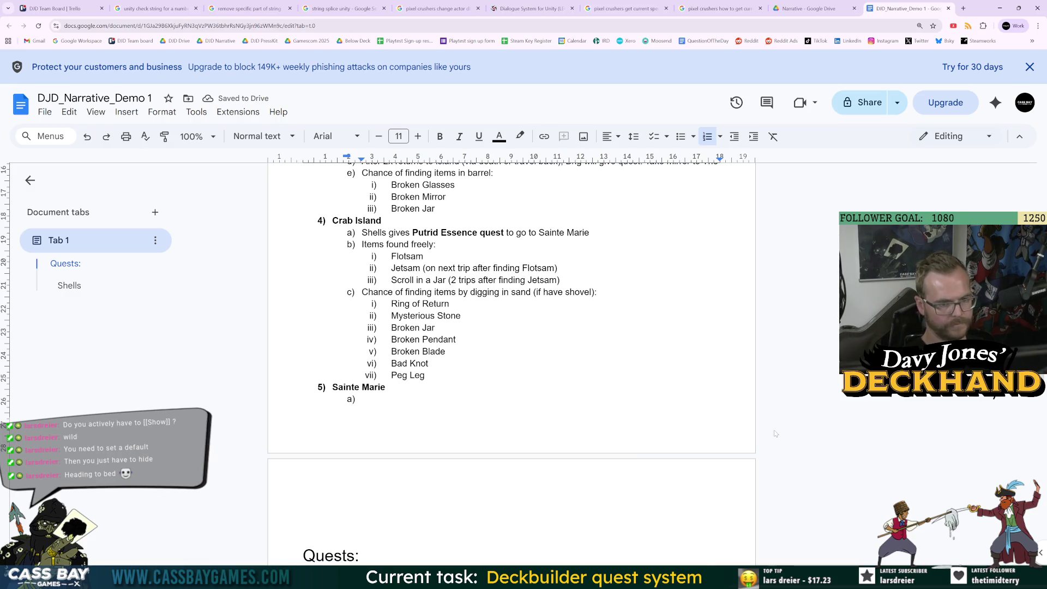
{"action": "type", "text": "Margui"}
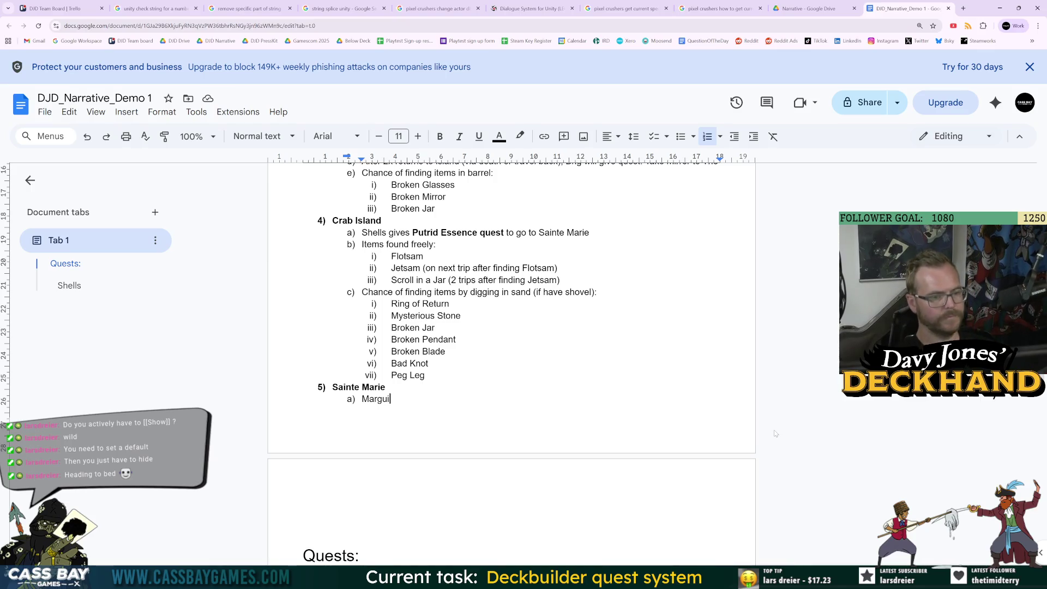
{"action": "type", "text": "rite"}
{"action": "left_click", "coordinate": [807, 9]}
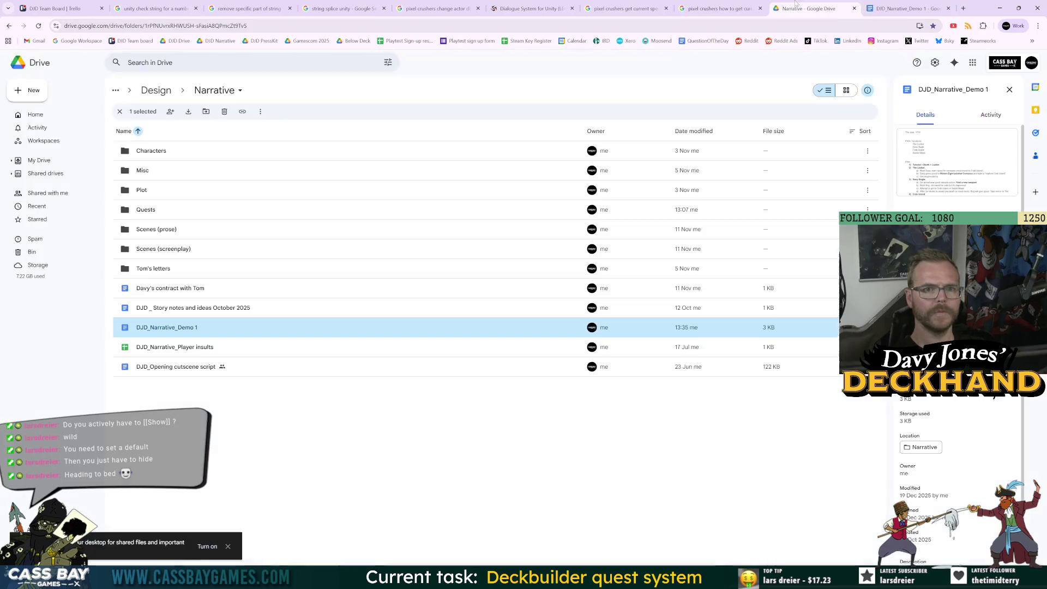
{"action": "double_click", "coordinate": [150, 150]}
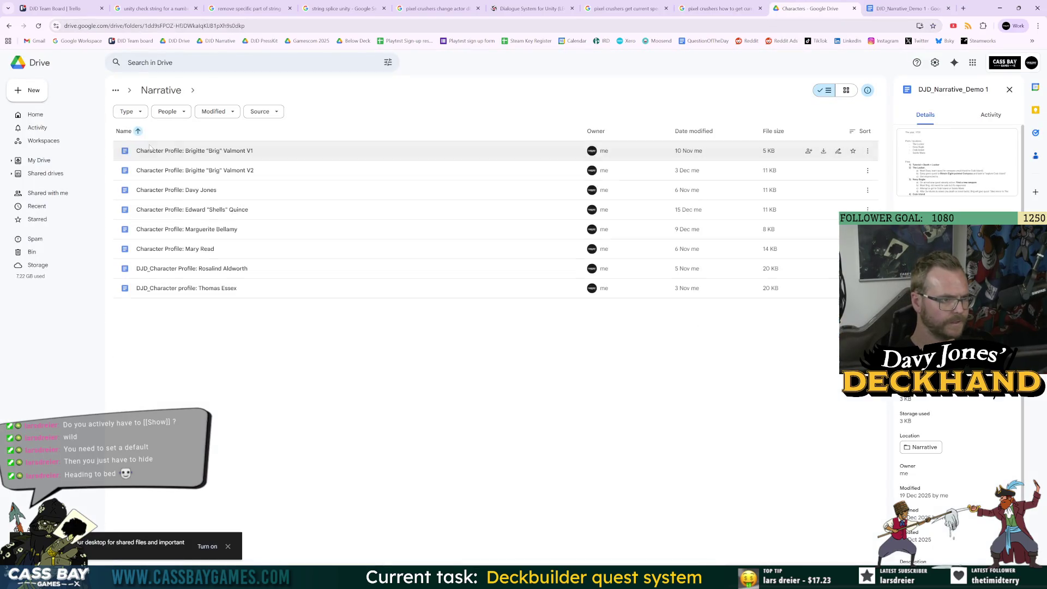
{"action": "double_click", "coordinate": [192, 229]}
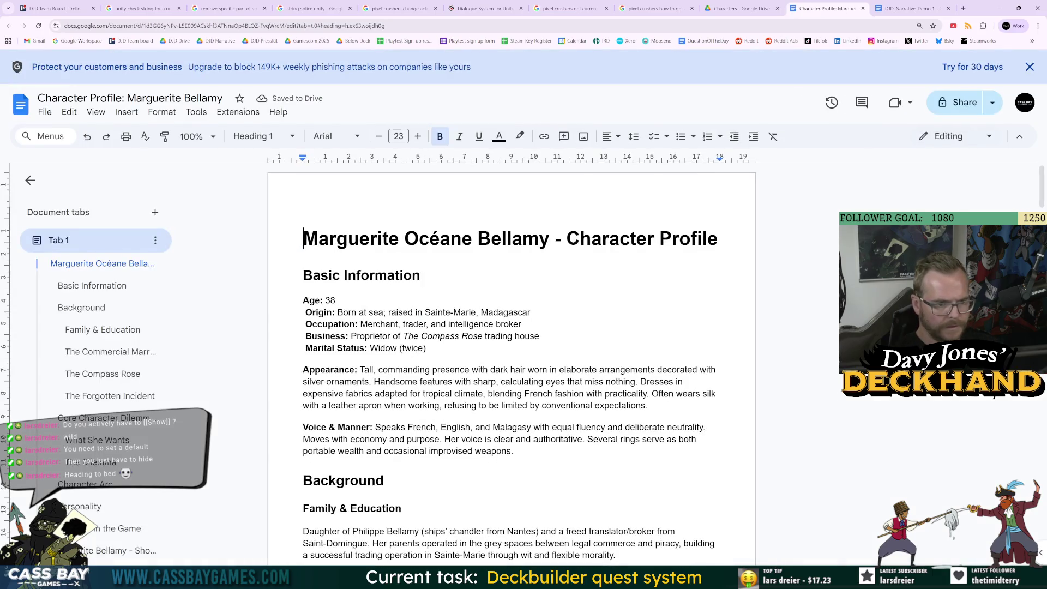
{"action": "left_click_drag", "start_coordinate": [483, 336], "coordinate": [413, 336]}
{"action": "key", "text": "ctrl+c"}
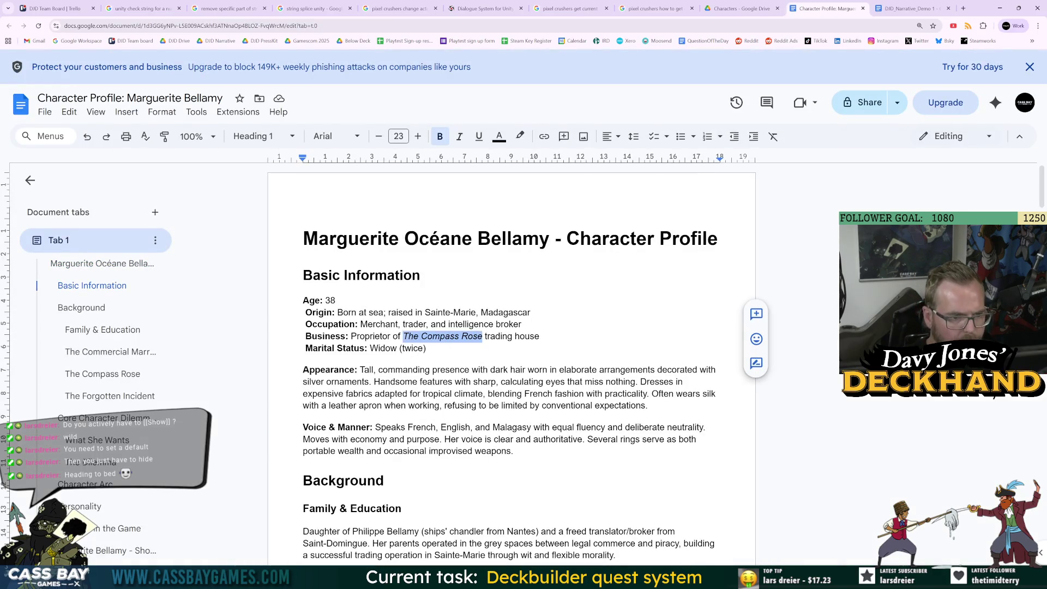
{"action": "key", "text": "ctrl+Tab"}
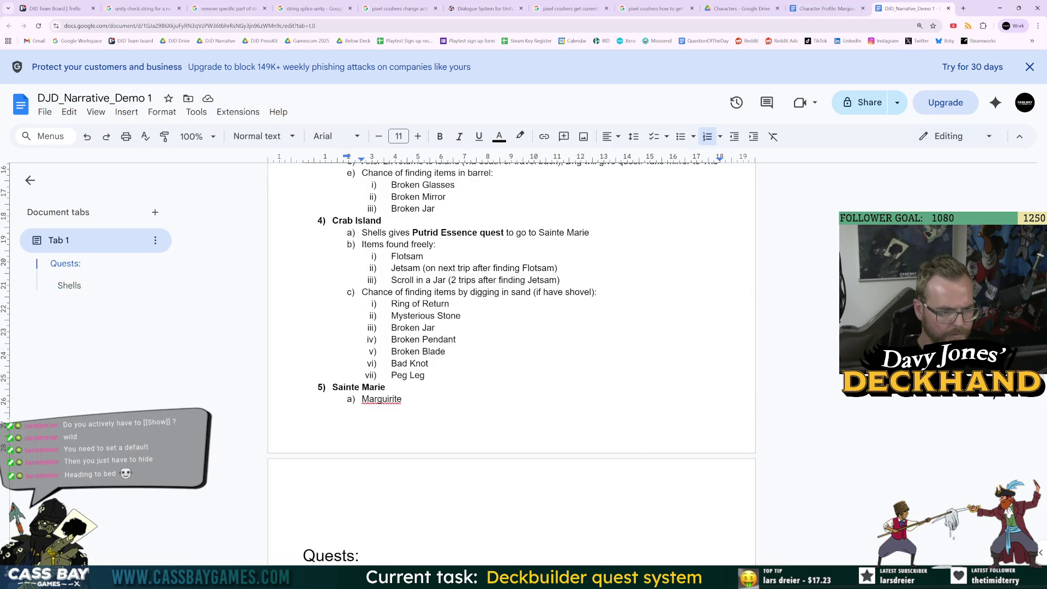
Step: Replace 'Marguirite' with 'The Compass Rose, trade with Marguerite for:' and nest a new sub-item
{"action": "key", "text": "shift+Home"}
{"action": "key", "text": "ctrl+v"}
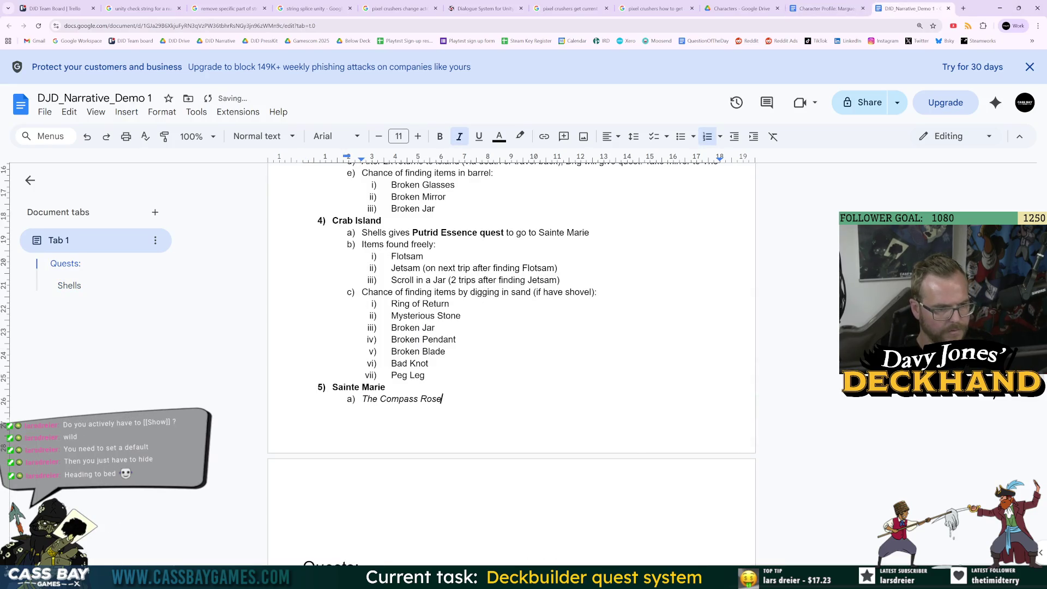
{"action": "key", "text": "ctrl+i"}
{"action": "type", "text": ","}
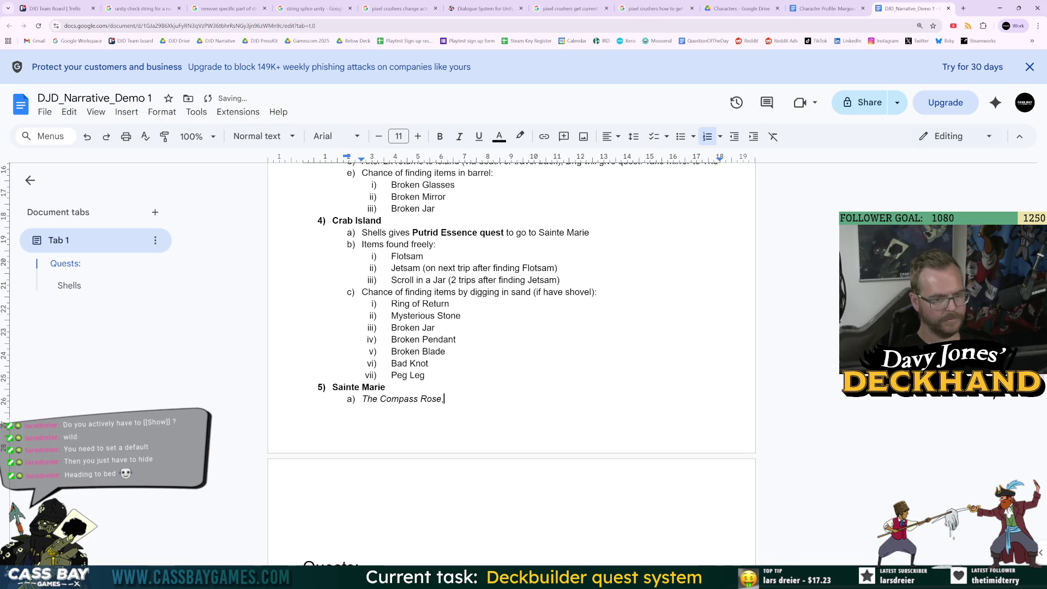
{"action": "type", "text": " trade with Mar"}
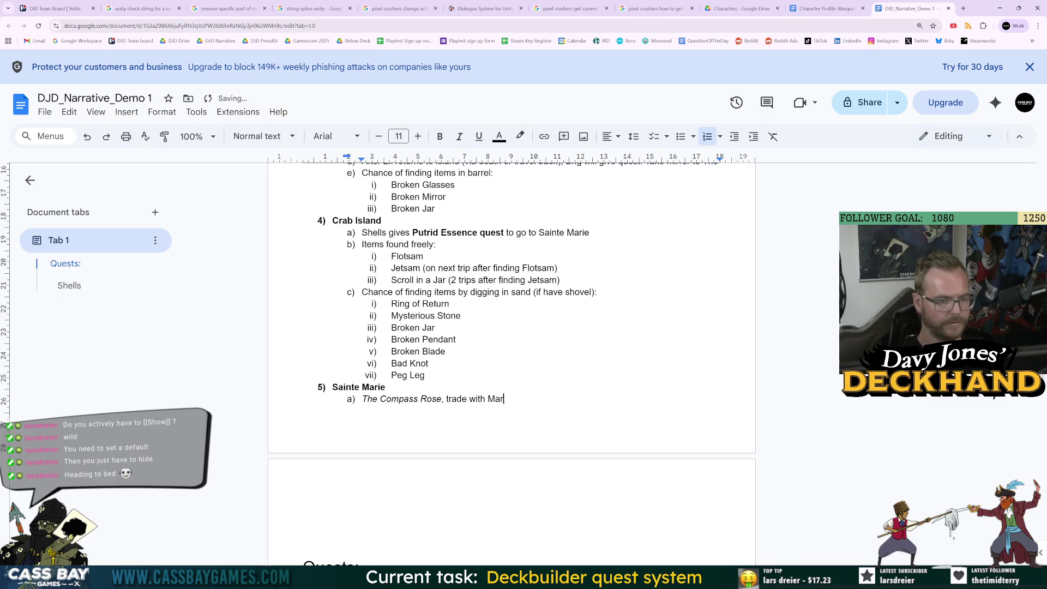
{"action": "type", "text": "guirite"}
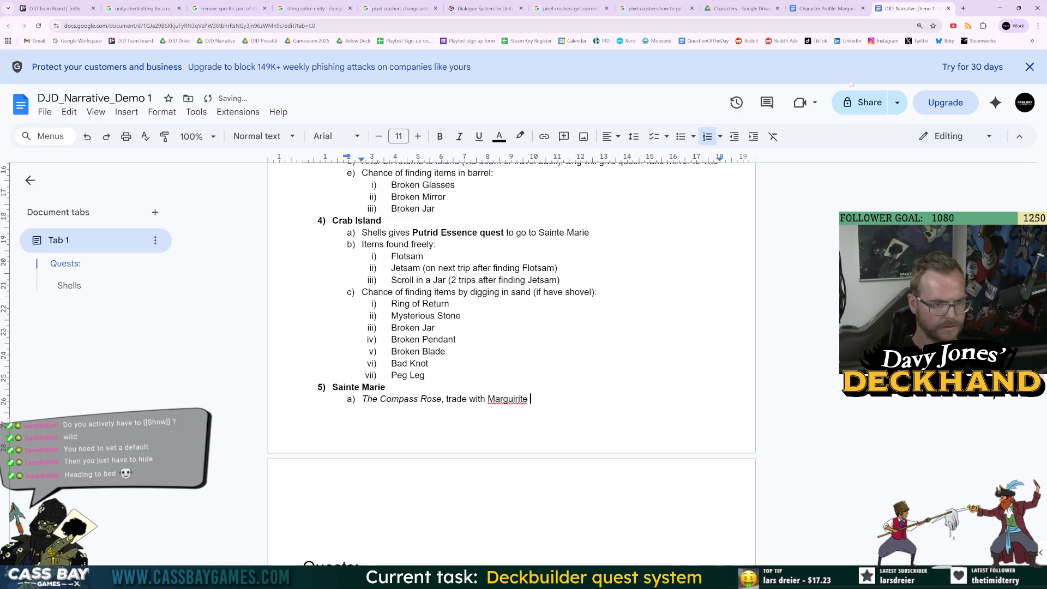
{"action": "left_click", "coordinate": [824, 9]}
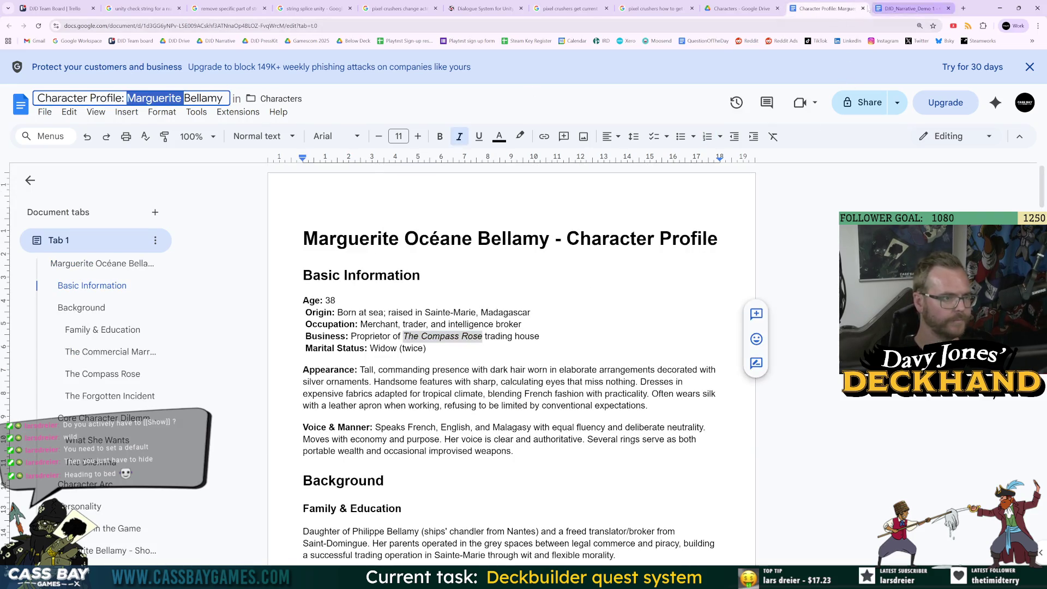
{"action": "left_click", "coordinate": [909, 8]}
{"action": "key", "text": "ctrl+shift+Left"}
{"action": "type", "text": "Marguerite"}
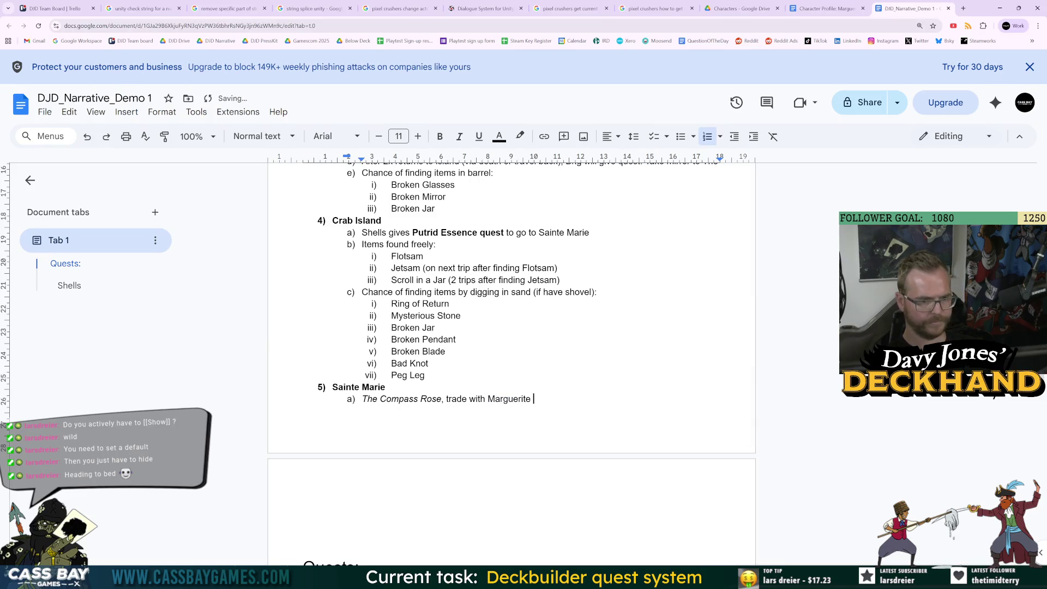
{"action": "key", "text": "BackSpace"}
{"action": "type", "text": "for:"}
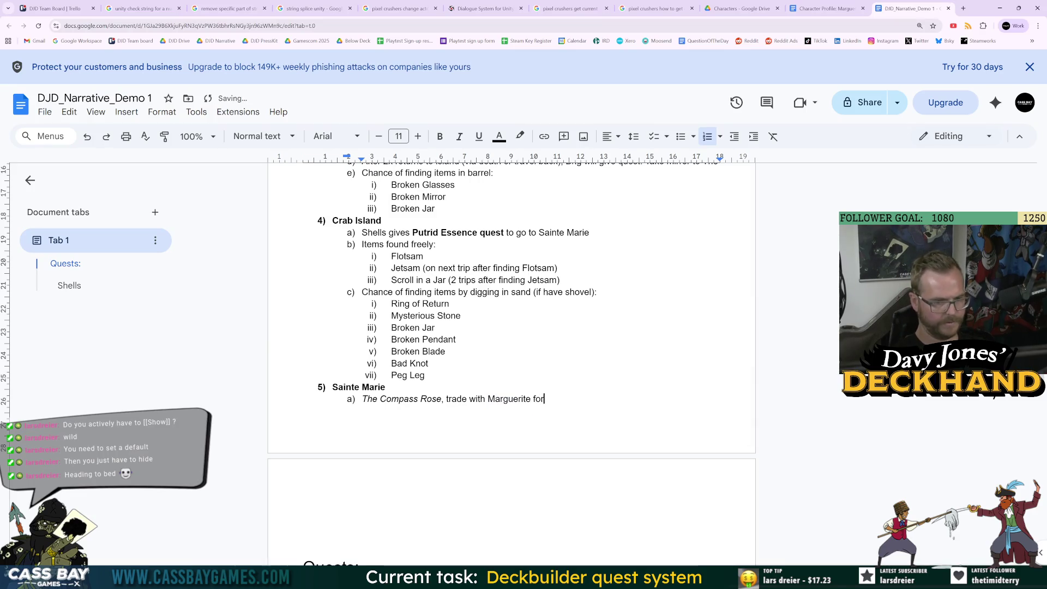
{"action": "key", "text": "Return"}
{"action": "key", "text": "Tab"}
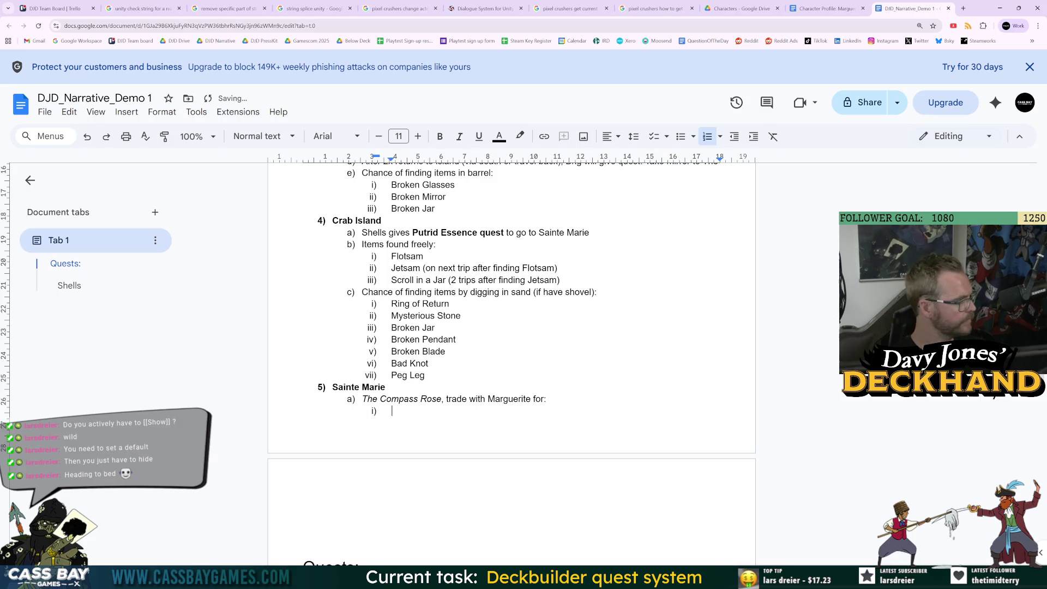
Step: List Miracle Elixir, Lantern and Yellow Candle as trade items, removing the extra Blue Candle
{"action": "key", "text": "alt+Tab"}
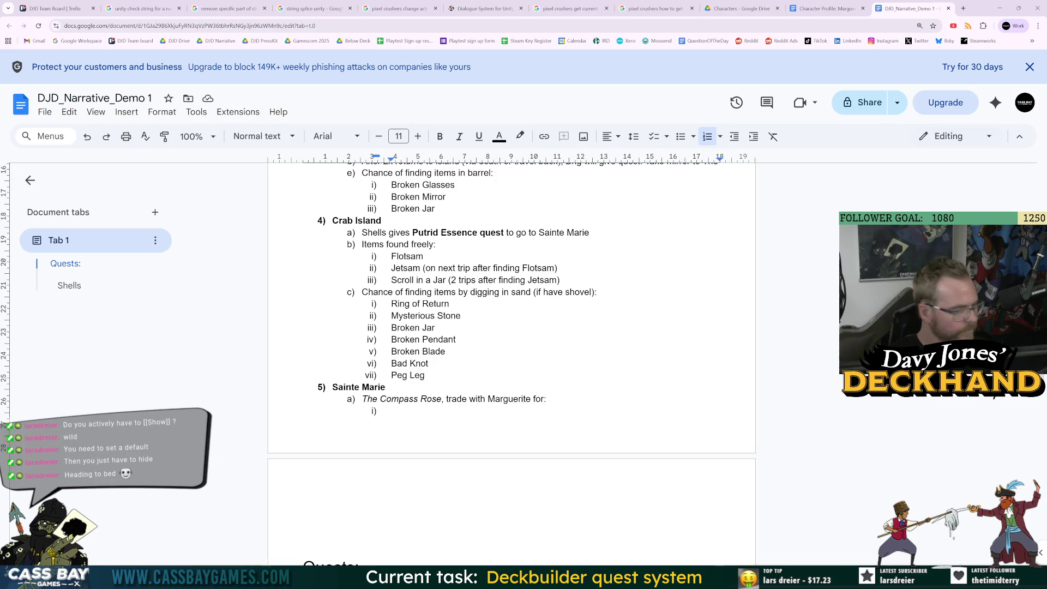
{"action": "key", "text": "alt+Tab"}
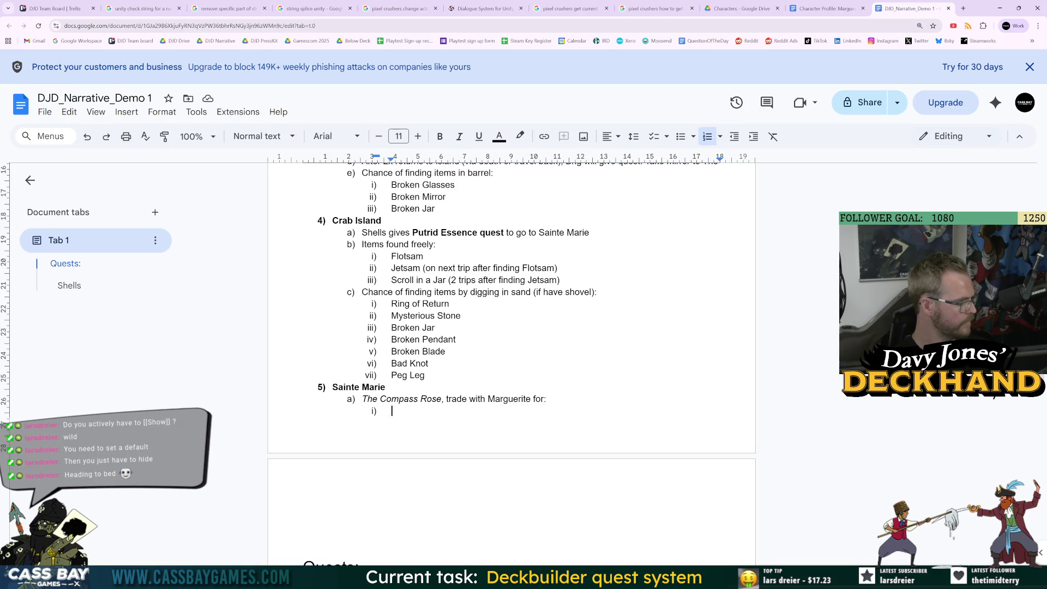
{"action": "type", "text": "Miracle El"}
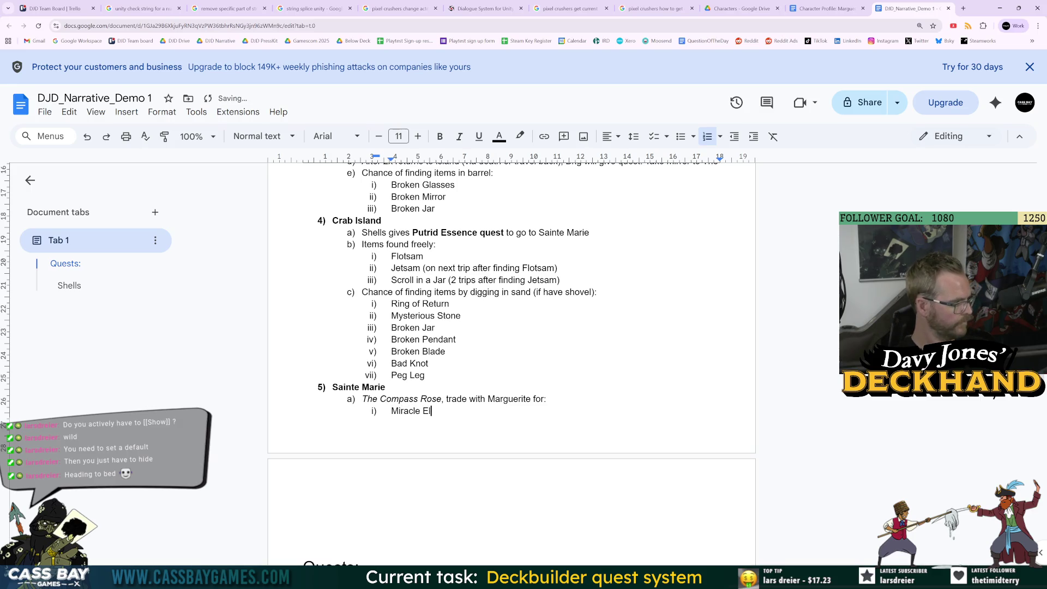
{"action": "type", "text": "ixir"}
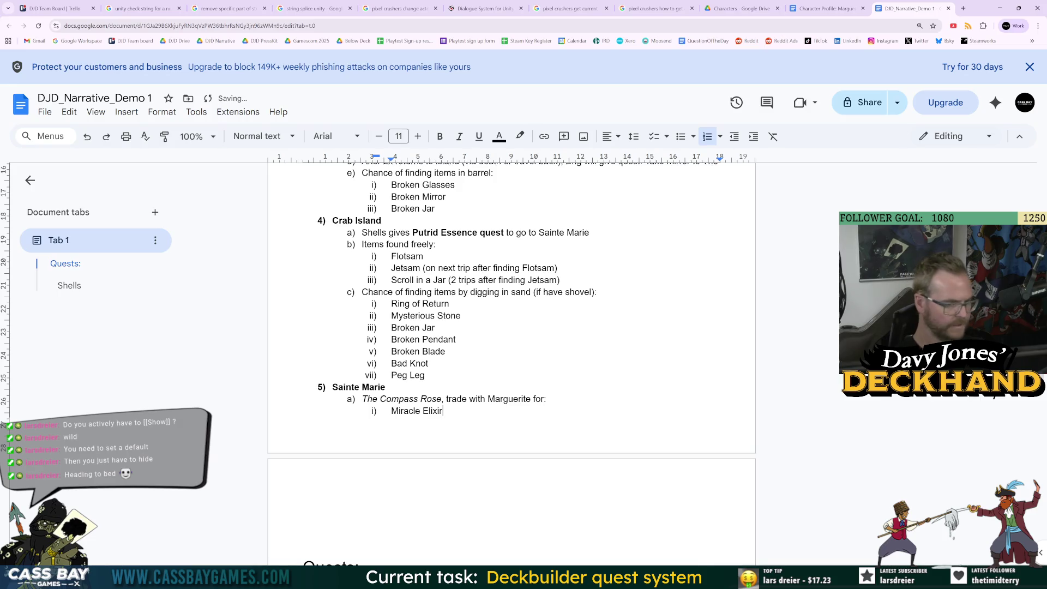
{"action": "key", "text": "Return"}
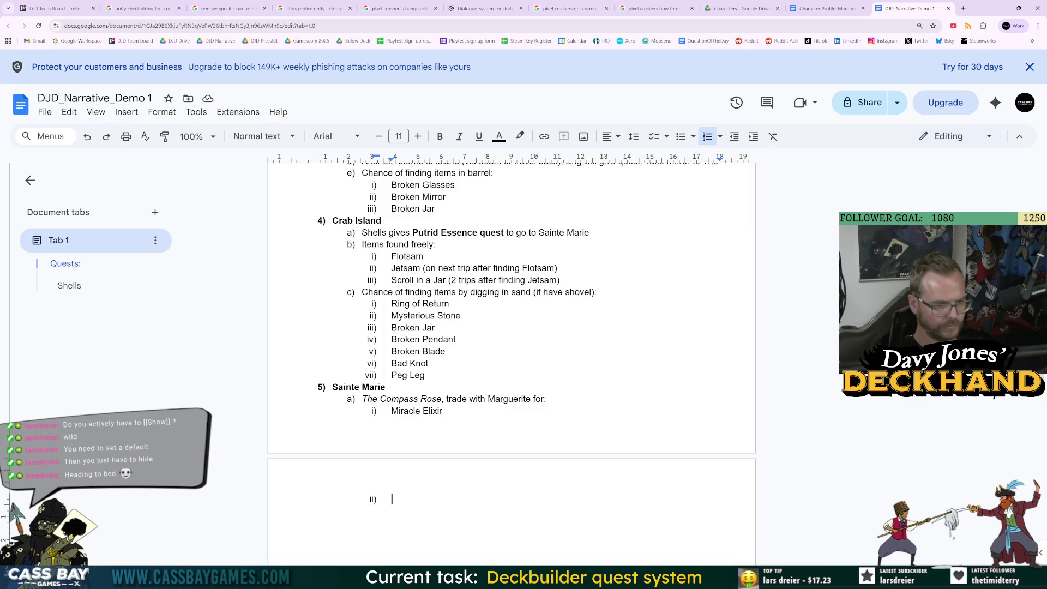
{"action": "type", "text": "Lantern"}
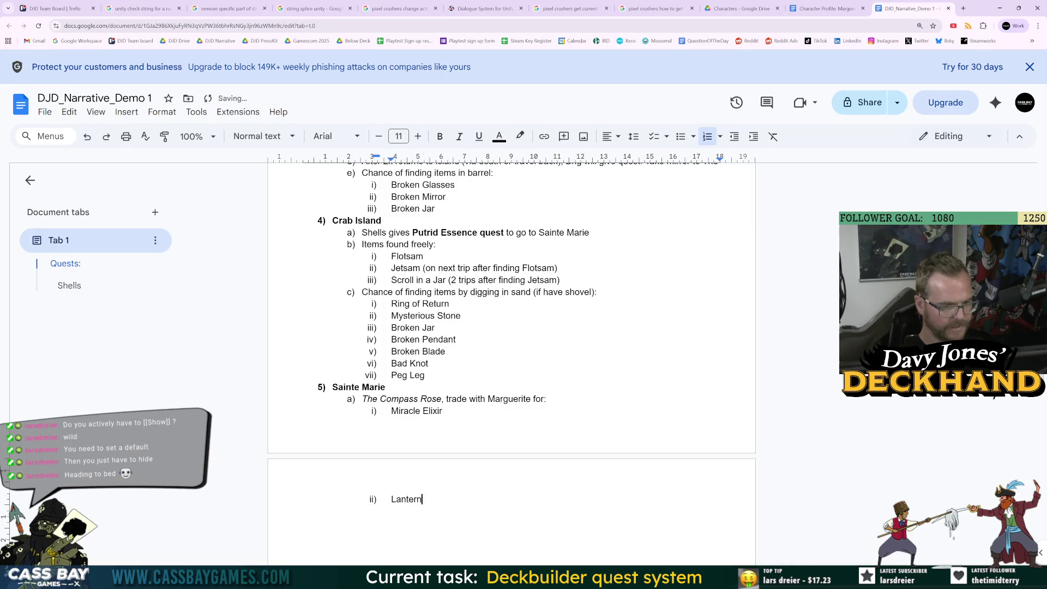
{"action": "key", "text": "Return"}
{"action": "type", "text": "Blue Candle"}
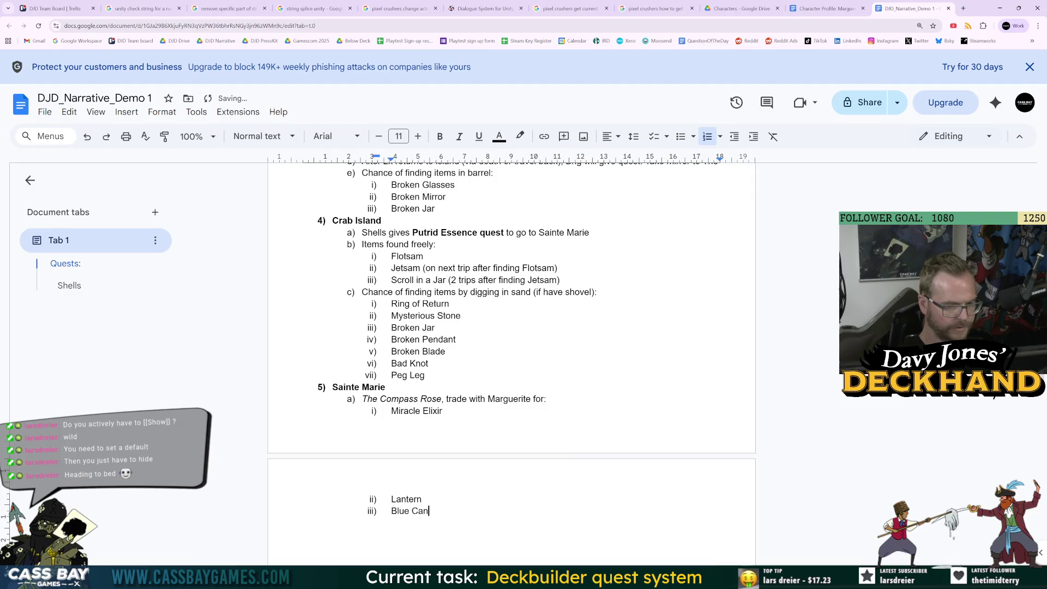
{"action": "key", "text": "Return"}
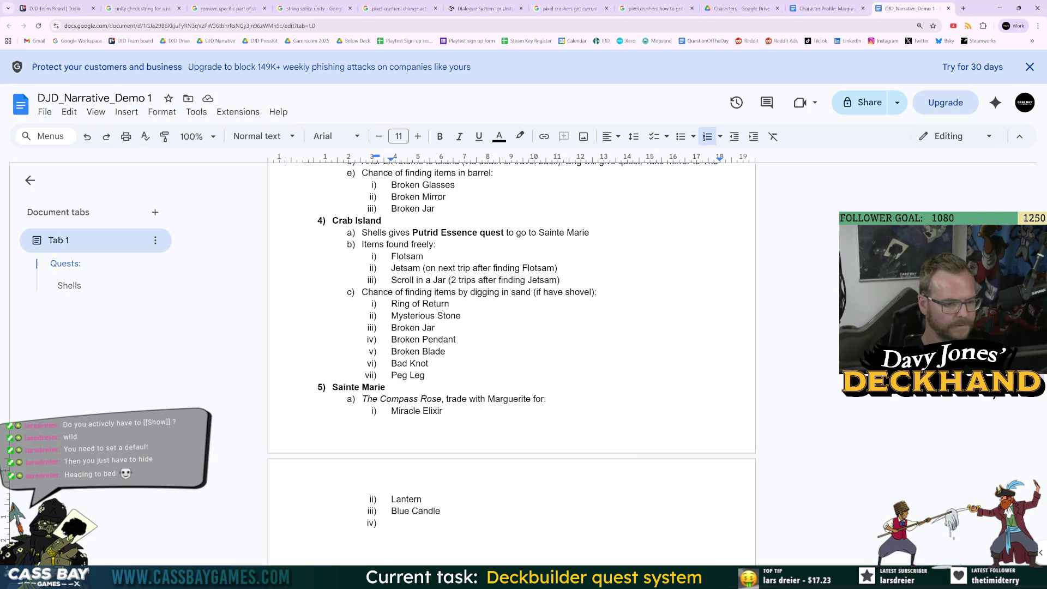
{"action": "type", "text": "Yellow Ca"}
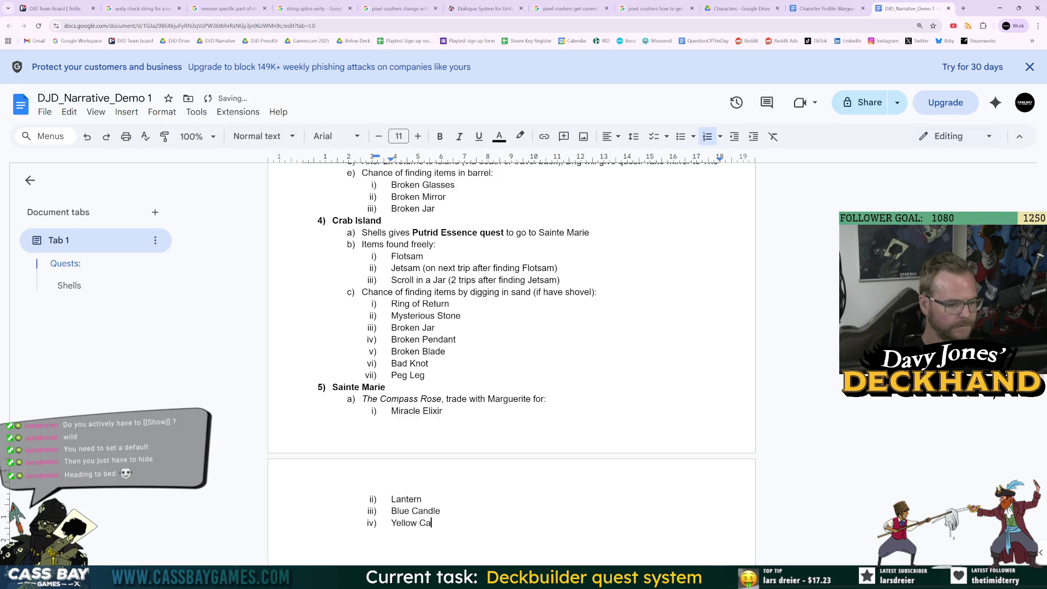
{"action": "type", "text": "ndle"}
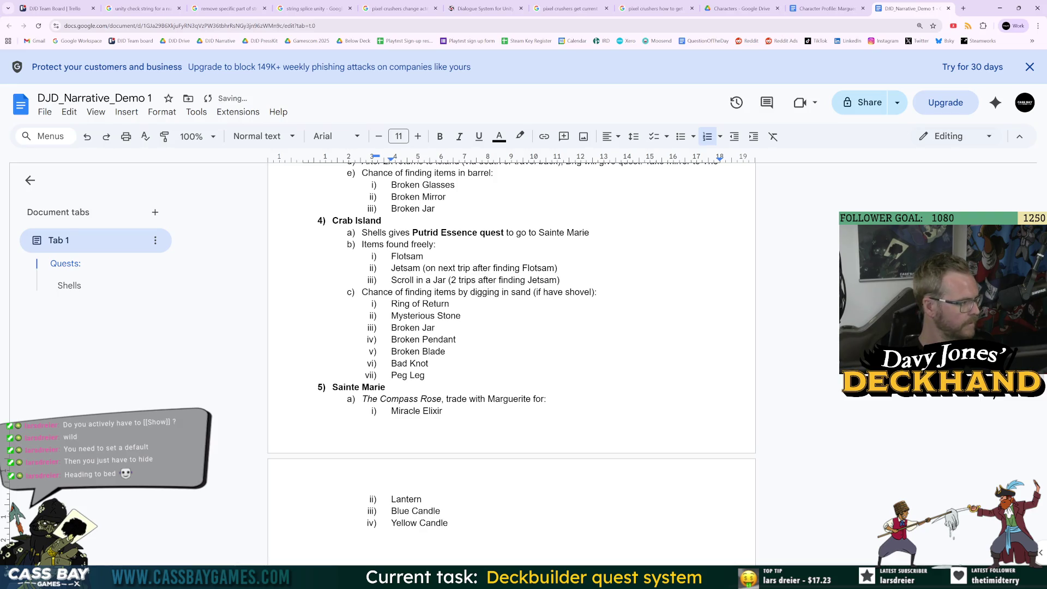
{"action": "key", "text": "Up"}
{"action": "key", "text": "shift+Home"}
{"action": "key", "text": "BackSpace"}
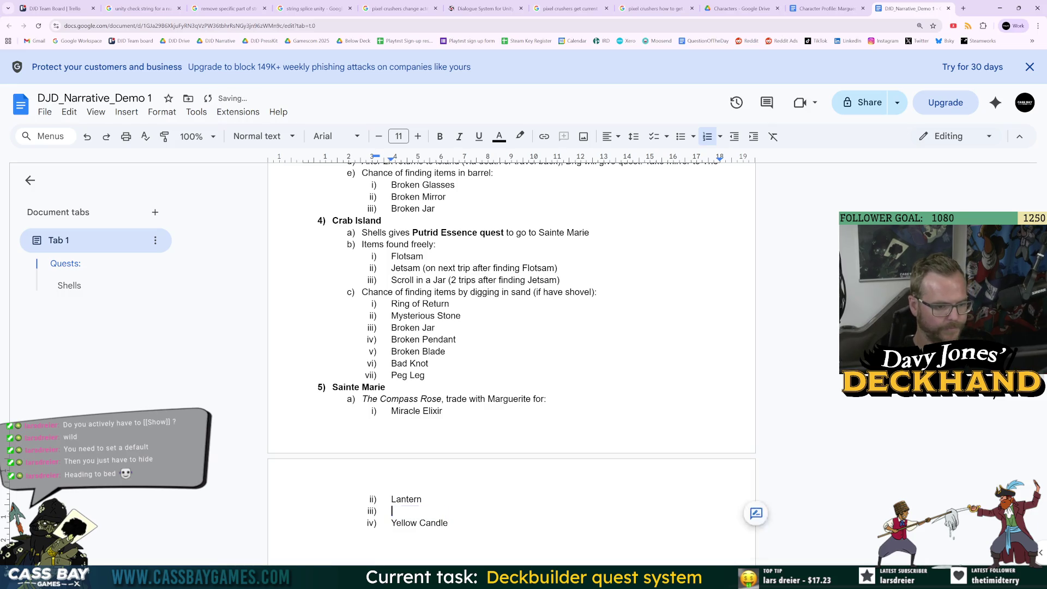
Step: Move Yellow Candle into item iii) and add Wooden Idol, Shovel and Ornate Tea Set
{"action": "key", "text": "BackSpace"}
{"action": "key", "text": "Down"}
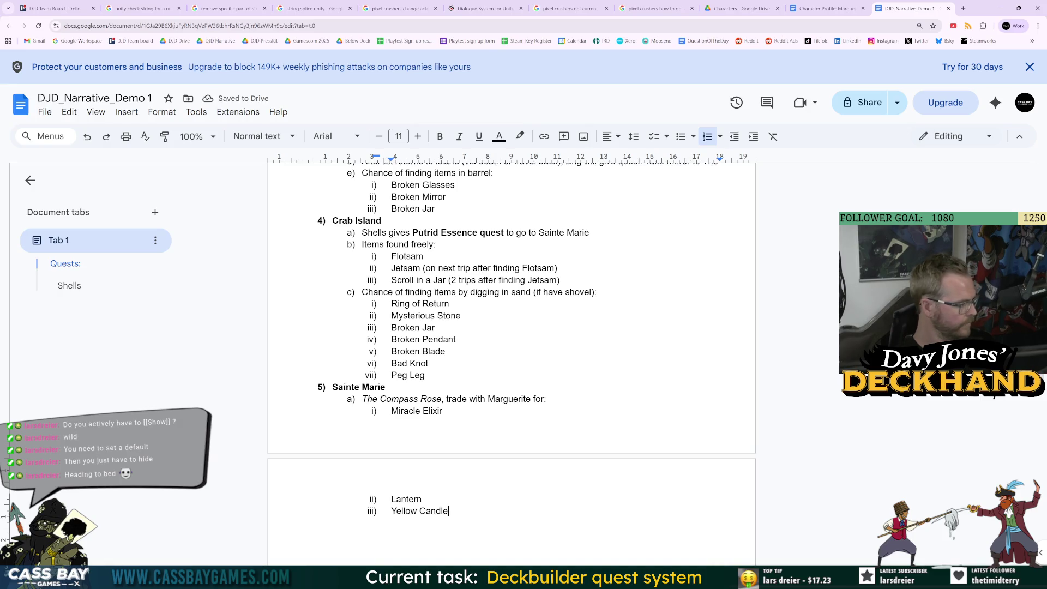
{"action": "key", "text": "Return"}
{"action": "type", "text": "Wooden Idol"}
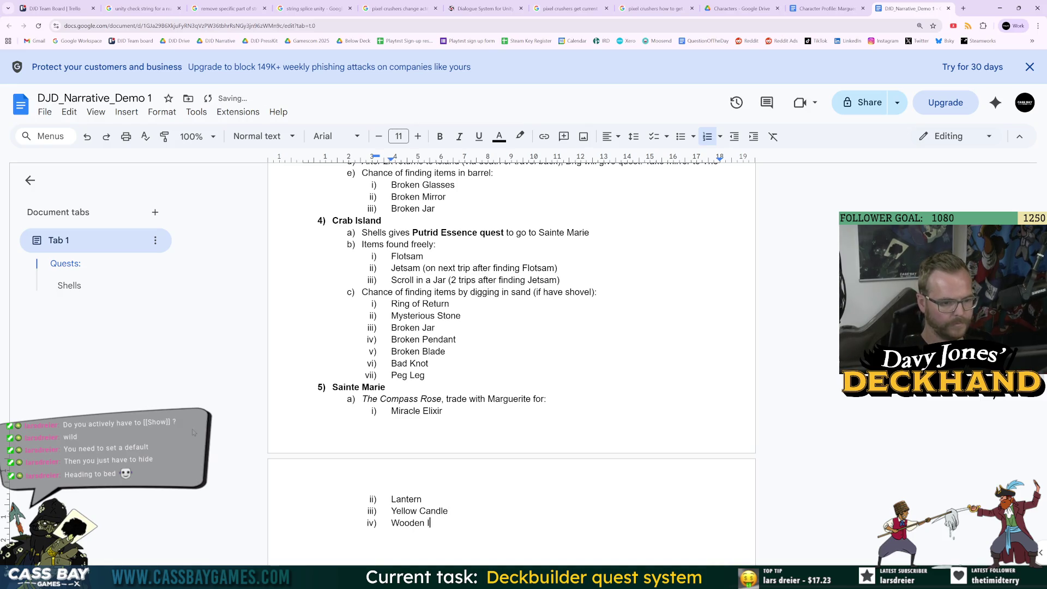
{"action": "key", "text": "Return"}
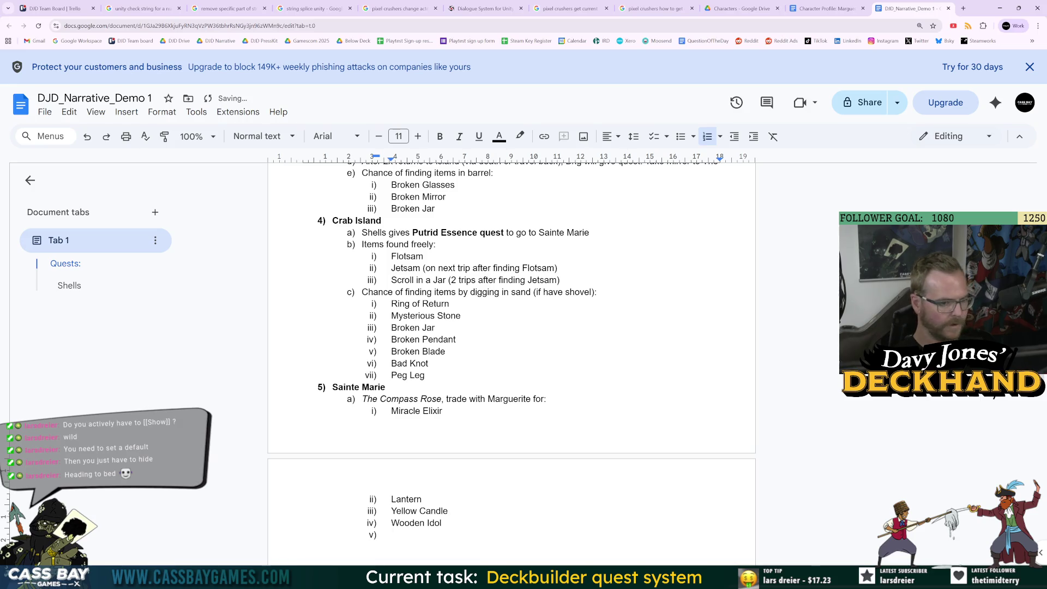
{"action": "type", "text": "Shovel"}
{"action": "key", "text": "Return"}
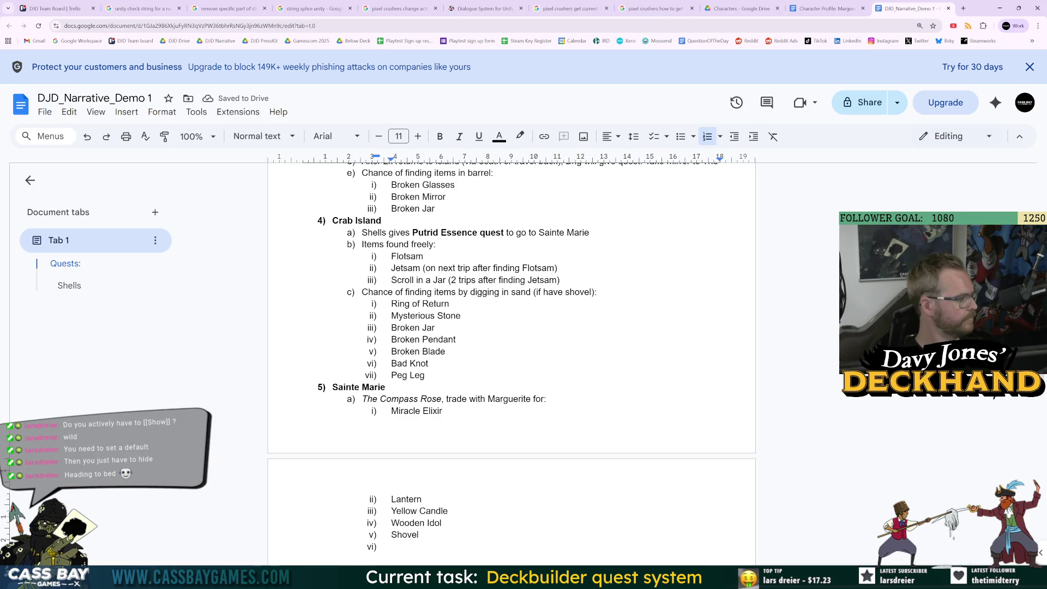
{"action": "type", "text": "Ornate Tea Set"}
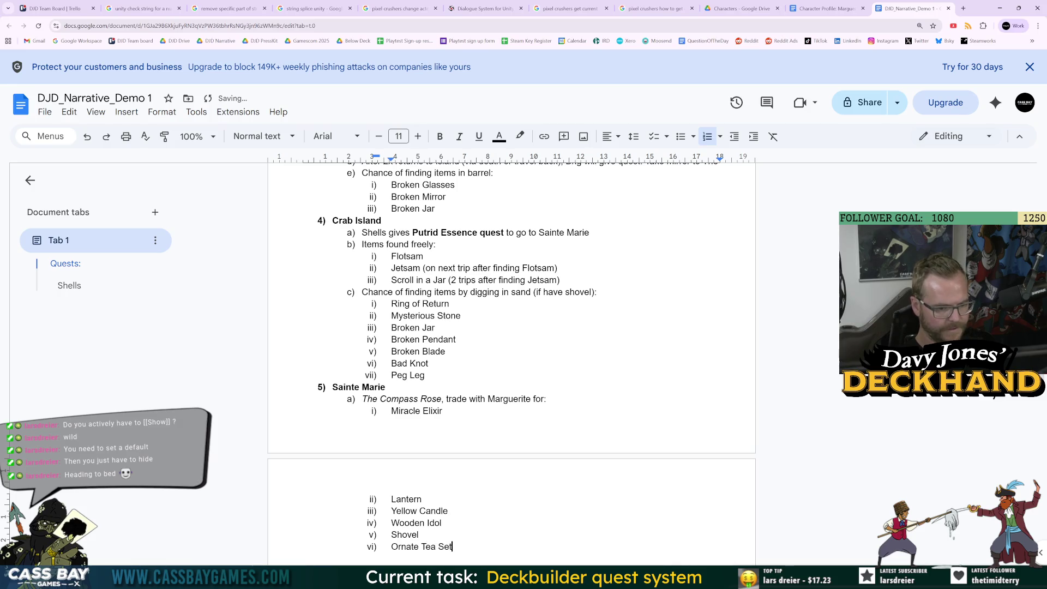
Step: Add Scurvy Tonic, Scurvy Cure and Ring of Riposte to the trade list
{"action": "key", "text": "Return"}
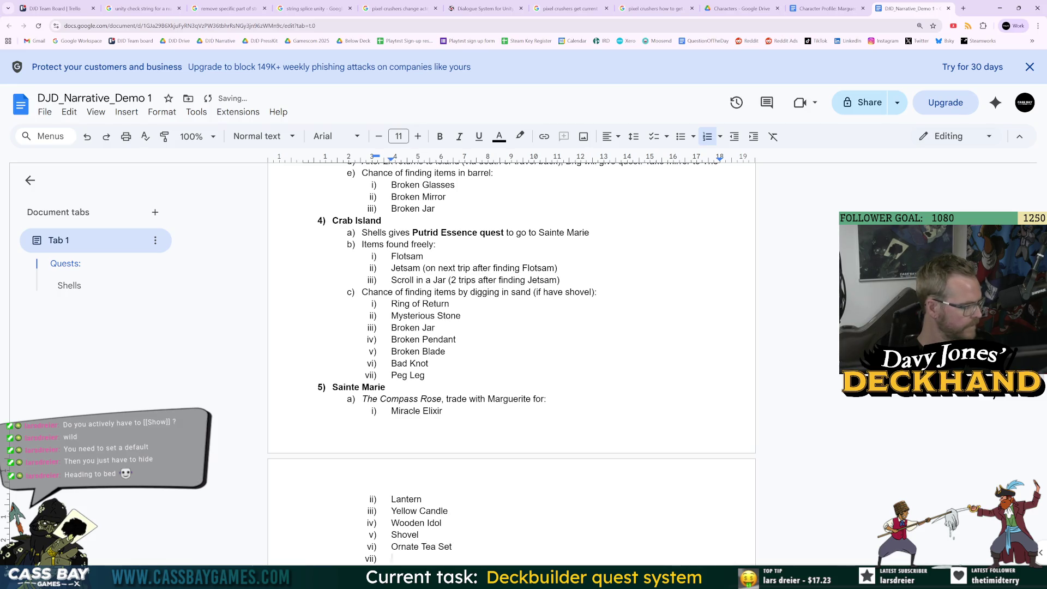
{"action": "type", "text": "Scurvy "}
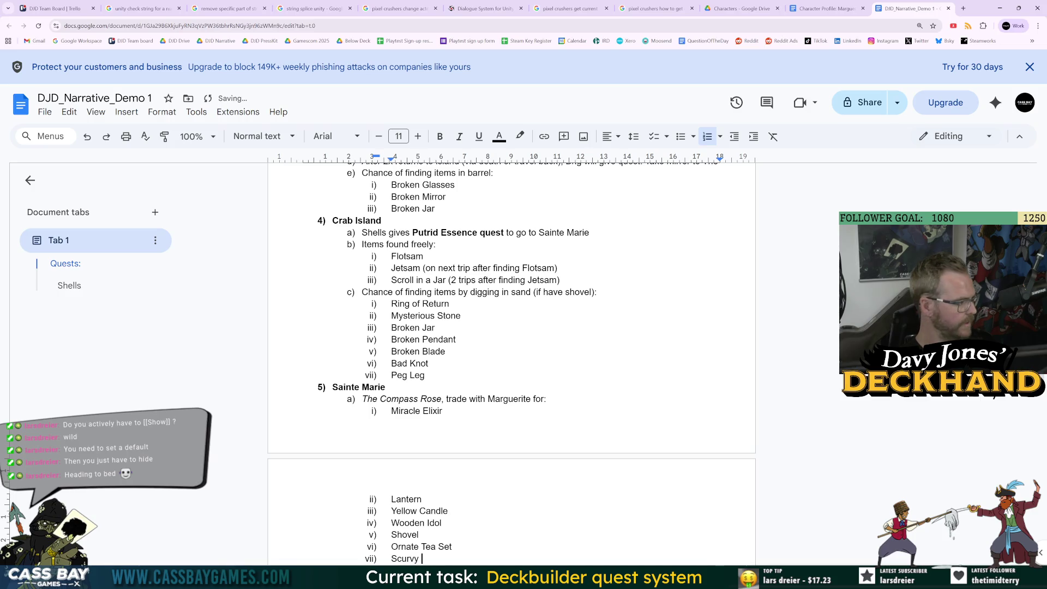
{"action": "type", "text": "Tonic"}
{"action": "key", "text": "Return"}
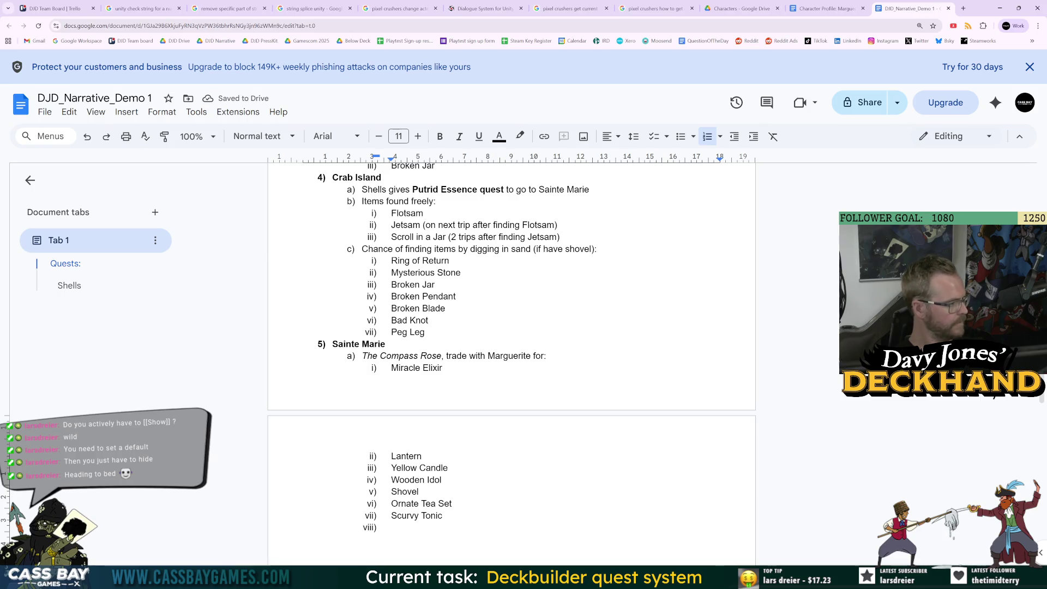
{"action": "type", "text": "Scurvy Cure"}
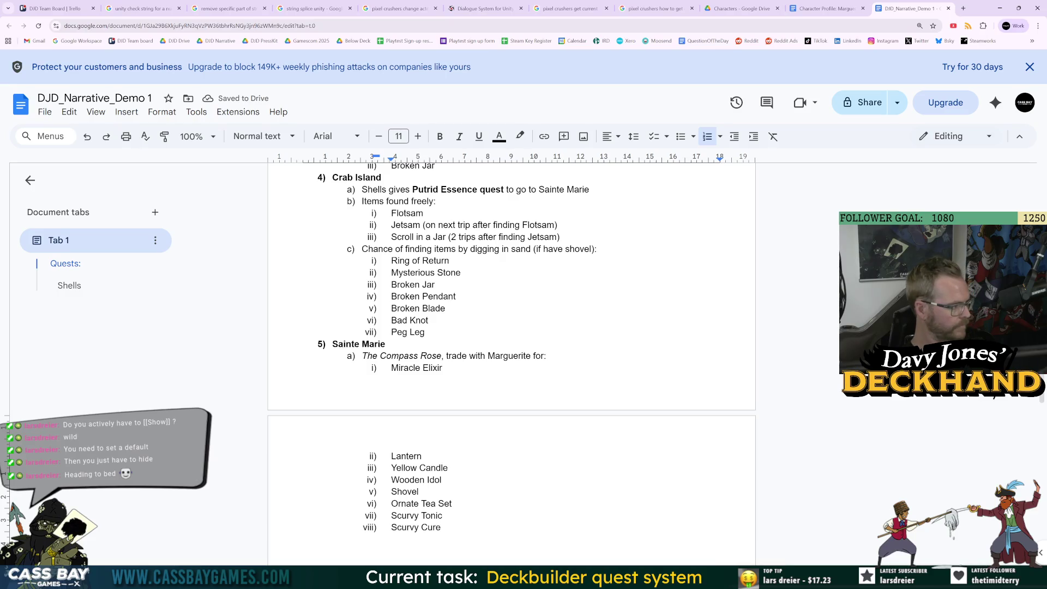
{"action": "key", "text": "Return"}
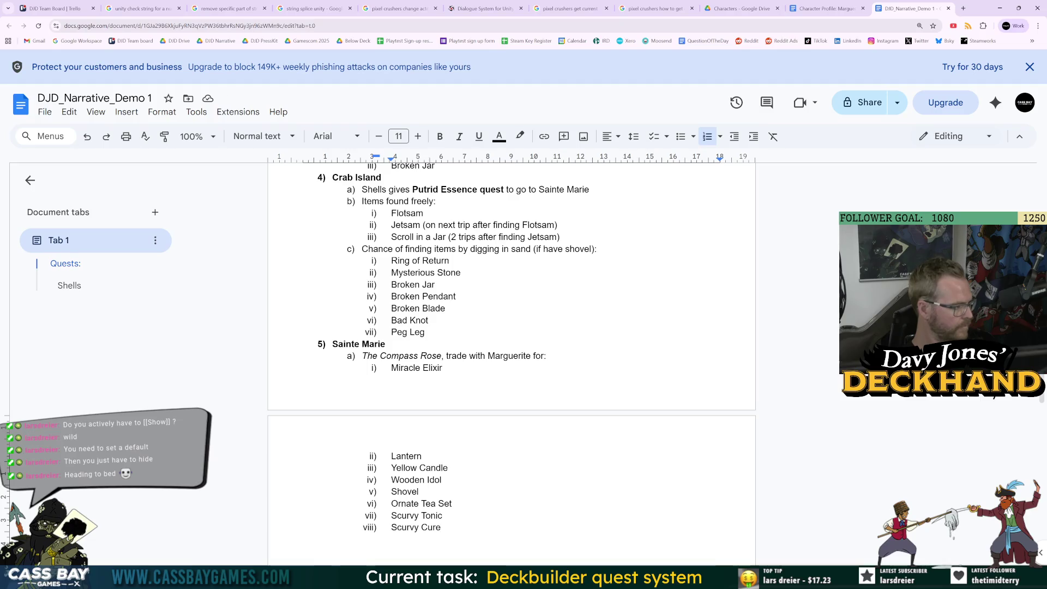
{"action": "type", "text": "Ring"}
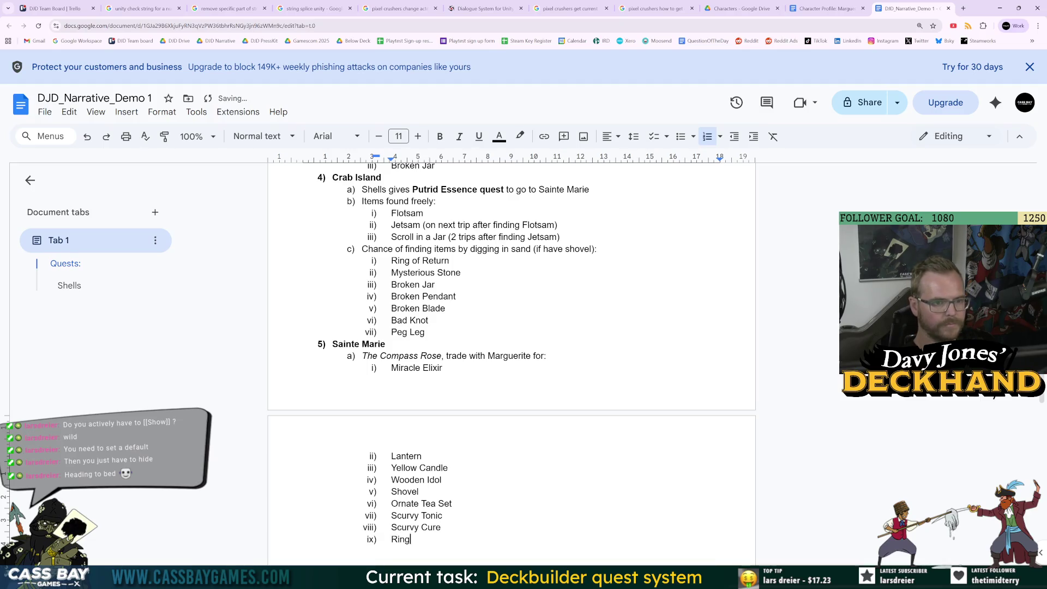
{"action": "type", "text": " of Riposte"}
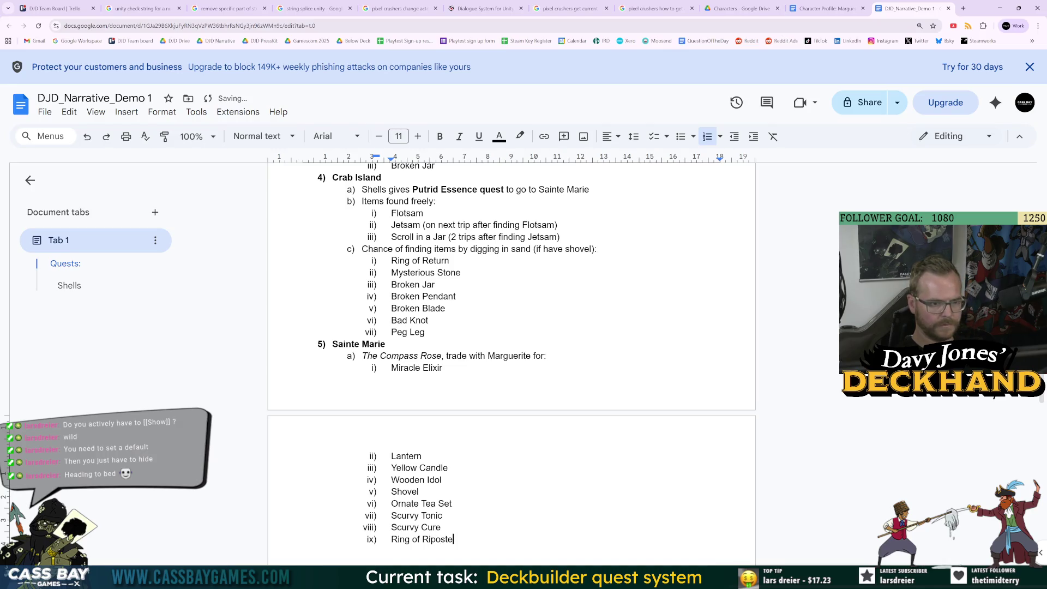
{"action": "key", "text": "Return"}
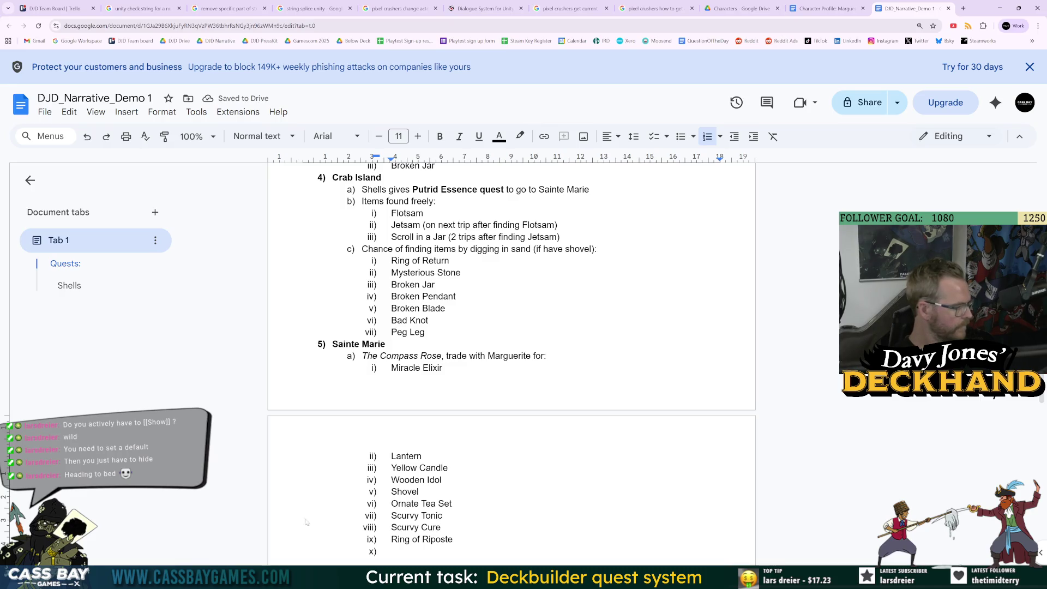
{"action": "left_click", "coordinate": [441, 527]}
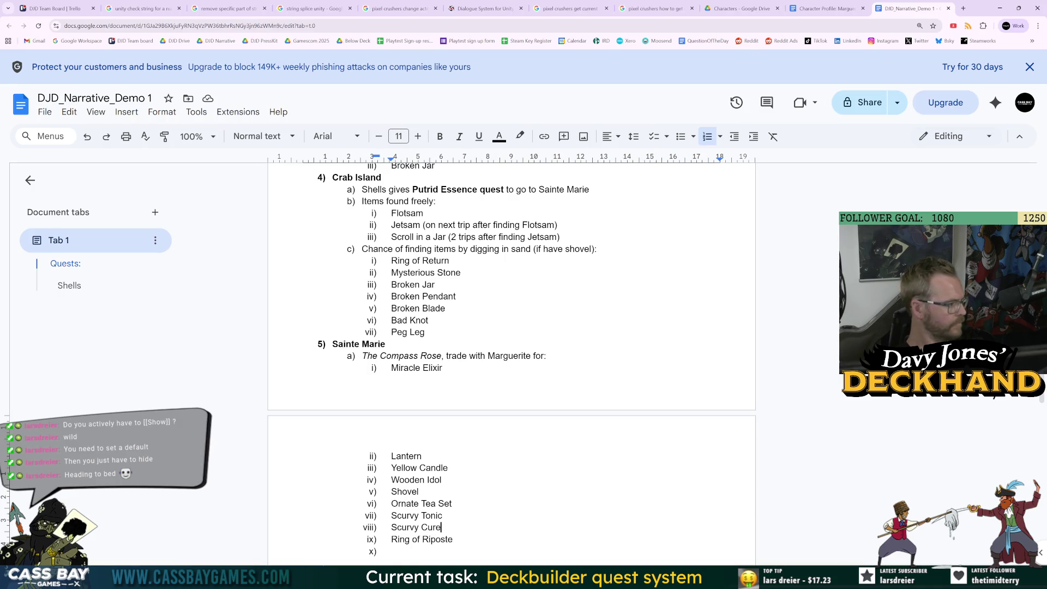
Step: Add 'Scurvy Boost (after you have Cure)' and note Scurvy Cure as '(after you have Tonic)'
{"action": "key", "text": "Return"}
{"action": "type", "text": "Scur"}
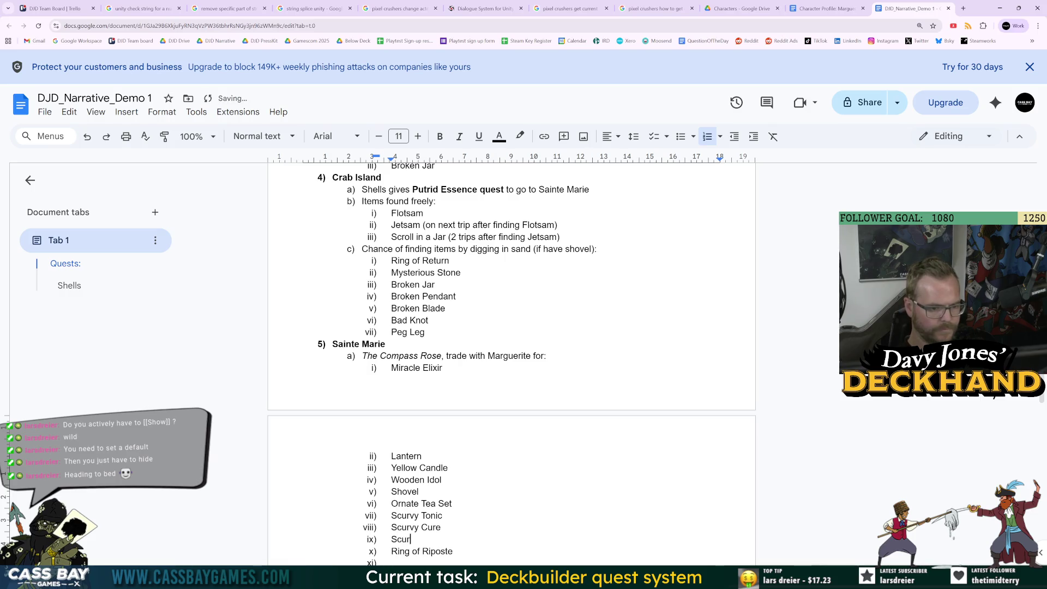
{"action": "type", "text": "vy BNoost"}
{"action": "key", "text": "Up"}
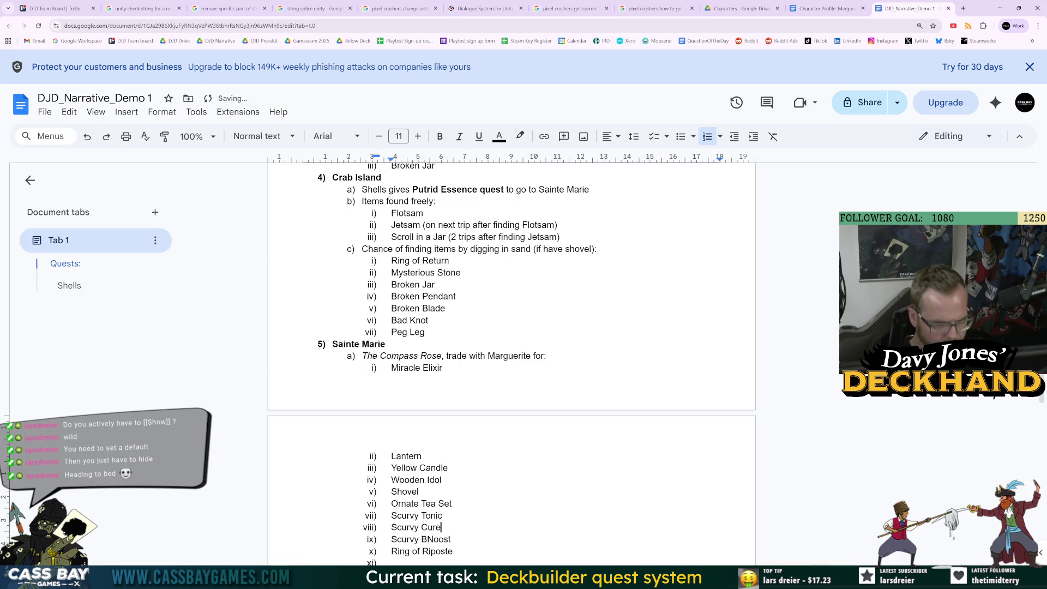
{"action": "type", "text": " (after bu"}
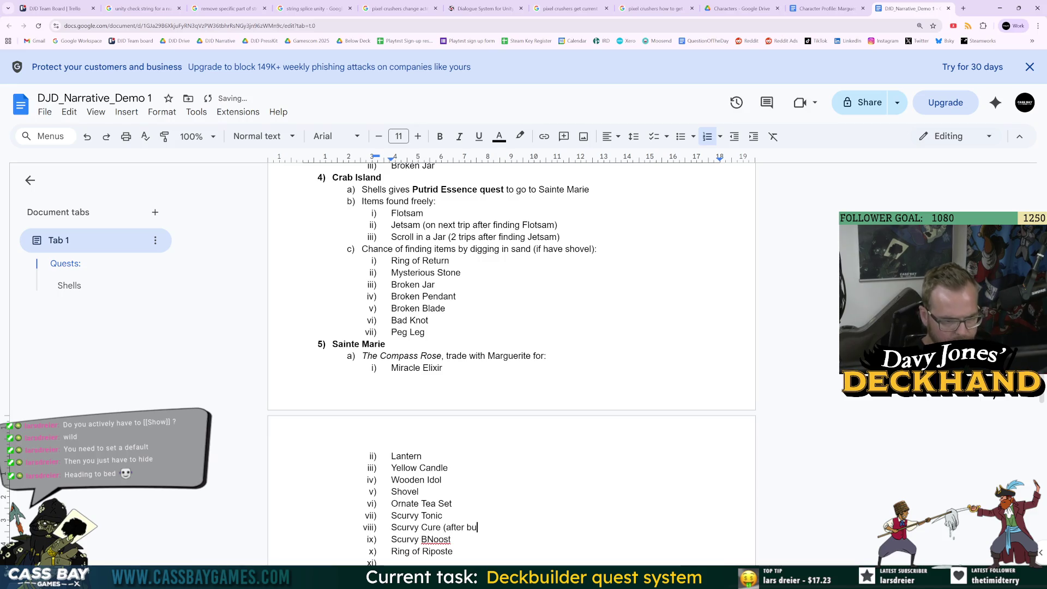
{"action": "type", "text": "yin"}
{"action": "key", "text": "BackSpace"}
{"action": "key", "text": "BackSpace"}
{"action": "key", "text": "BackSpace"}
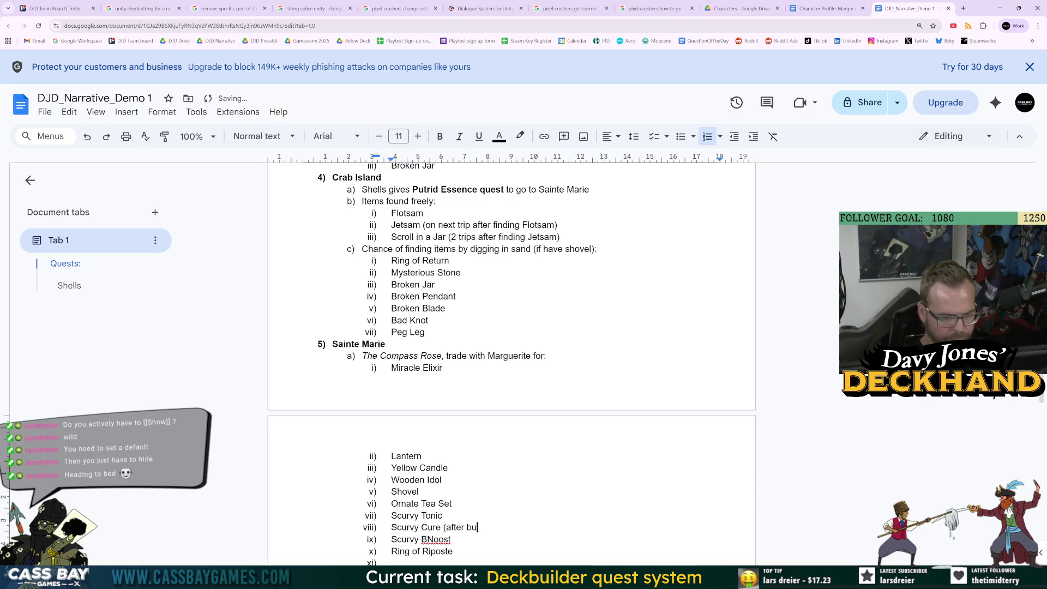
{"action": "key", "text": "BackSpace"}
{"action": "key", "text": "BackSpace"}
{"action": "type", "text": "you have Ton"}
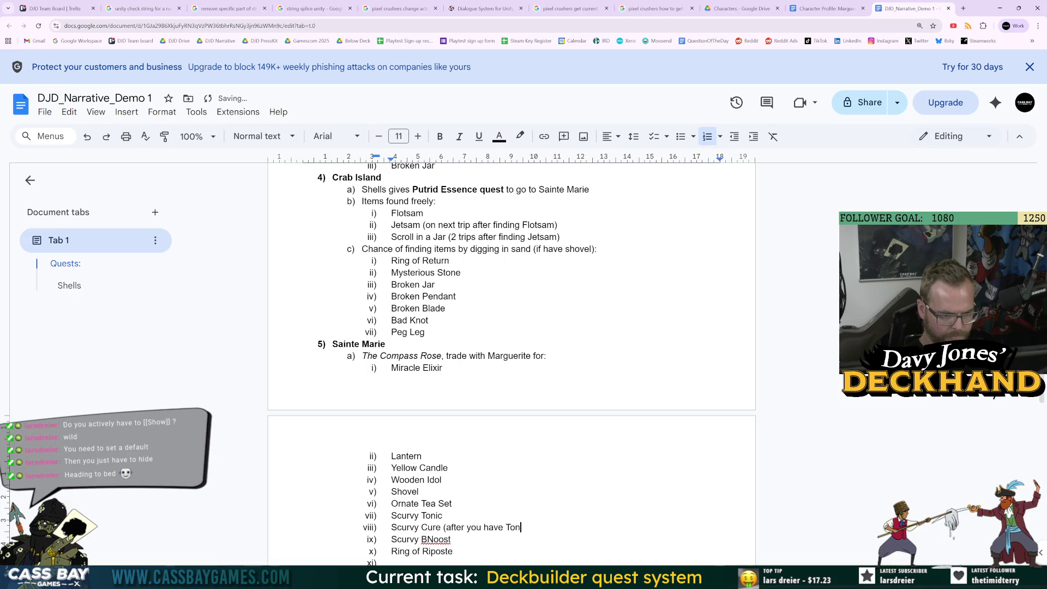
{"action": "type", "text": "ic)"}
{"action": "left_click", "coordinate": [436, 539]}
{"action": "left_click", "coordinate": [461, 524]}
{"action": "type", "text": "(a"}
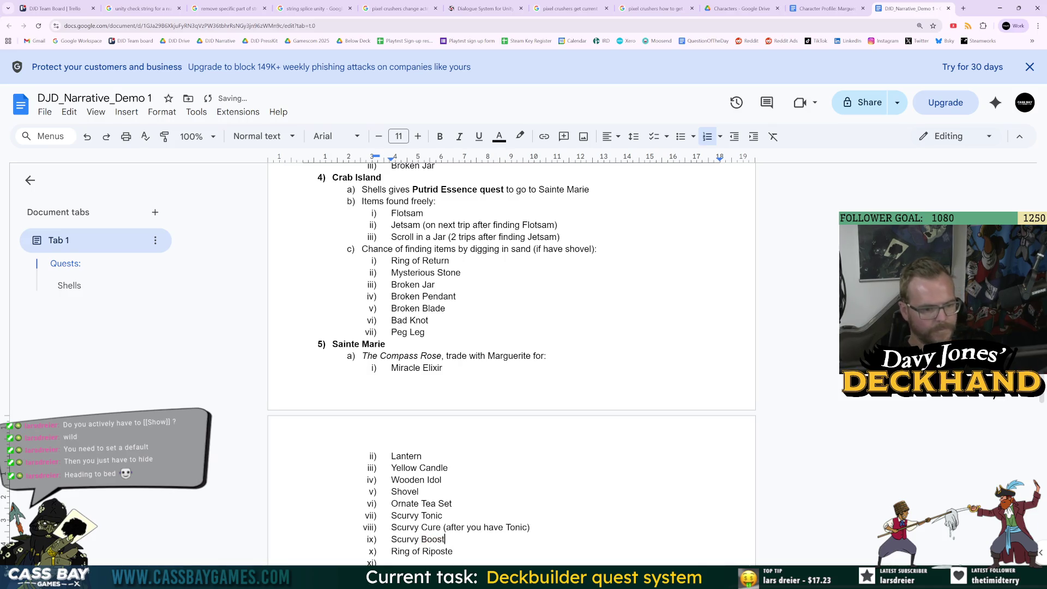
{"action": "type", "text": "fter you have Cure)"}
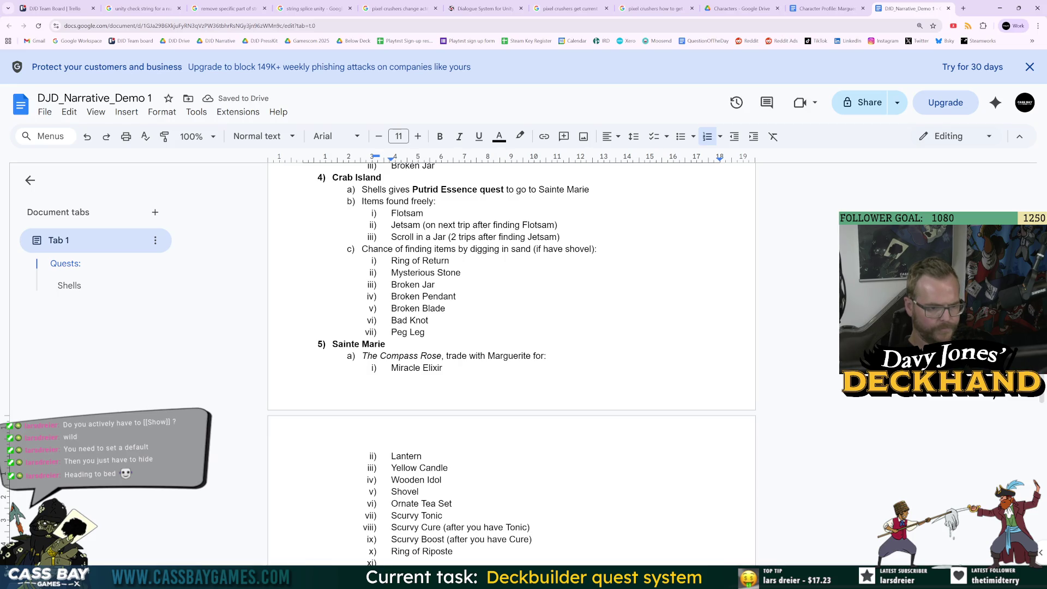
Step: Insert 'Red Candle (after you have Yellow)' after Yellow Candle
{"action": "left_click", "coordinate": [448, 467]}
{"action": "key", "text": "Return"}
{"action": "type", "text": "Red Ca"}
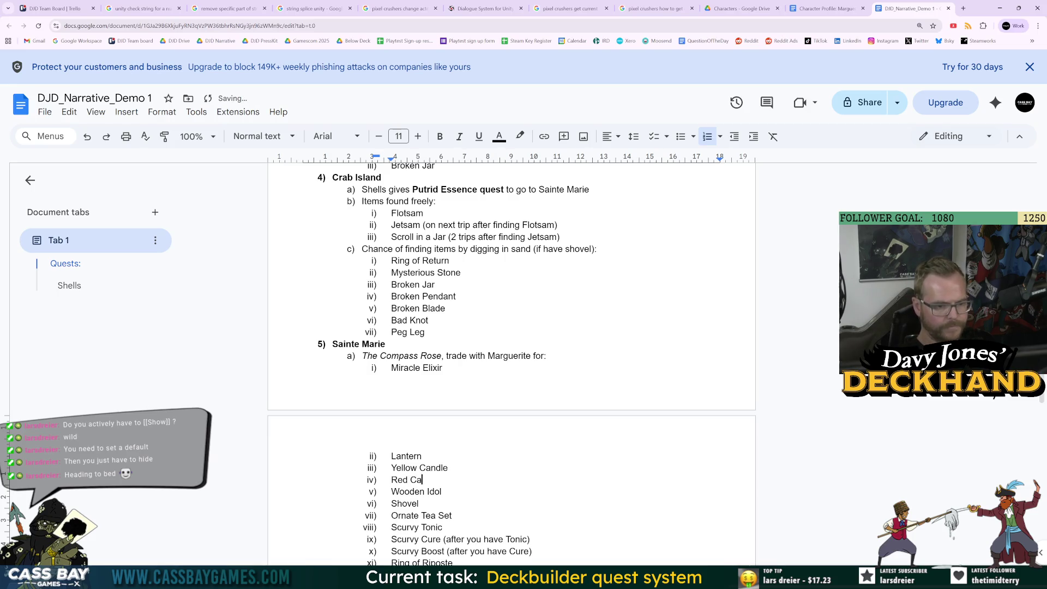
{"action": "type", "text": "ndle (after you have "}
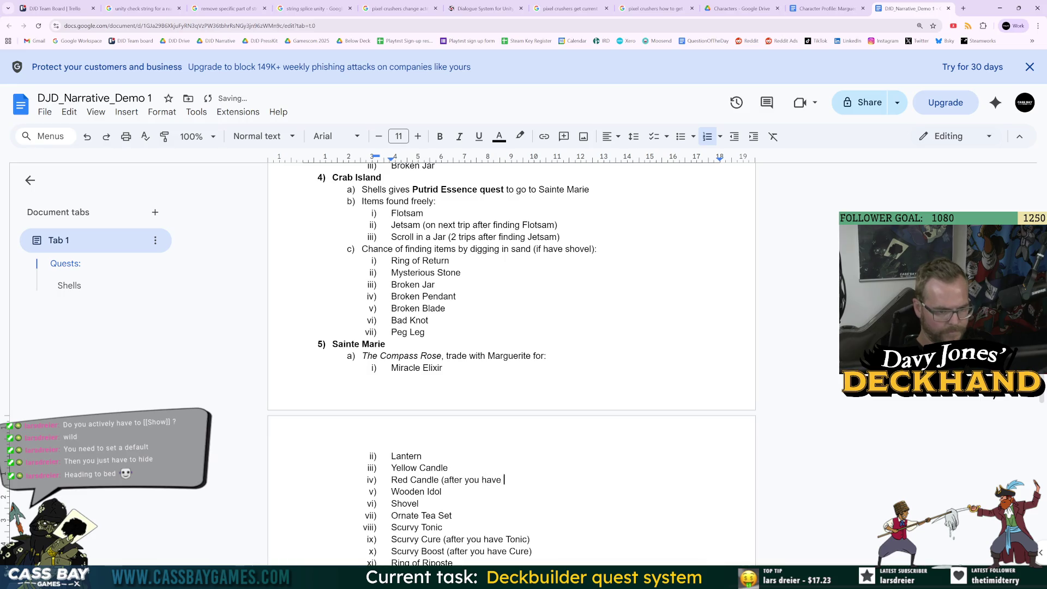
{"action": "type", "text": "Yellow)"}
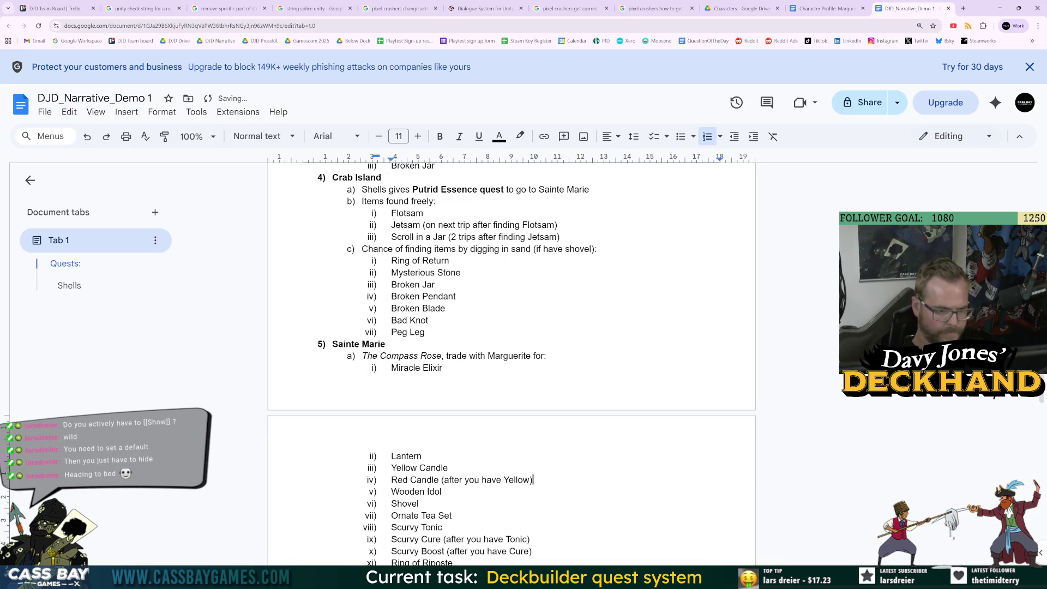
{"action": "left_click", "coordinate": [452, 563]}
{"action": "key", "text": "Return"}
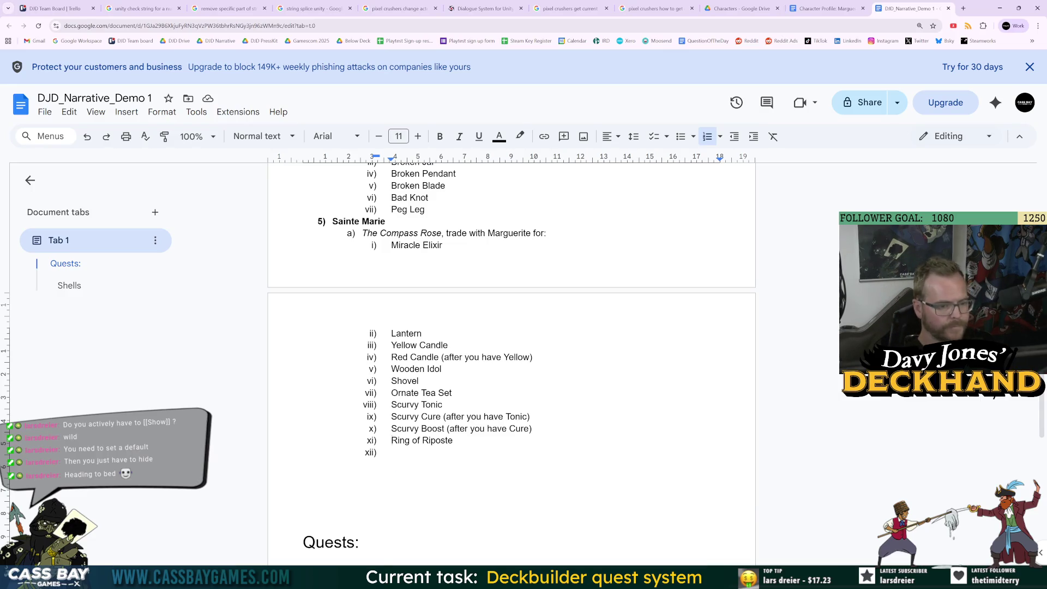
Step: Append Sharpening Stone and 'Sharpening Wheel (after you have Stone)' to the trade list
{"action": "type", "text": "Sharpening"}
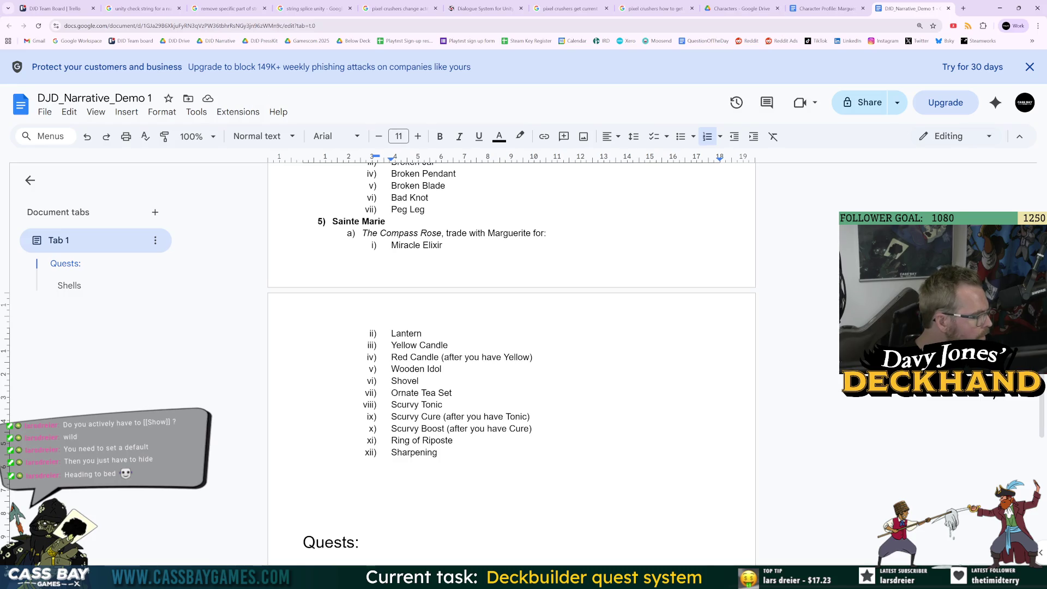
{"action": "type", "text": " Stone"}
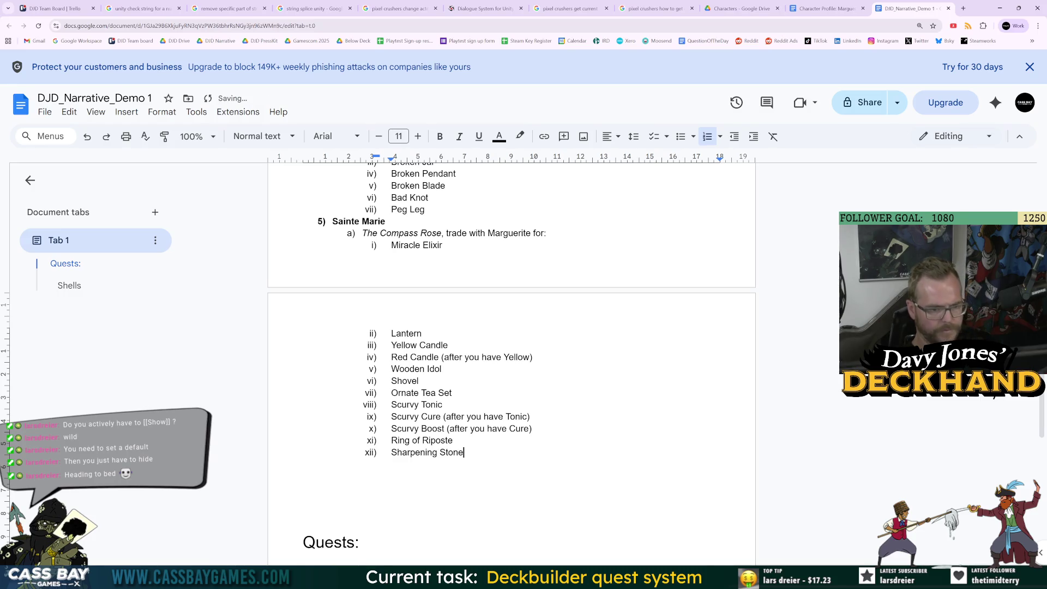
{"action": "key", "text": "Return"}
{"action": "type", "text": "Sharpening Whe"}
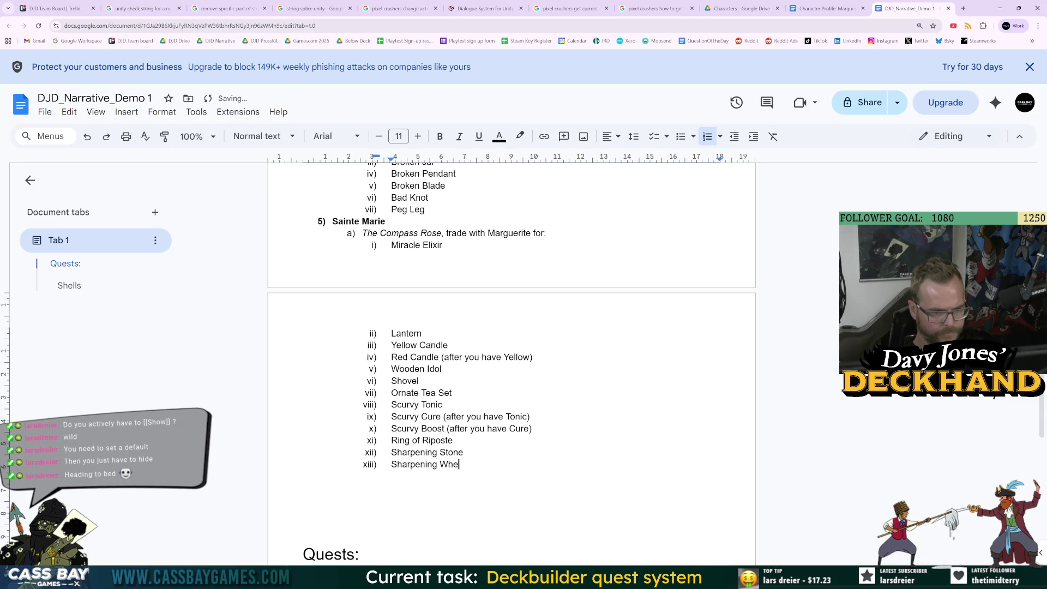
{"action": "type", "text": "el (after you have "}
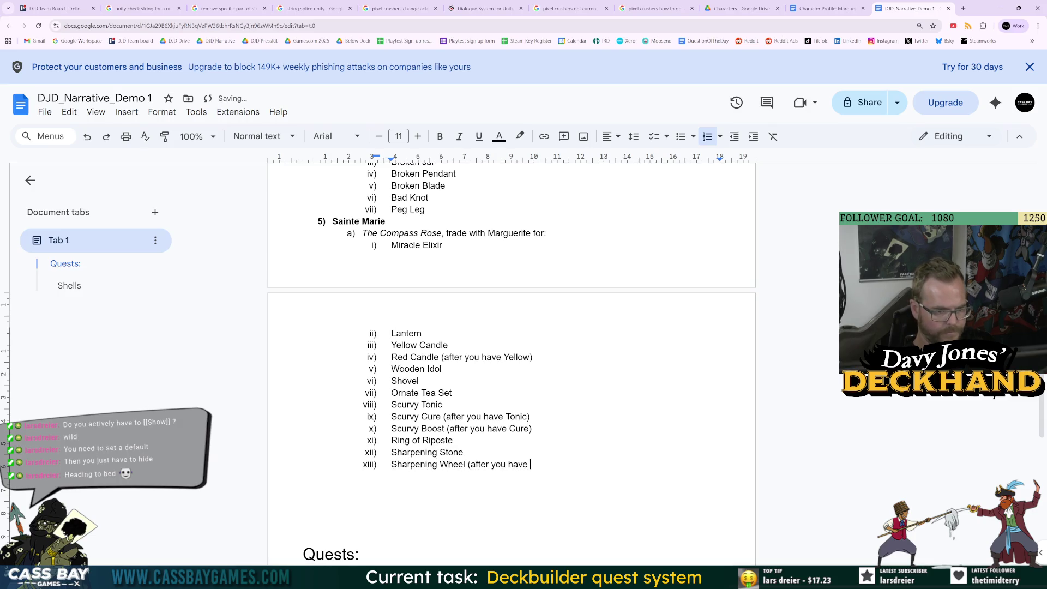
{"action": "type", "text": "Stone)"}
{"action": "key", "text": "Return"}
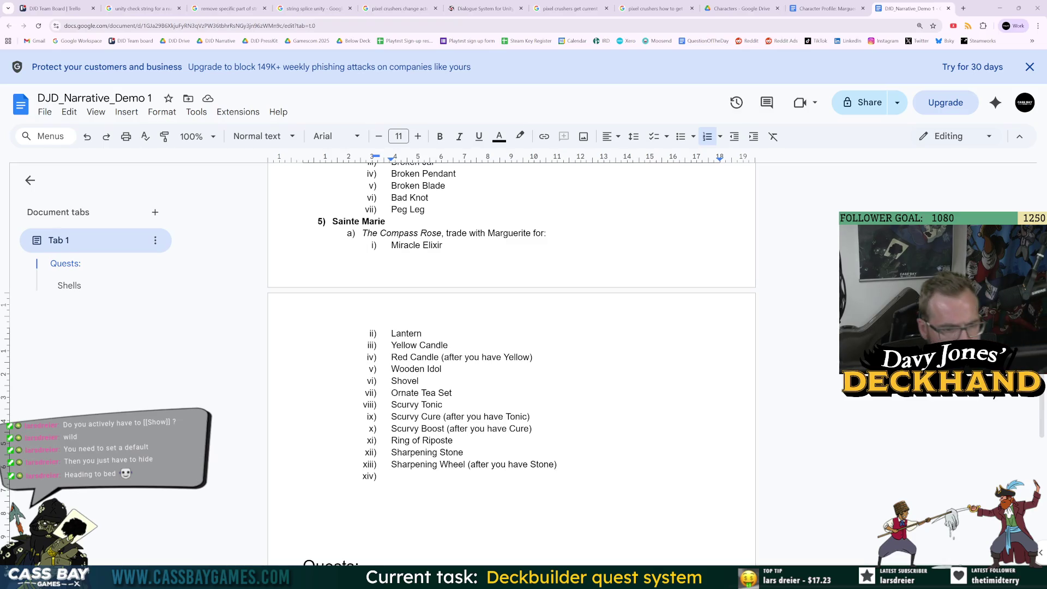
{"action": "left_click", "coordinate": [422, 333]}
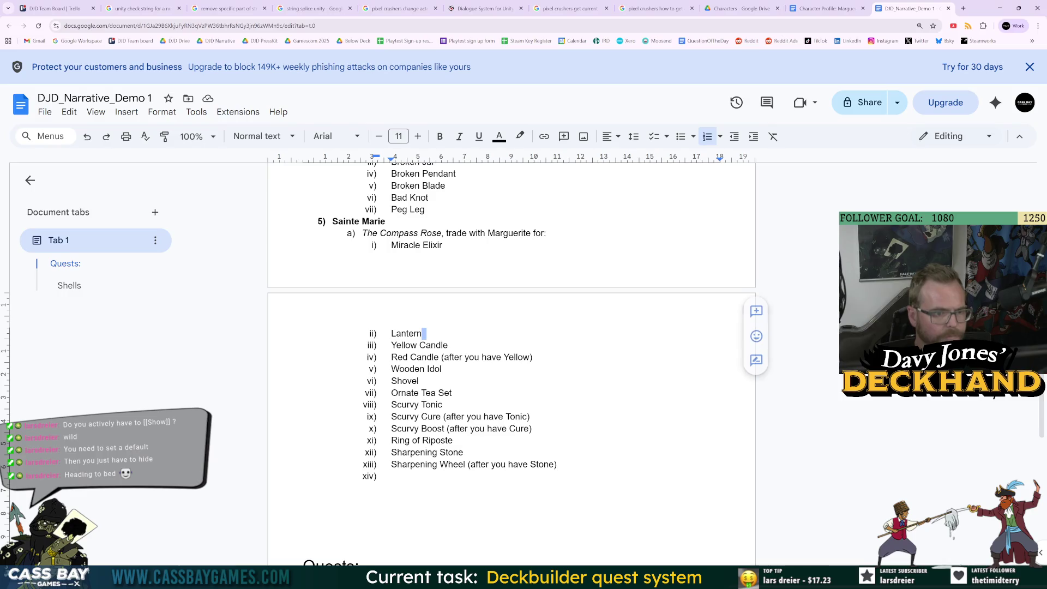
Step: Insert Green Candle after Lantern and mark Yellow Candle '(after you have Green)'
{"action": "key", "text": "Return"}
{"action": "type", "text": "Green Candle"}
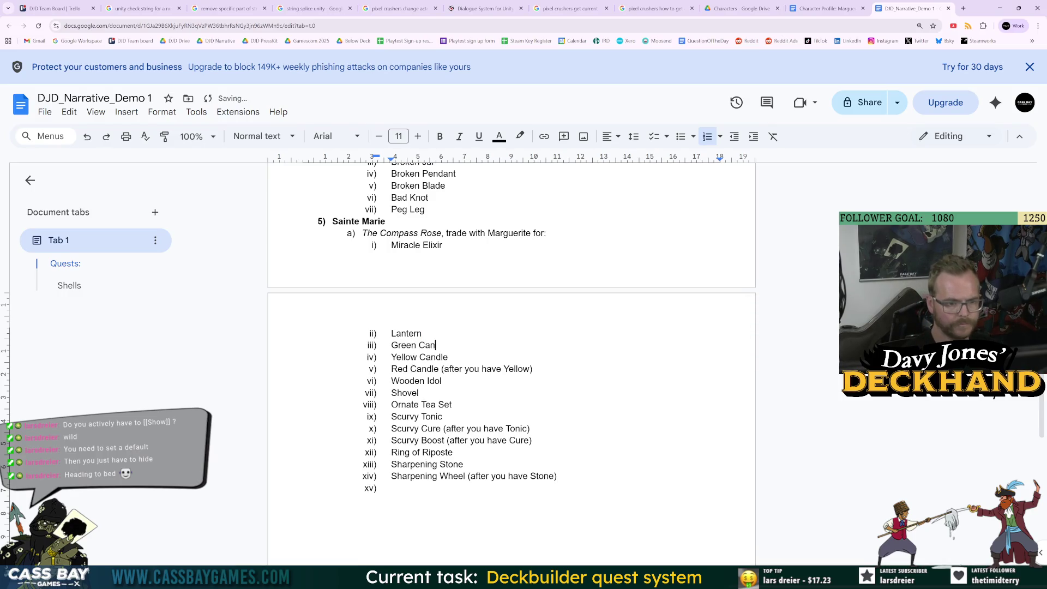
{"action": "left_click", "coordinate": [448, 356]}
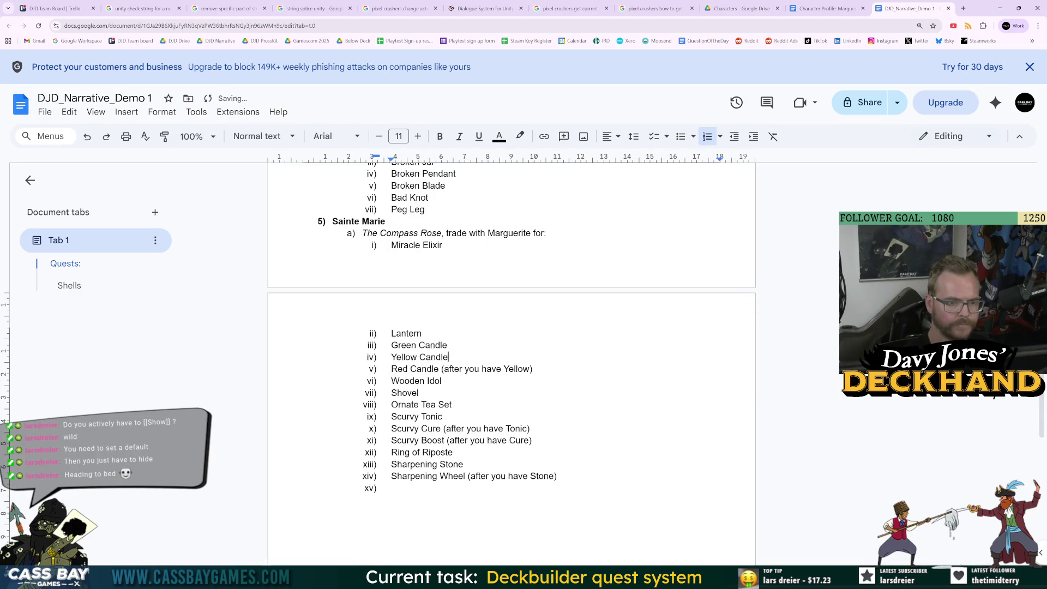
{"action": "type", "text": "(after you have Green)"}
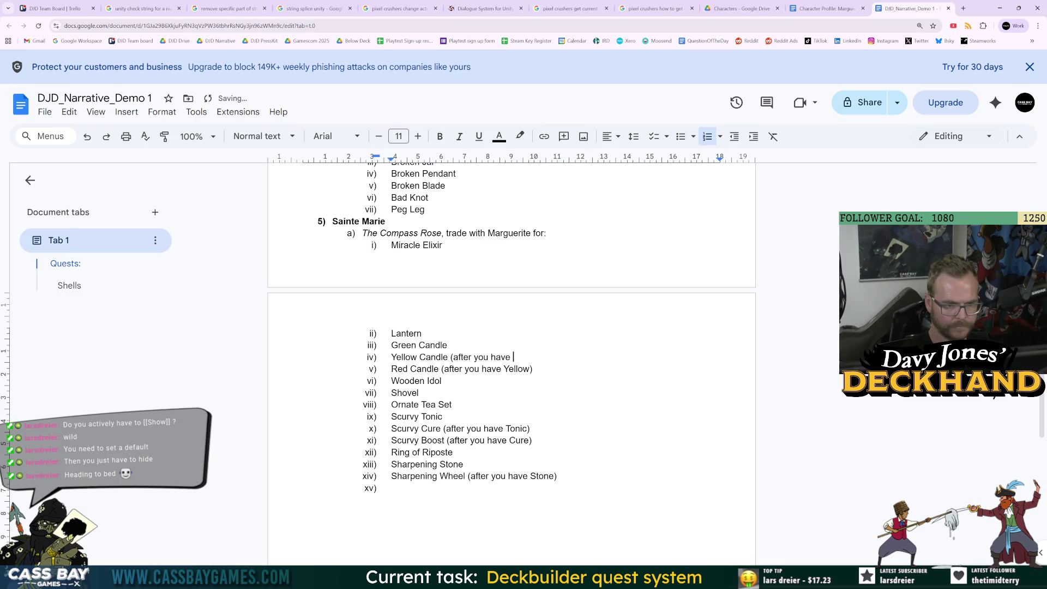
Step: Remove the empty last item so the list ends at Sharpening Wheel, continuing on a plain line
{"action": "left_click", "coordinate": [534, 440]}
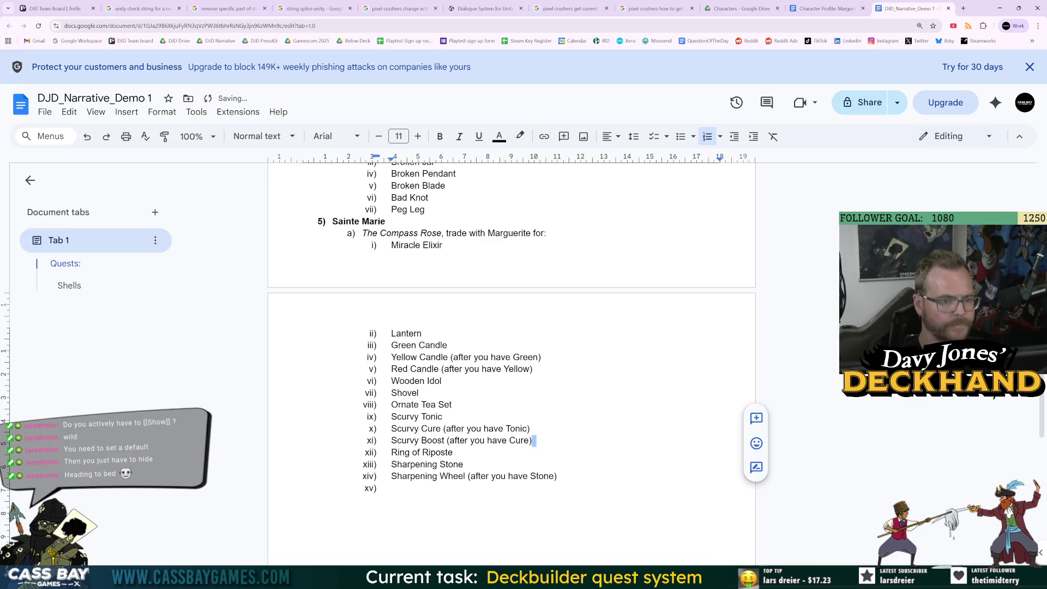
{"action": "left_click", "coordinate": [530, 428]}
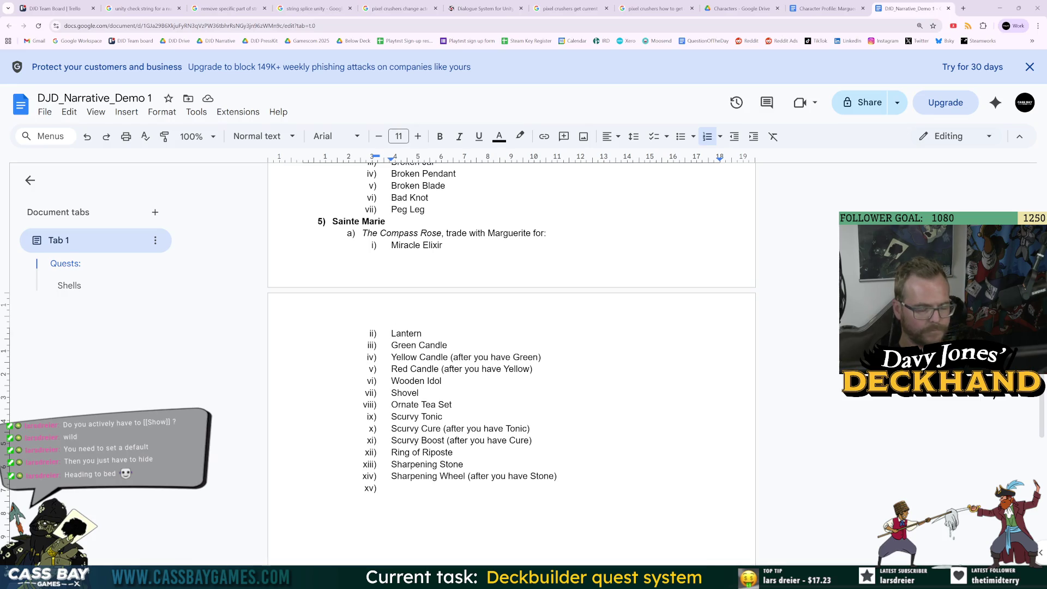
{"action": "key", "text": "BackSpace"}
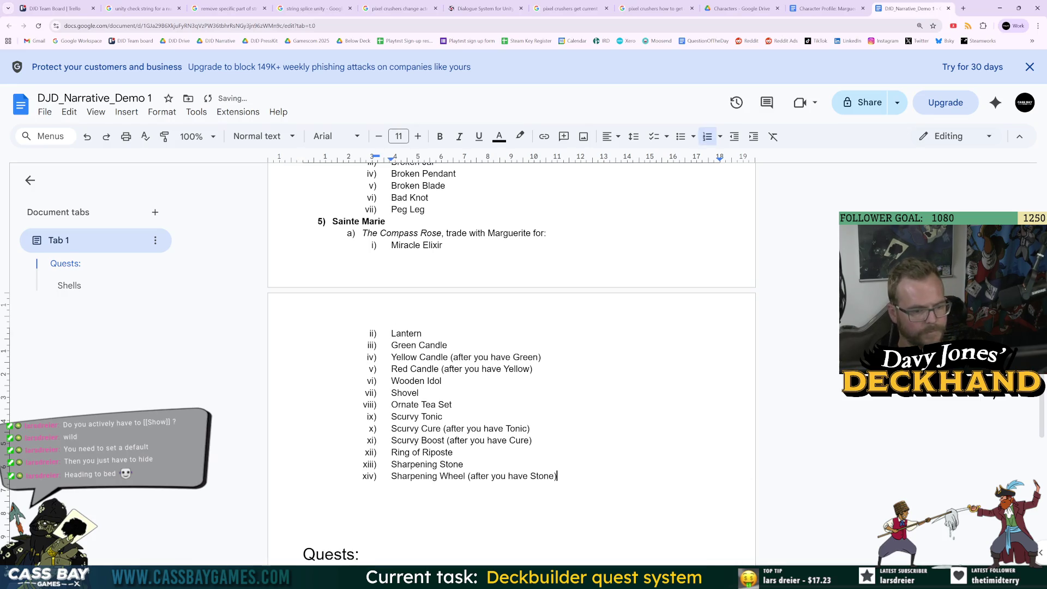
{"action": "key", "text": "Return"}
{"action": "key", "text": "Return"}
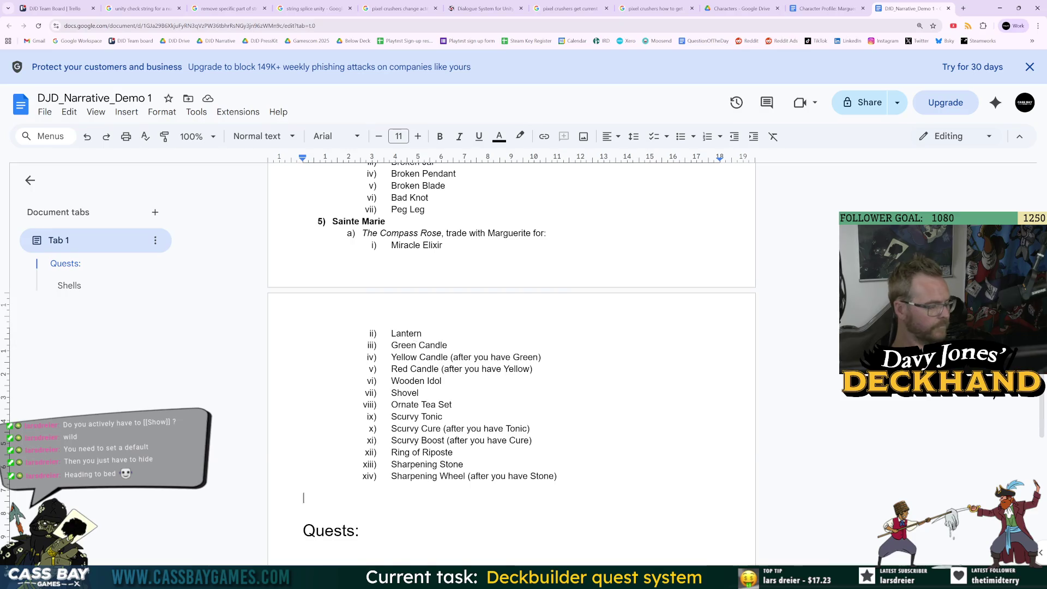
{"action": "scroll", "coordinate": [512, 359], "scroll_direction": "up", "scroll_amount": 3}
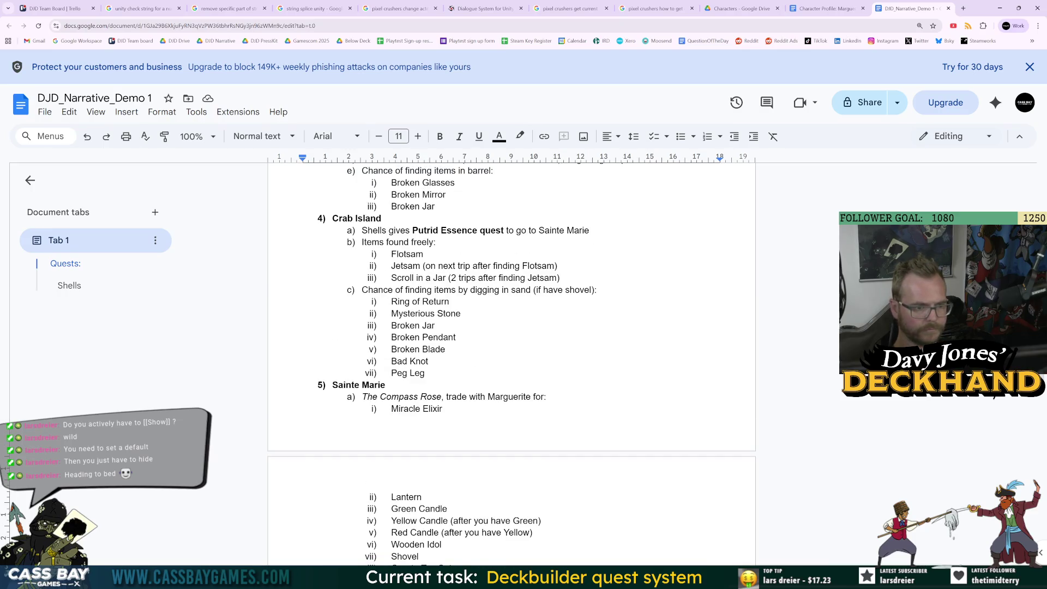